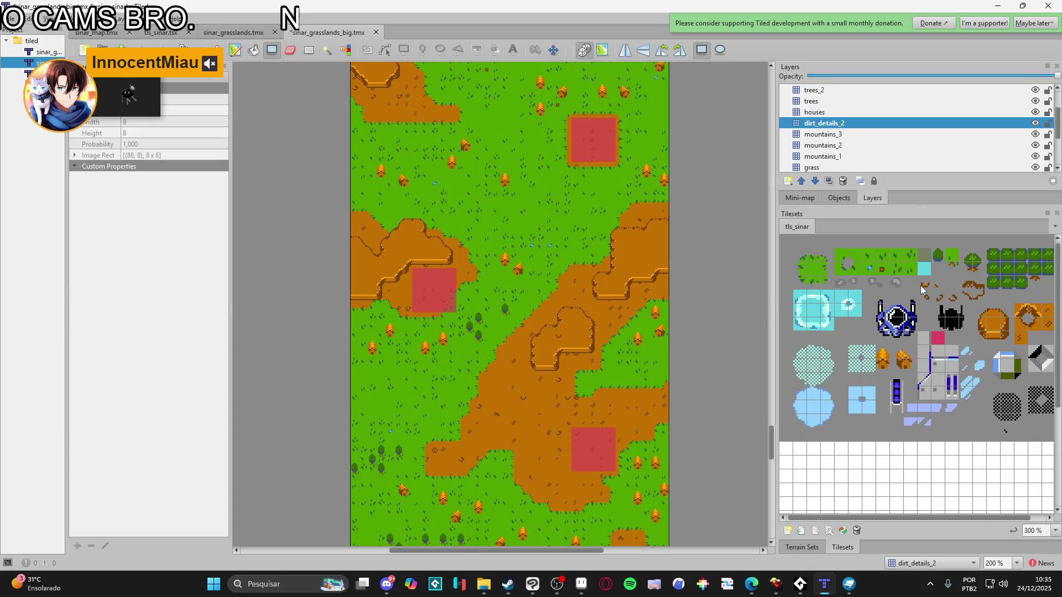
# Pick a tls_sinar dirt-detail tile, stamp marks on the plateau and fill a 2x2 upper-left patch
pyautogui.click(927, 294)
pyautogui.click(944, 296)
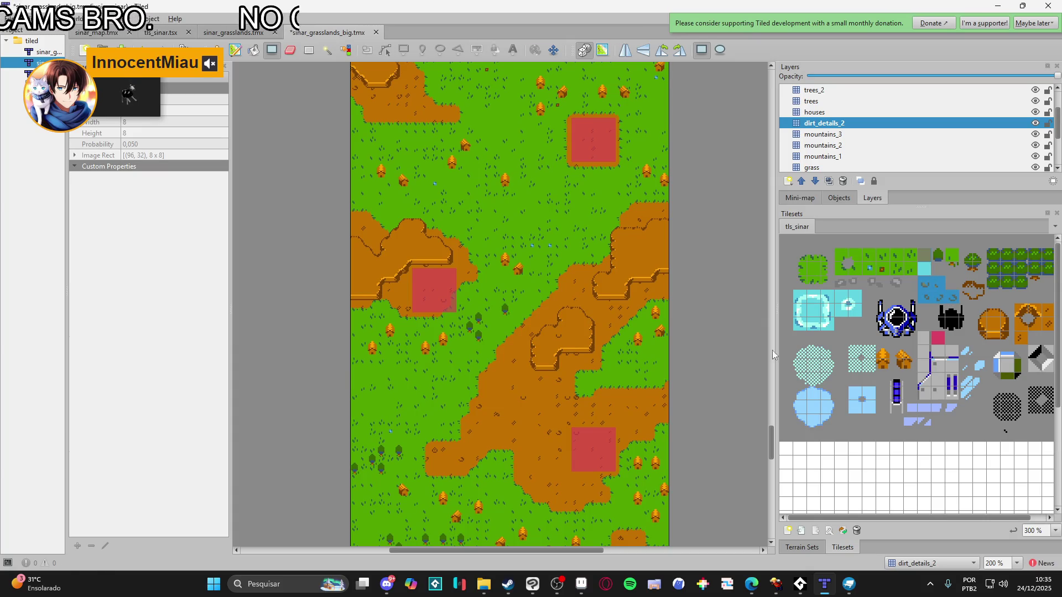
pyautogui.moveTo(573, 346)
pyautogui.mouseDown()
pyautogui.moveTo(581, 334)
pyautogui.moveTo(586, 343)
pyautogui.mouseUp()
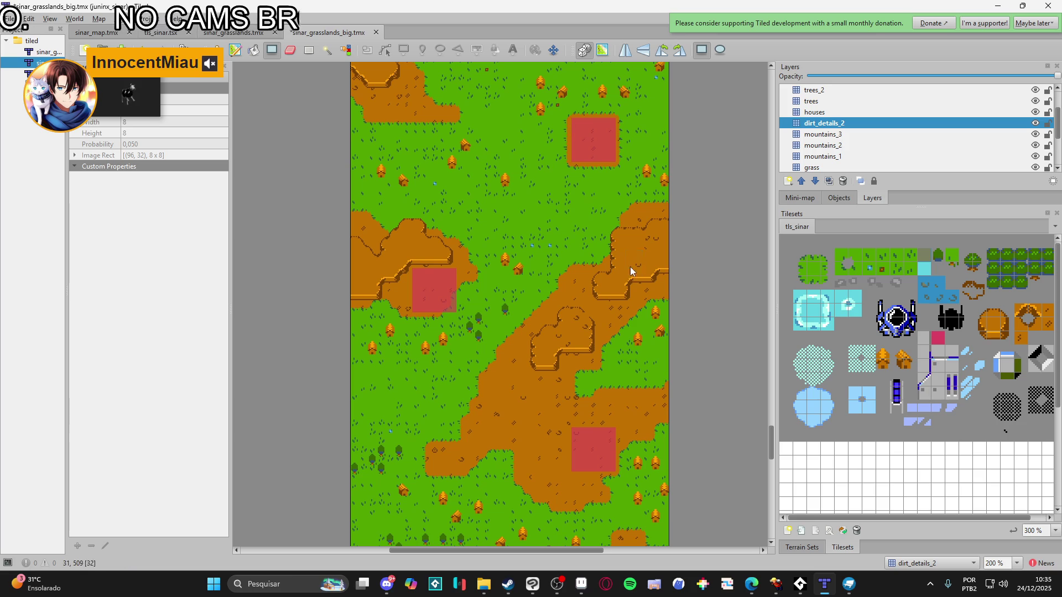
pyautogui.moveTo(383, 277); pyautogui.dragTo(375, 281)
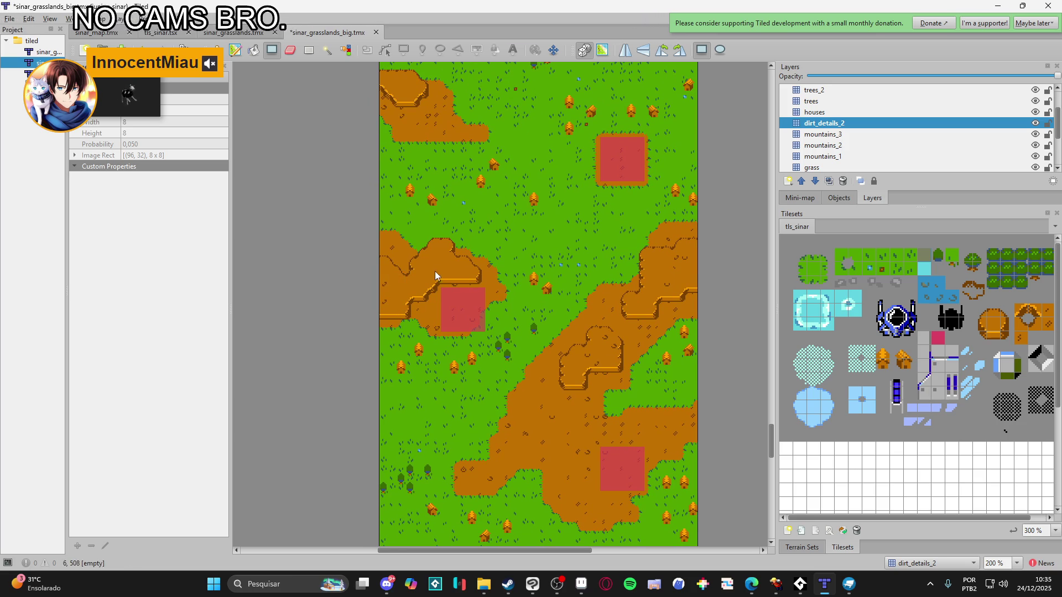
pyautogui.moveTo(446, 267); pyautogui.dragTo(447, 269)
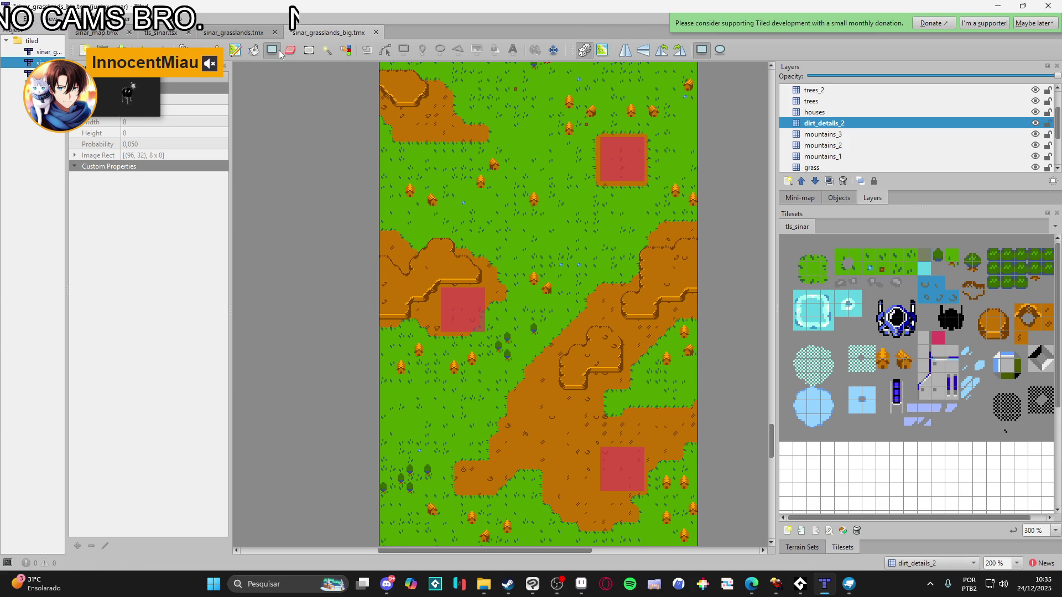
# Switch to the Shape Fill tool and zoom the map to 300%
pyautogui.click(253, 50)
pyautogui.click(272, 50)
pyautogui.keyDown('ctrl'); pyautogui.scroll(1, 509, 288); pyautogui.keyUp('ctrl')
pyautogui.scroll(10, 509, 294)
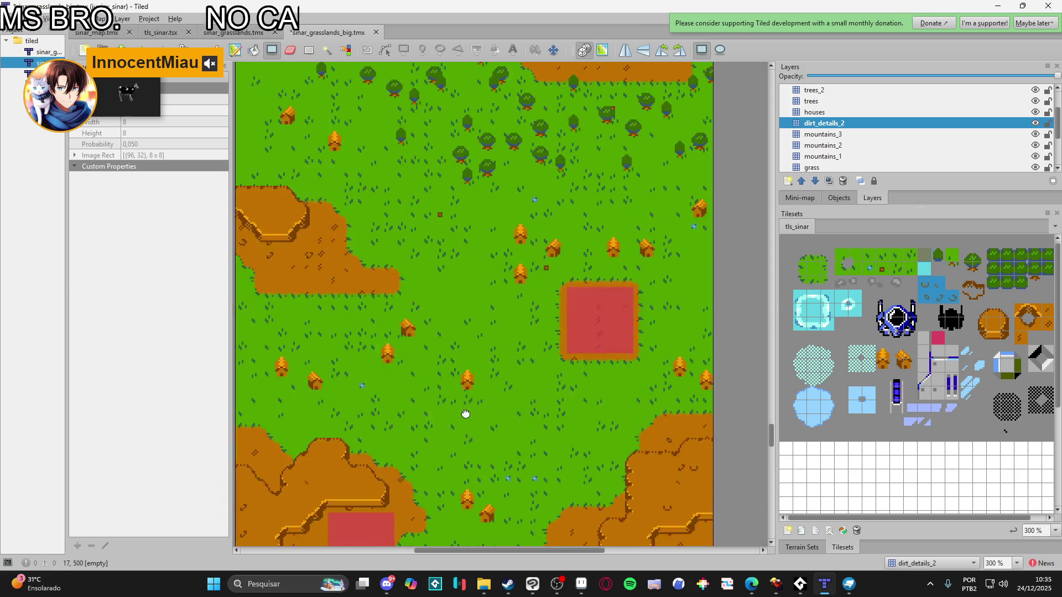
pyautogui.moveTo(586, 165)
pyautogui.mouseDown()
pyautogui.moveTo(643, 220)
pyautogui.moveTo(718, 205)
pyautogui.moveTo(676, 257)
pyautogui.mouseUp()
# Fill a rectangle of dirt details on the left dirt area and cancel a second 5x4 rectangle
pyautogui.hscroll(-3, 550, 269)
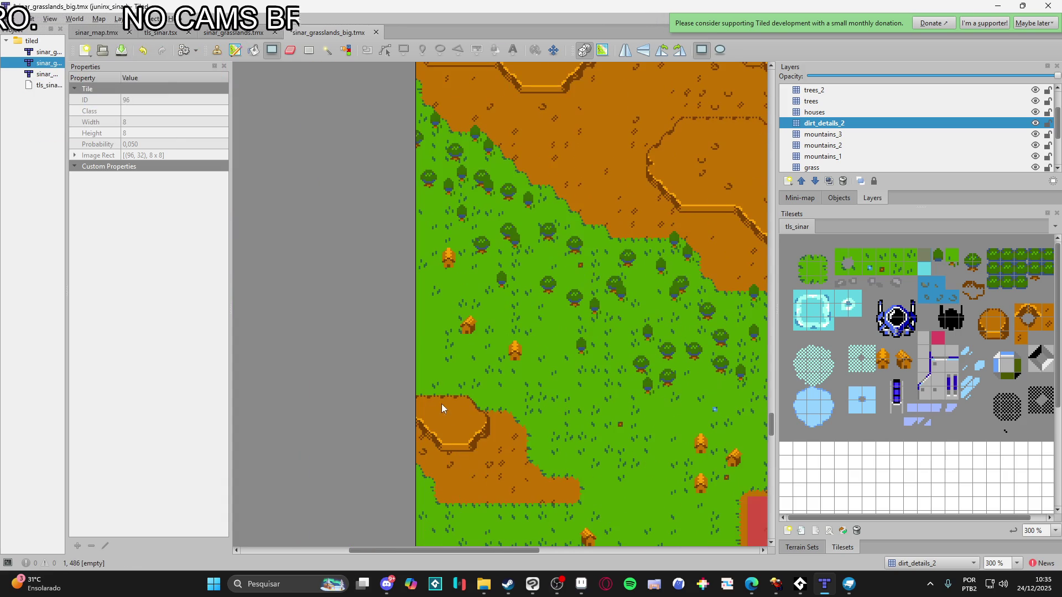
pyautogui.scroll(5, 609, 184)
pyautogui.moveTo(385, 244)
pyautogui.mouseDown()
pyautogui.moveTo(470, 335)
pyautogui.moveTo(489, 373)
pyautogui.mouseUp()
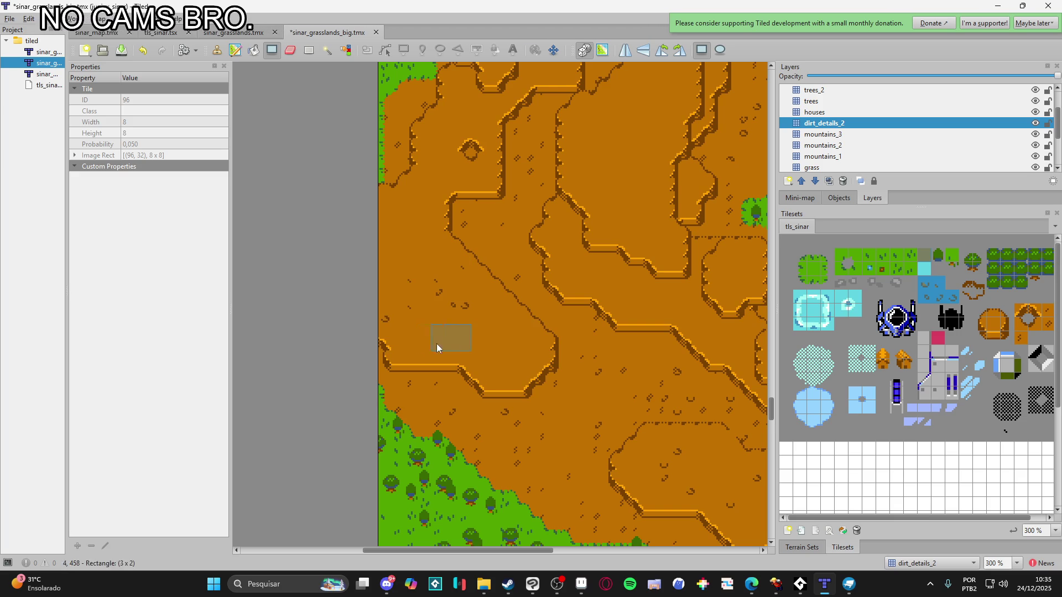
pyautogui.hscroll(3, 450, 341)
pyautogui.scroll(3, 508, 321)
pyautogui.moveTo(507, 310); pyautogui.dragTo(569, 347)
pyautogui.rightClick(569, 347)
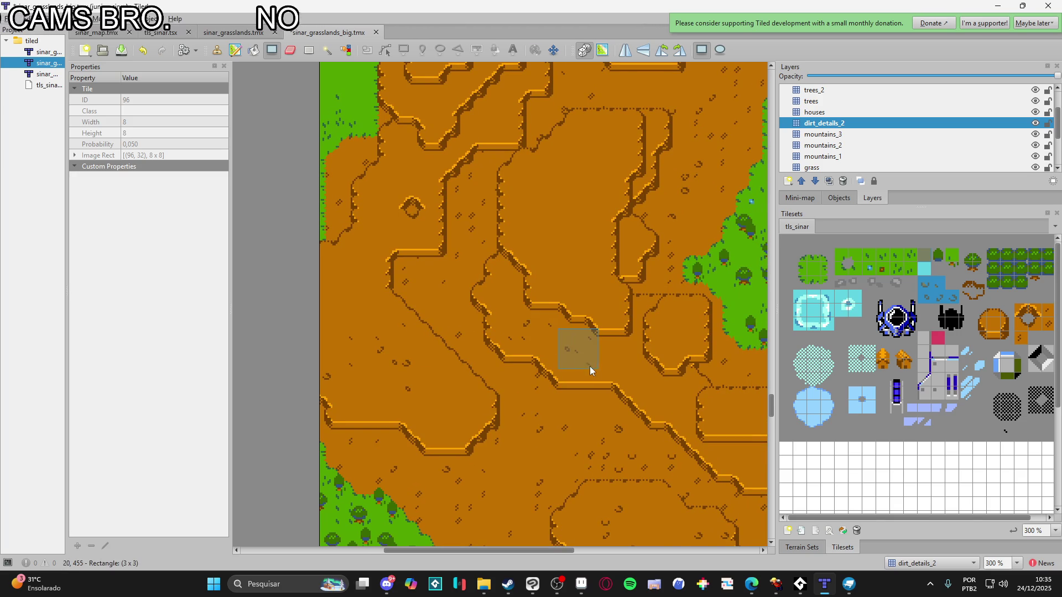
# Pan around the map and fill a 4x4 block with dirt details
pyautogui.hscroll(3, 581, 371)
pyautogui.hscroll(5, 605, 404)
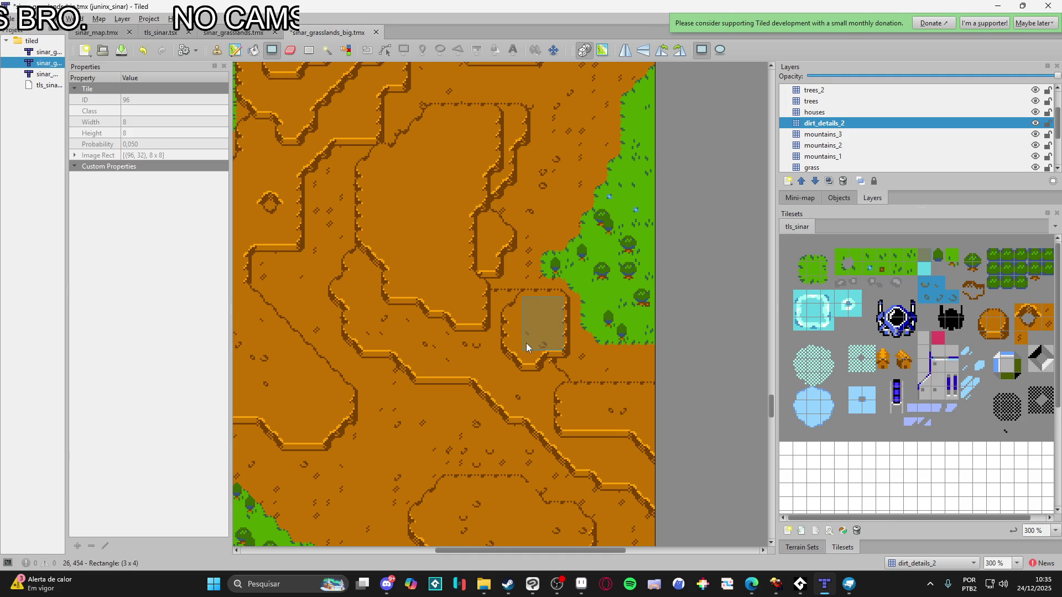
pyautogui.scroll(5, 491, 320)
pyautogui.hscroll(-3, 455, 255)
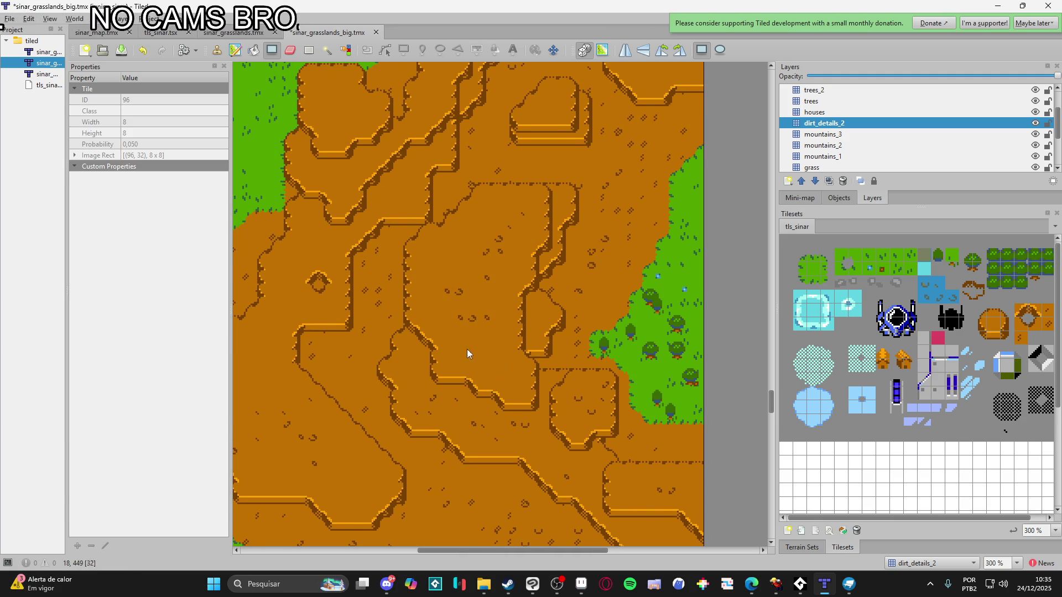
pyautogui.scroll(5, 476, 321)
pyautogui.hscroll(-5, 435, 241)
pyautogui.scroll(5, 435, 219)
pyautogui.hscroll(1, 434, 219)
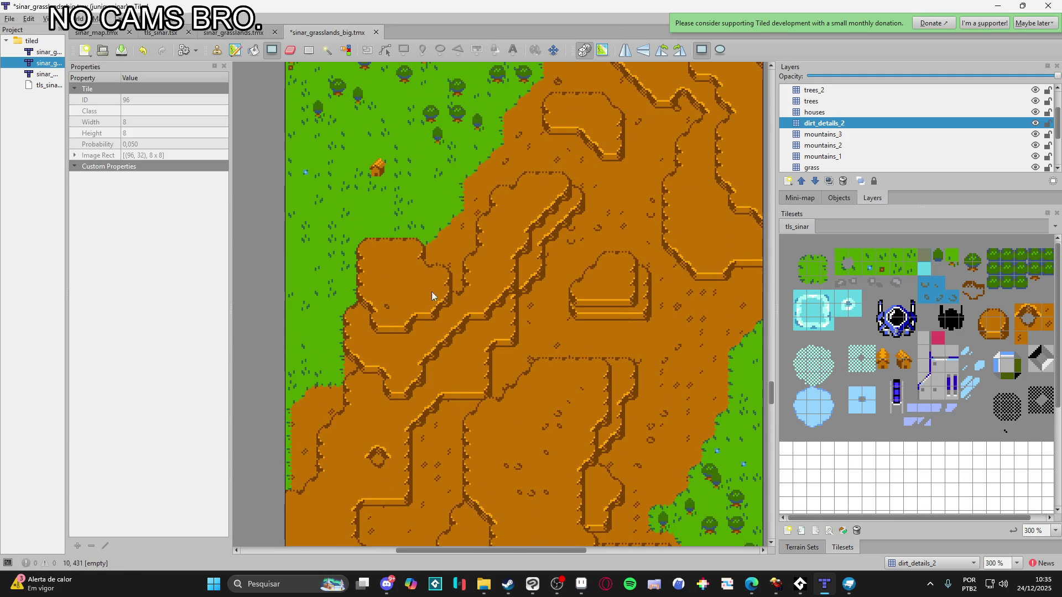
pyautogui.scroll(3, 499, 244)
pyautogui.hscroll(3, 499, 244)
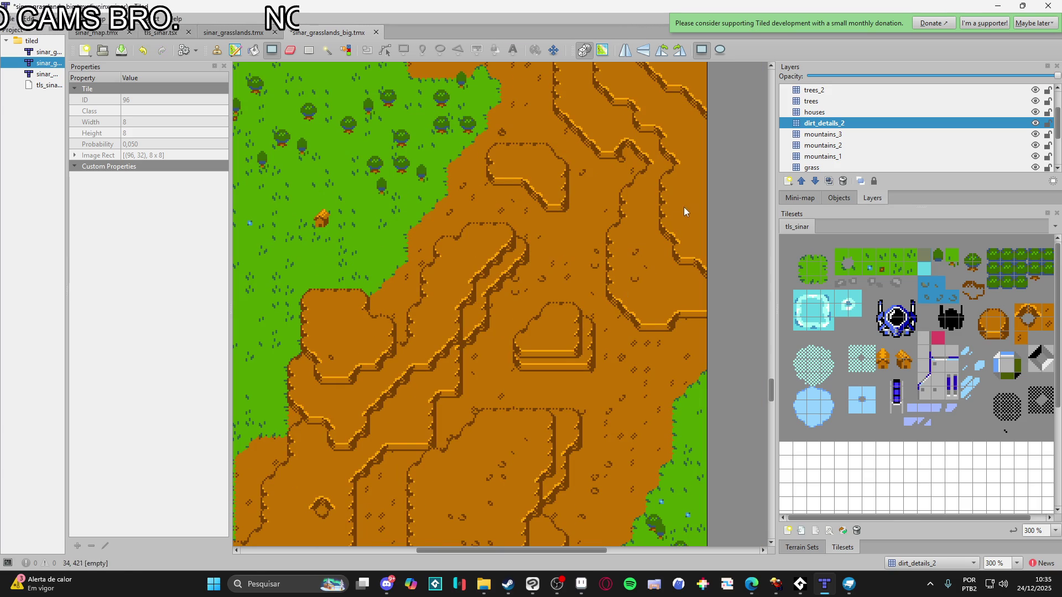
pyautogui.scroll(5, 688, 298)
pyautogui.scroll(5, 693, 240)
pyautogui.hscroll(1, 664, 232)
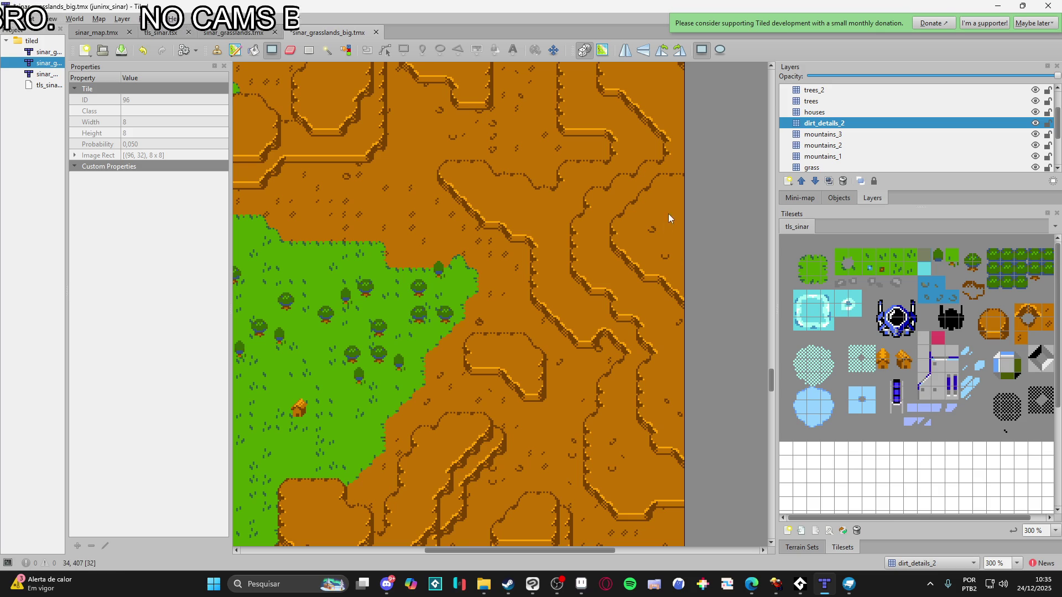
pyautogui.scroll(3, 562, 236)
pyautogui.hscroll(-2, 562, 237)
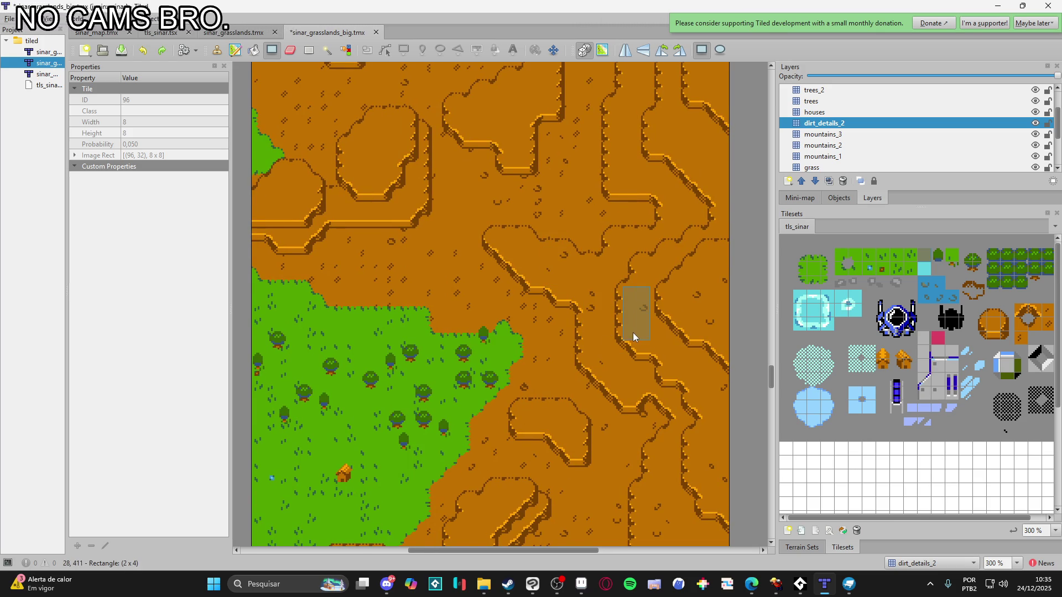
pyautogui.scroll(5, 640, 237)
pyautogui.hscroll(2, 639, 238)
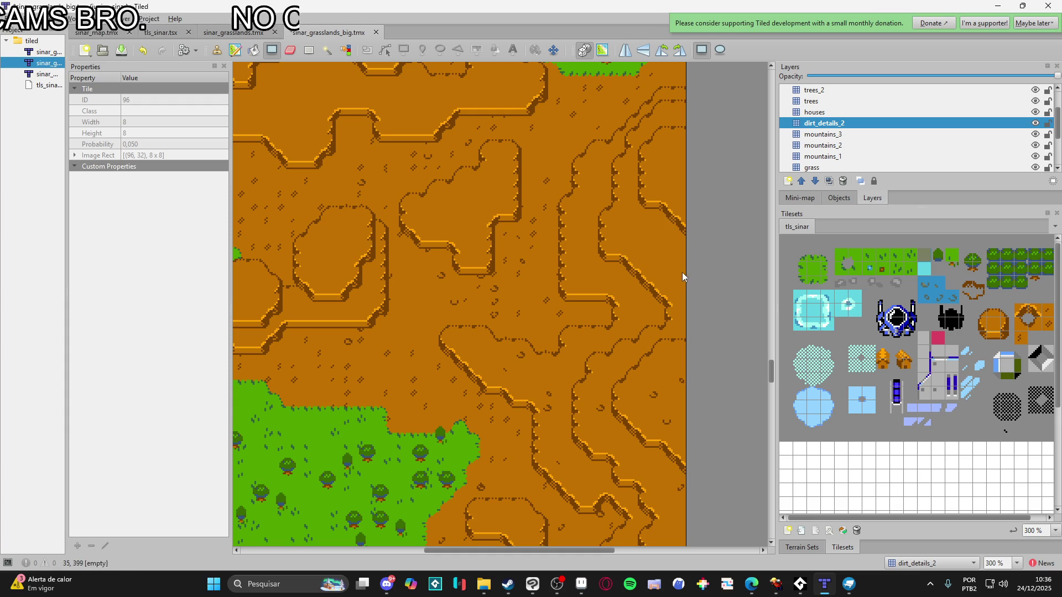
pyautogui.moveTo(639, 242); pyautogui.dragTo(639, 242)
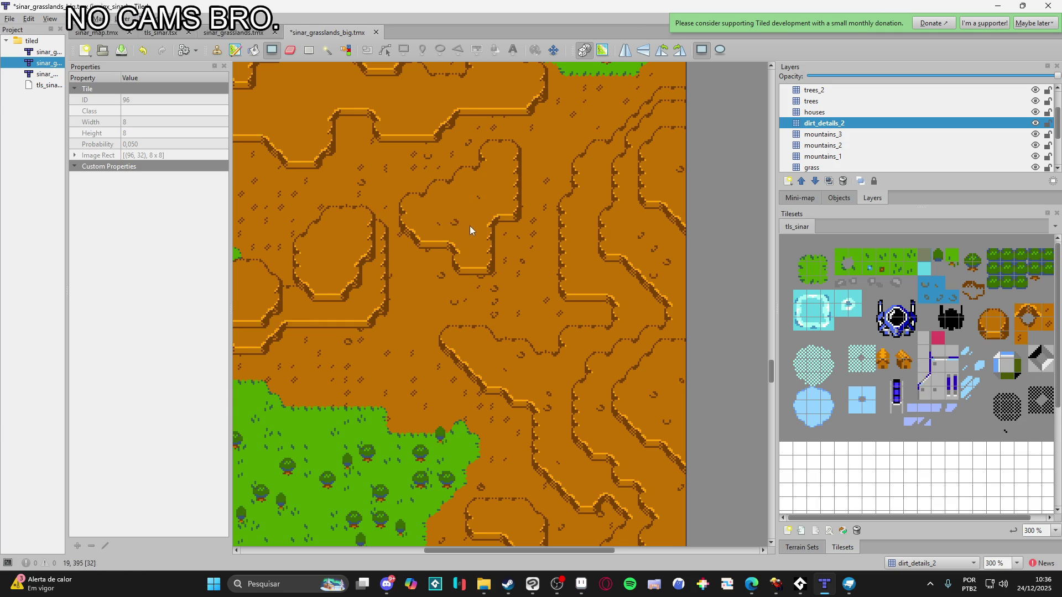
# Scatter dirt details over a wide rectangle, a second strip and a small patch
pyautogui.scroll(1, 442, 249)
pyautogui.hscroll(-2, 442, 249)
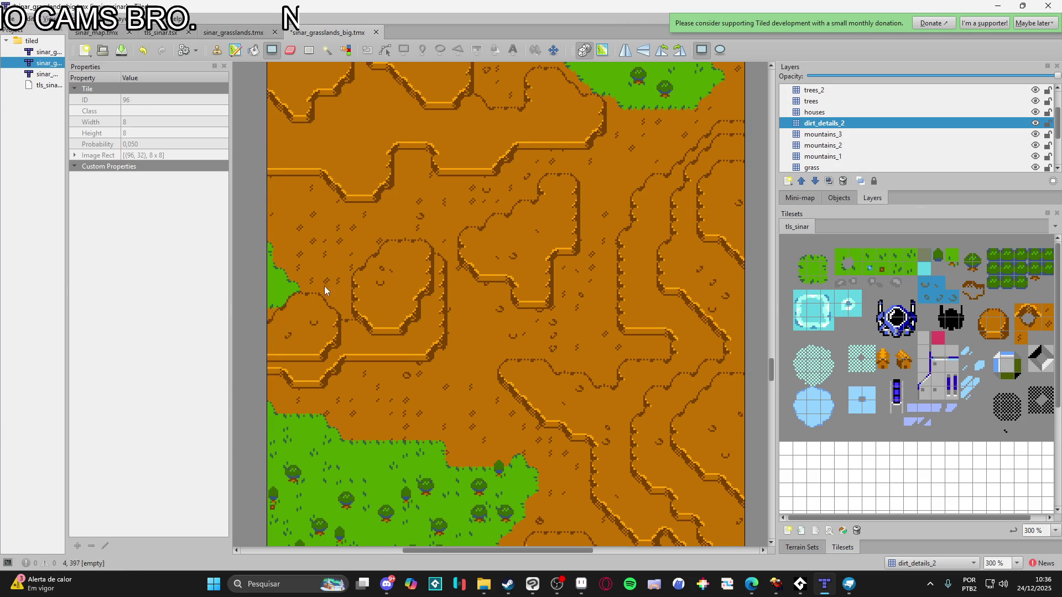
pyautogui.scroll(5, 323, 302)
pyautogui.hscroll(-2, 367, 351)
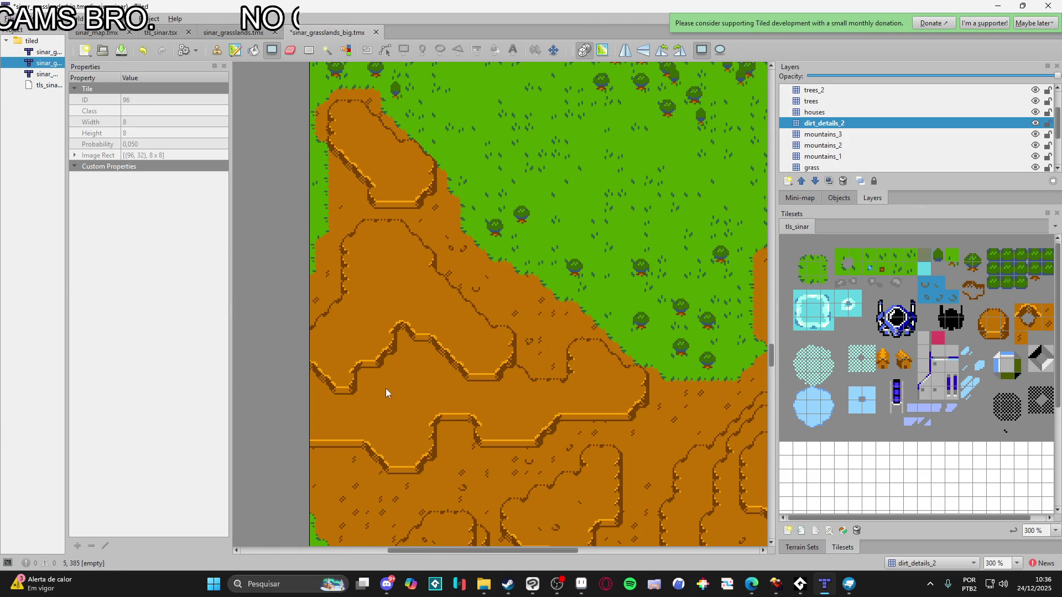
pyautogui.moveTo(413, 418)
pyautogui.mouseDown()
pyautogui.moveTo(505, 396)
pyautogui.moveTo(516, 423)
pyautogui.moveTo(624, 402)
pyautogui.mouseUp()
pyautogui.moveTo(365, 243); pyautogui.dragTo(413, 289)
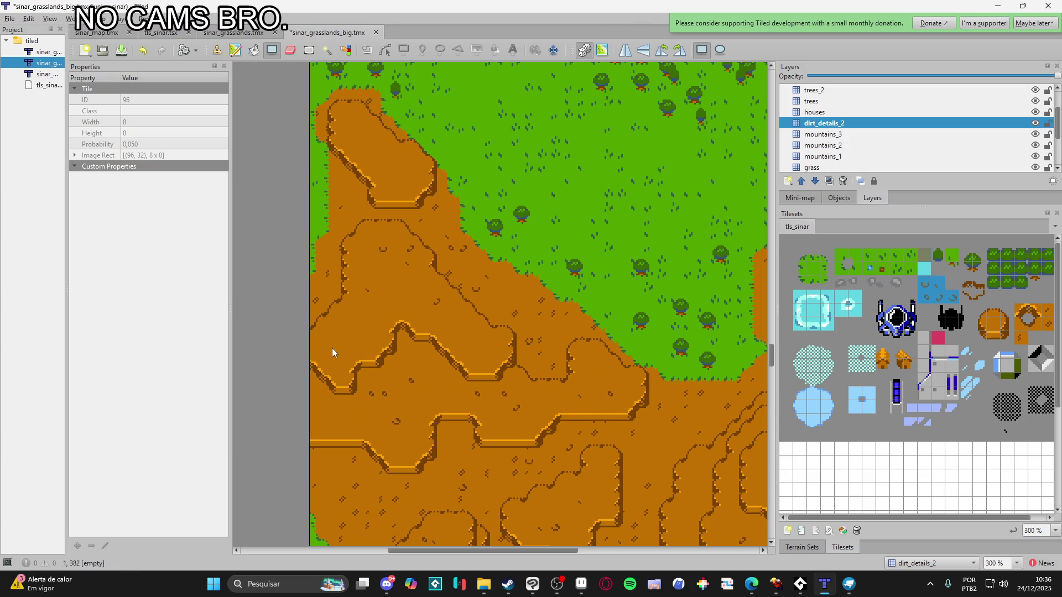
pyautogui.moveTo(358, 337); pyautogui.dragTo(360, 327)
# Add one more dirt-detail rectangle and zoom out to 200%
pyautogui.scroll(3, 384, 228)
pyautogui.moveTo(410, 263); pyautogui.dragTo(430, 282)
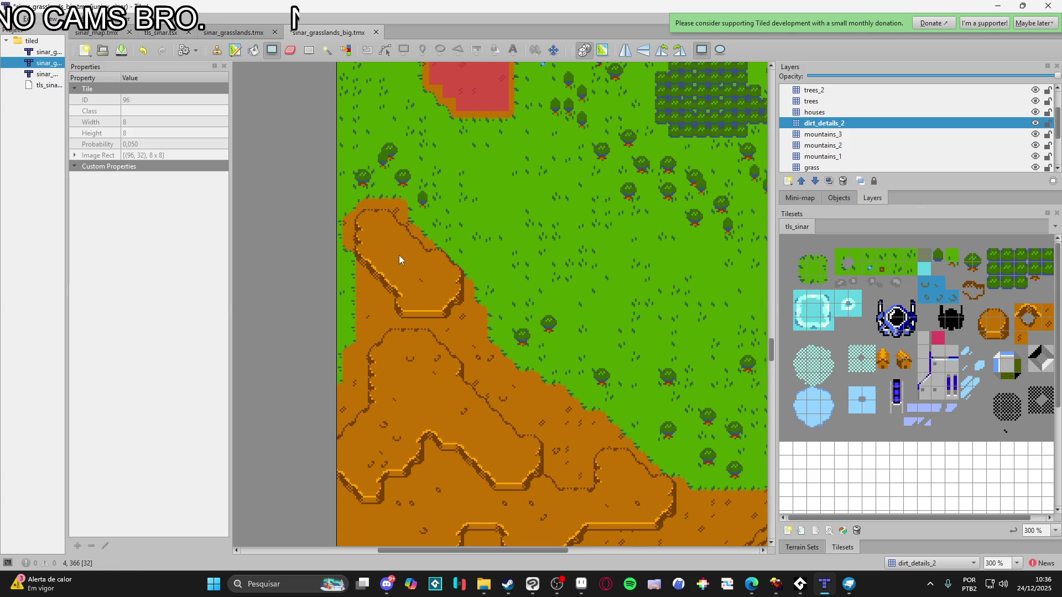
pyautogui.scroll(-2, 487, 316)
pyautogui.scroll(-3, 544, 318)
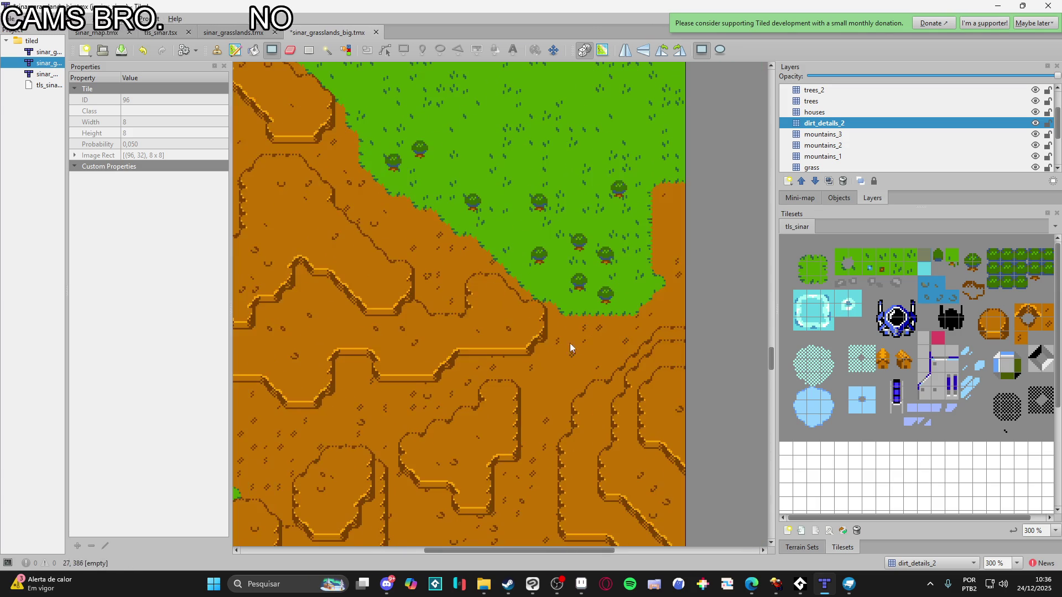
pyautogui.keyDown('ctrl'); pyautogui.scroll(-1, 611, 399); pyautogui.keyUp('ctrl')
pyautogui.scroll(3, 521, 307)
pyautogui.scroll(15, 521, 308)
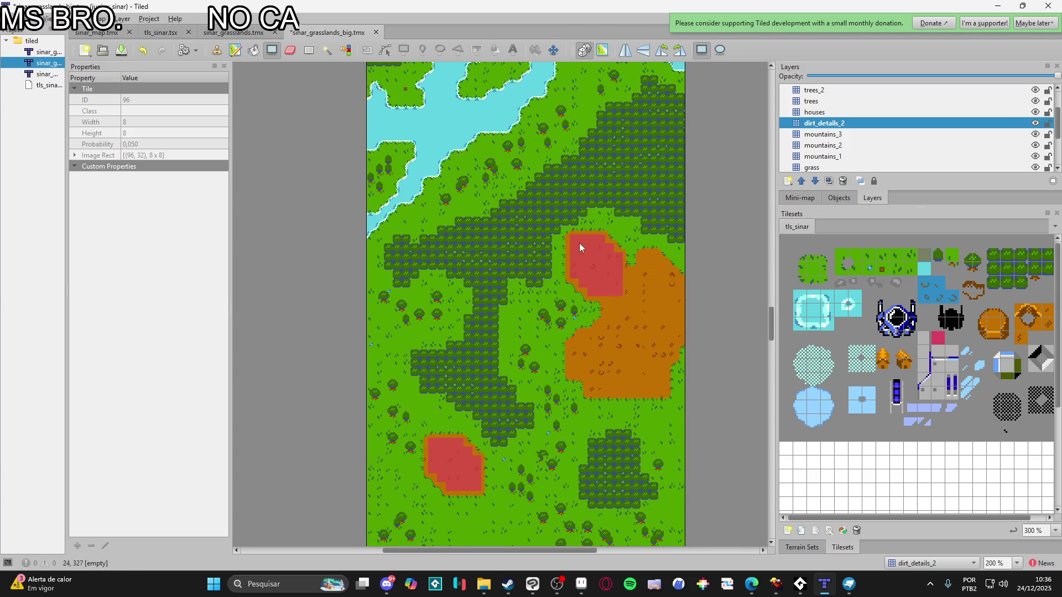
# Zoom to 400%, fill a small dirt-detail rectangle, then undo it
pyautogui.scroll(17, 531, 286)
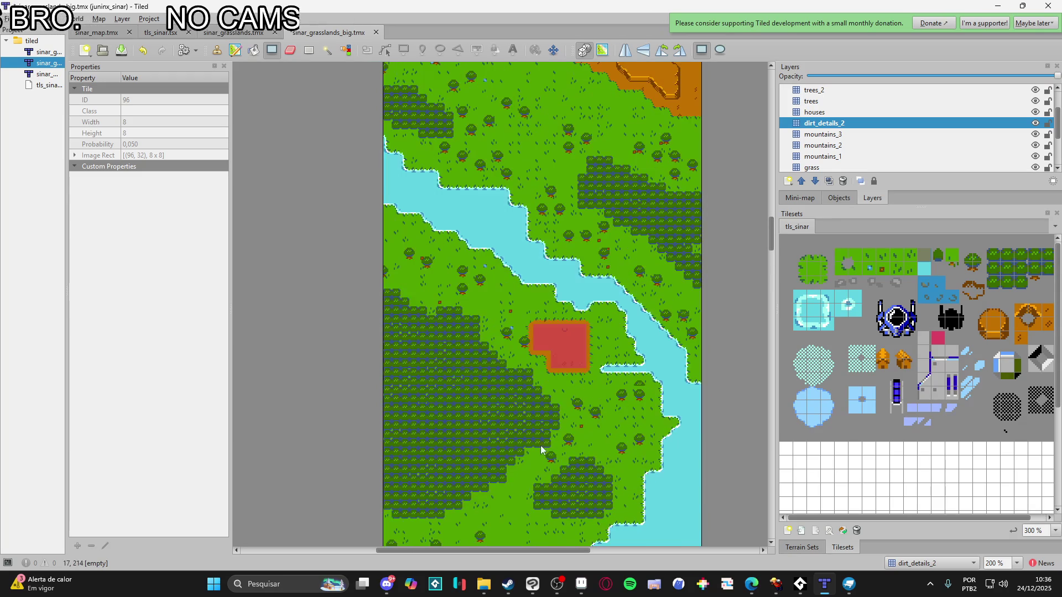
pyautogui.keyDown('ctrl'); pyautogui.scroll(2, 528, 354); pyautogui.keyUp('ctrl')
pyautogui.moveTo(518, 306); pyautogui.dragTo(558, 349)
pyautogui.hotkey('ctrl', 'z')
# Add a 3x3 patch, a 2x2 patch and more dirt-detail patches to the right
pyautogui.moveTo(526, 301)
pyautogui.mouseDown()
pyautogui.moveTo(553, 342)
pyautogui.moveTo(544, 337)
pyautogui.mouseUp()
pyautogui.moveTo(550, 374)
pyautogui.mouseDown()
pyautogui.moveTo(585, 396)
pyautogui.moveTo(589, 377)
pyautogui.moveTo(559, 404)
pyautogui.mouseUp()
pyautogui.hscroll(3, 526, 419)
pyautogui.scroll(1, 553, 370)
pyautogui.moveTo(588, 310)
pyautogui.mouseDown()
pyautogui.moveTo(616, 329)
pyautogui.moveTo(718, 335)
pyautogui.mouseUp()
pyautogui.moveTo(622, 337); pyautogui.dragTo(646, 370)
pyautogui.scroll(-3, 617, 467)
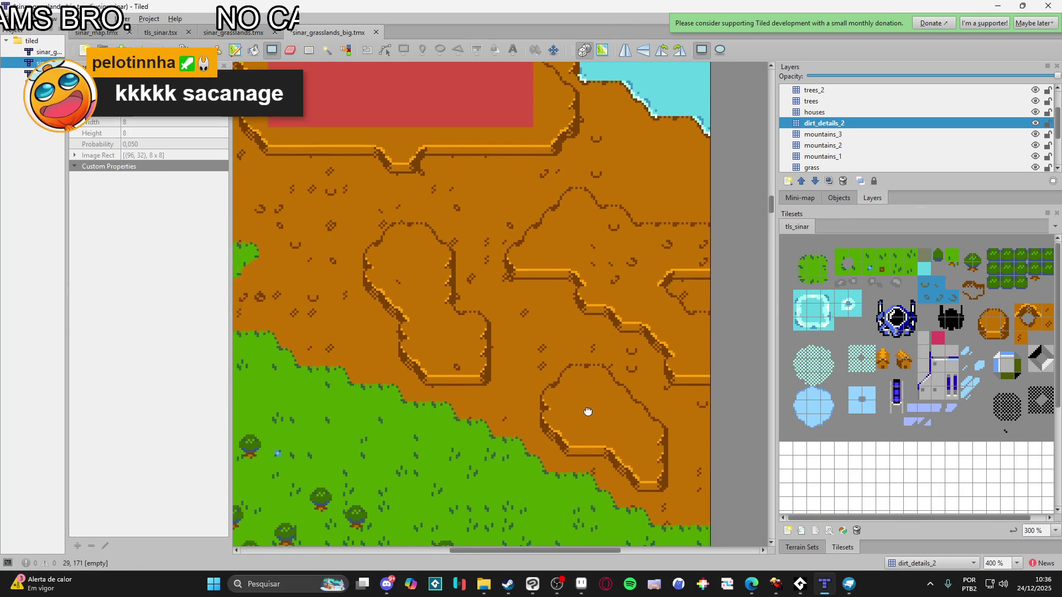
# Stamp two single dirt-detail marks and pan up toward the red block
pyautogui.hscroll(1, 590, 411)
pyautogui.click(578, 384)
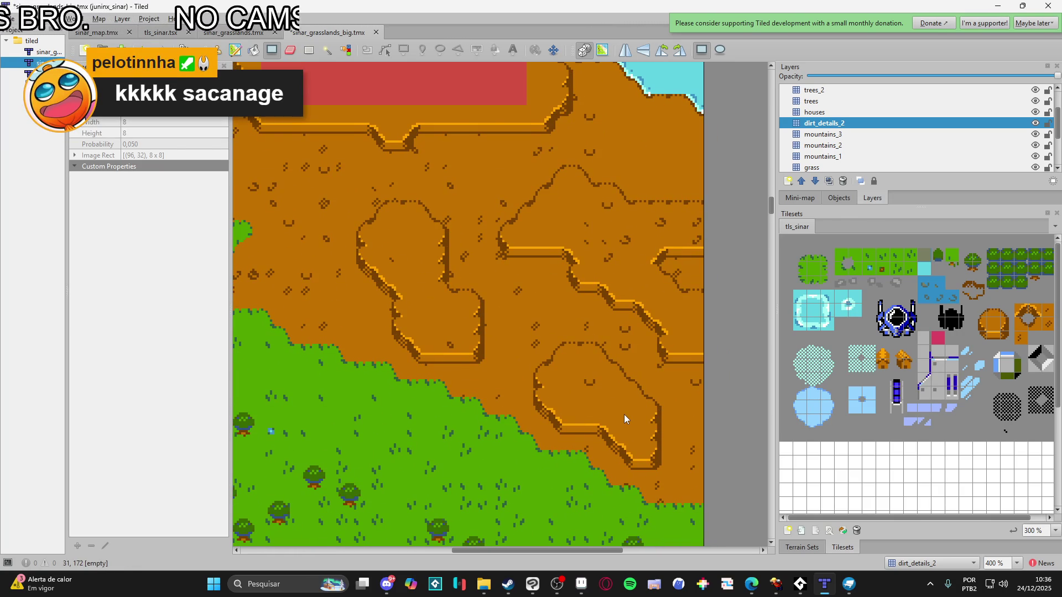
pyautogui.click(610, 401)
pyautogui.moveTo(400, 123); pyautogui.dragTo(499, 358)
pyautogui.scroll(3, 299, 304)
pyautogui.hscroll(-2, 299, 304)
# Scatter dirt details over several rectangles, including a 7x6 area and the upper dirt edge
pyautogui.moveTo(285, 258)
pyautogui.mouseDown()
pyautogui.moveTo(417, 307)
pyautogui.moveTo(388, 326)
pyautogui.mouseUp()
pyautogui.moveTo(370, 233); pyautogui.dragTo(403, 283)
pyautogui.moveTo(362, 343)
pyautogui.mouseDown()
pyautogui.moveTo(340, 346)
pyautogui.moveTo(356, 323)
pyautogui.moveTo(503, 340)
pyautogui.moveTo(498, 349)
pyautogui.moveTo(407, 307)
pyautogui.mouseUp()
pyautogui.scroll(-1, 387, 313)
pyautogui.scroll(3, 359, 310)
pyautogui.scroll(1, 497, 304)
pyautogui.hscroll(1, 498, 305)
pyautogui.moveTo(579, 335)
pyautogui.mouseDown()
pyautogui.moveTo(660, 404)
pyautogui.moveTo(647, 387)
pyautogui.mouseUp()
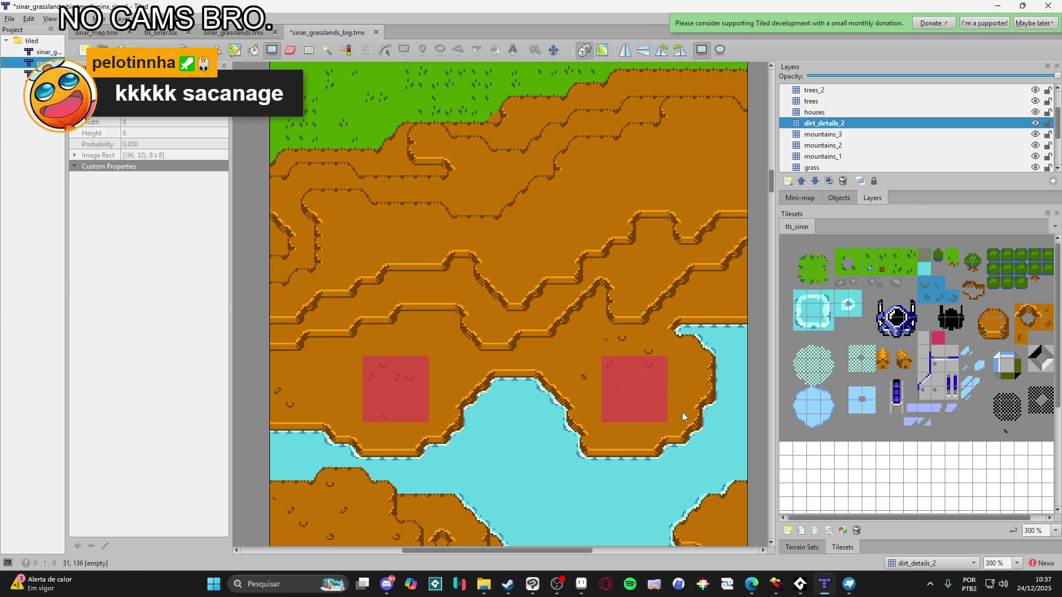
pyautogui.scroll(2, 589, 401)
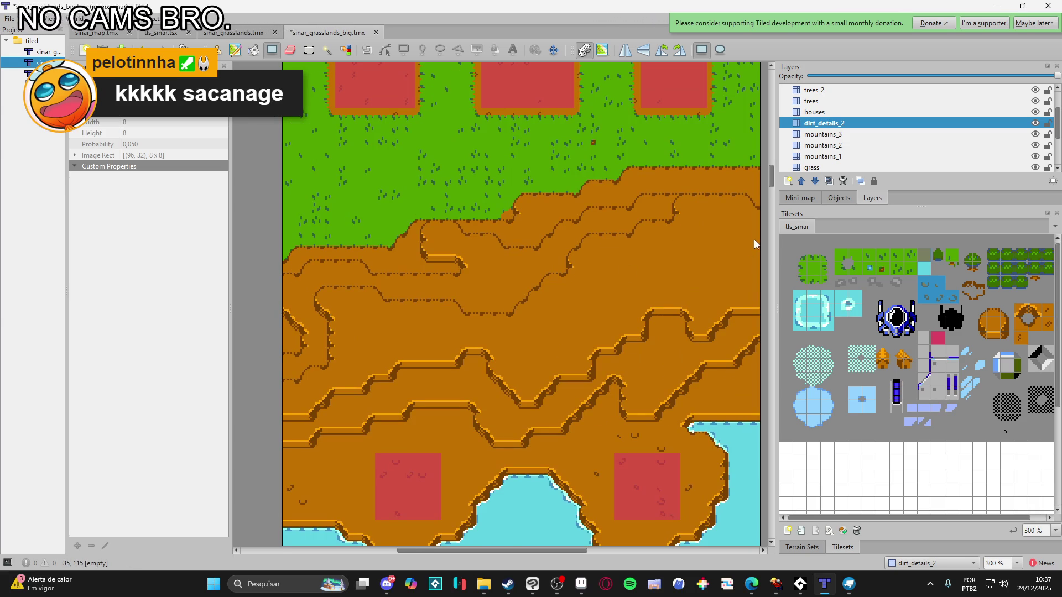
pyautogui.moveTo(742, 262)
pyautogui.mouseDown()
pyautogui.moveTo(686, 304)
pyautogui.moveTo(642, 287)
pyautogui.mouseUp()
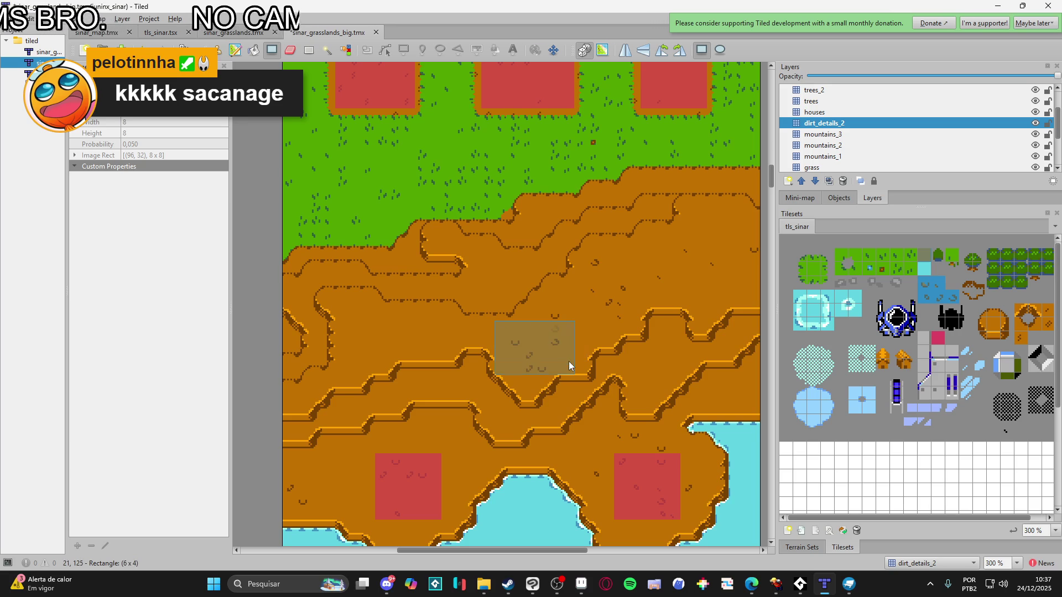
# Add a thin 7x1 row and a few more small dirt-detail rectangles
pyautogui.moveTo(465, 330); pyautogui.dragTo(465, 331)
pyautogui.moveTo(366, 352); pyautogui.dragTo(448, 355)
pyautogui.moveTo(340, 296); pyautogui.dragTo(380, 360)
pyautogui.moveTo(312, 386); pyautogui.dragTo(312, 387)
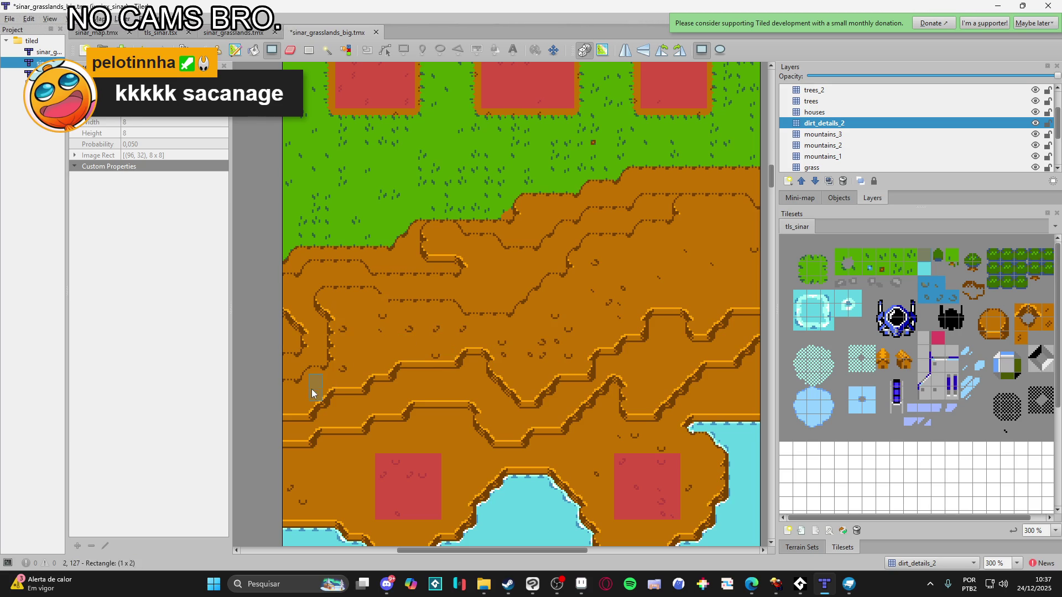
pyautogui.scroll(2, 427, 292)
pyautogui.hscroll(2, 421, 335)
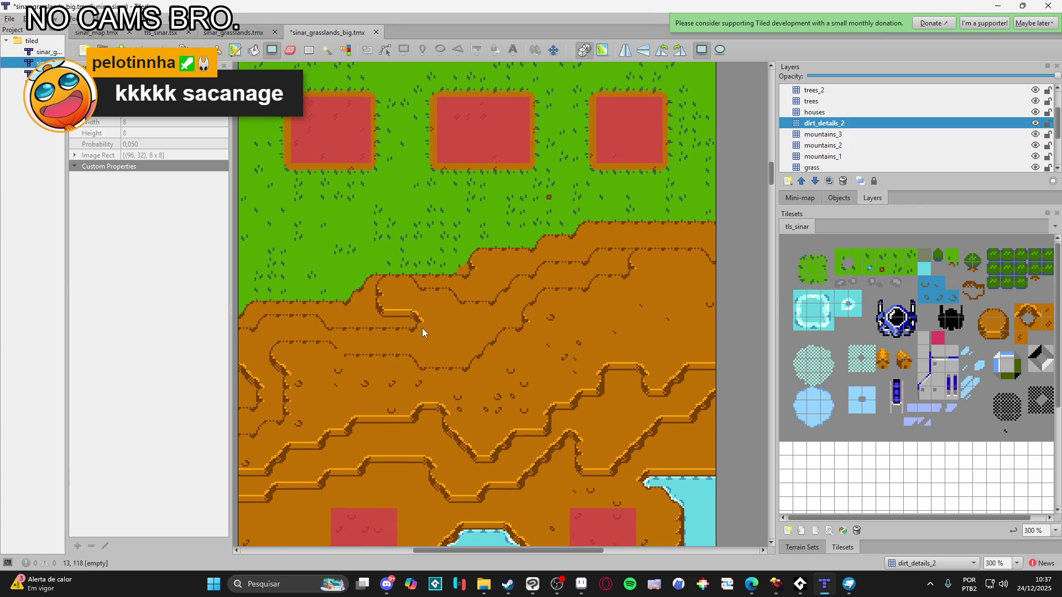
pyautogui.scroll(1, 437, 352)
pyautogui.hscroll(-1, 420, 354)
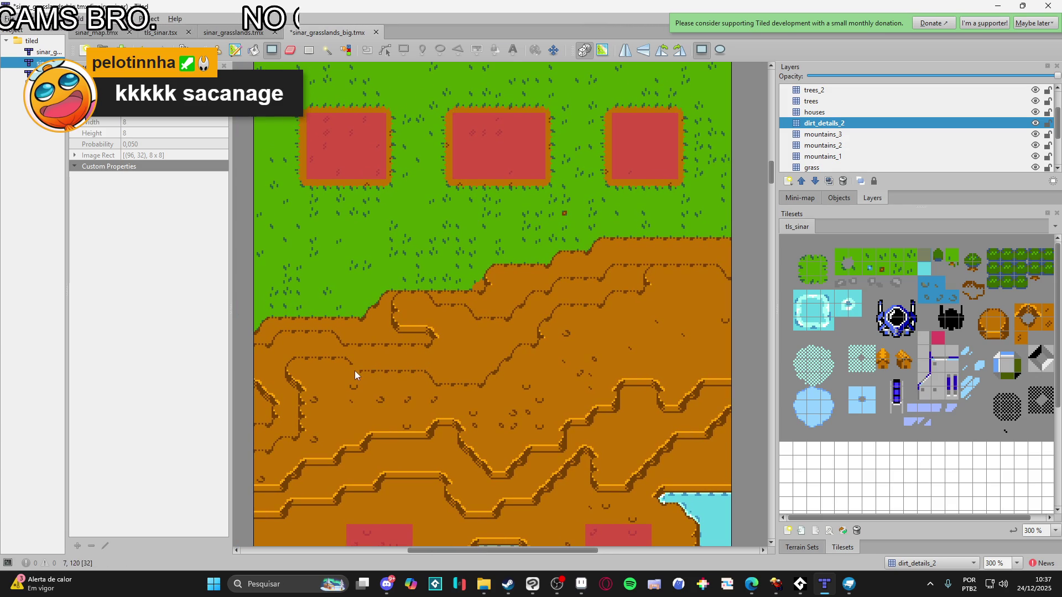
# Fill a small block of dirt-detail tiles on the lower terrace beside the river
pyautogui.press('e')
pyautogui.click(808, 547)
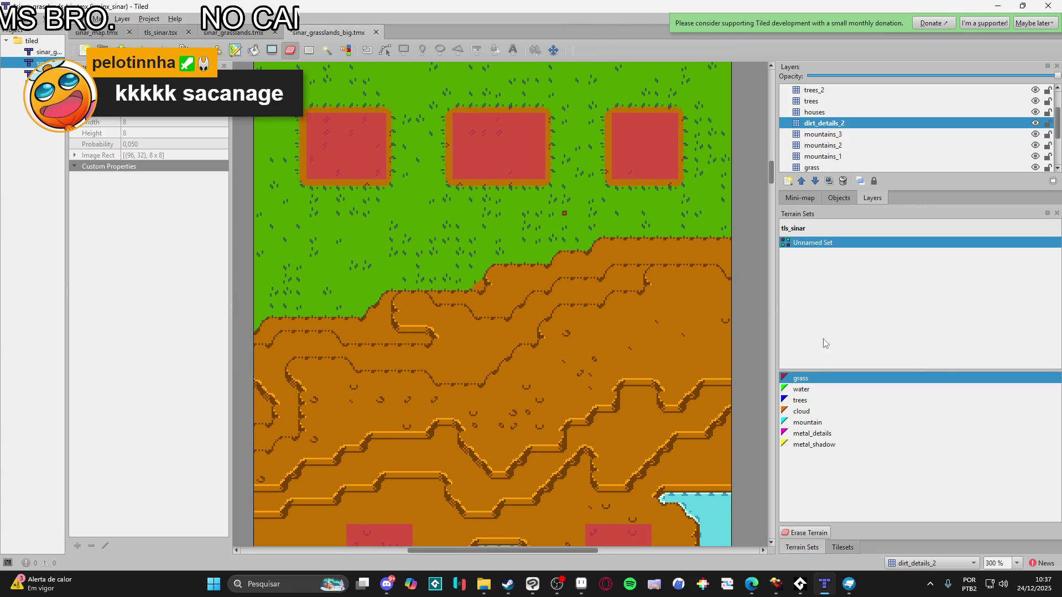
pyautogui.click(839, 547)
pyautogui.press('p')
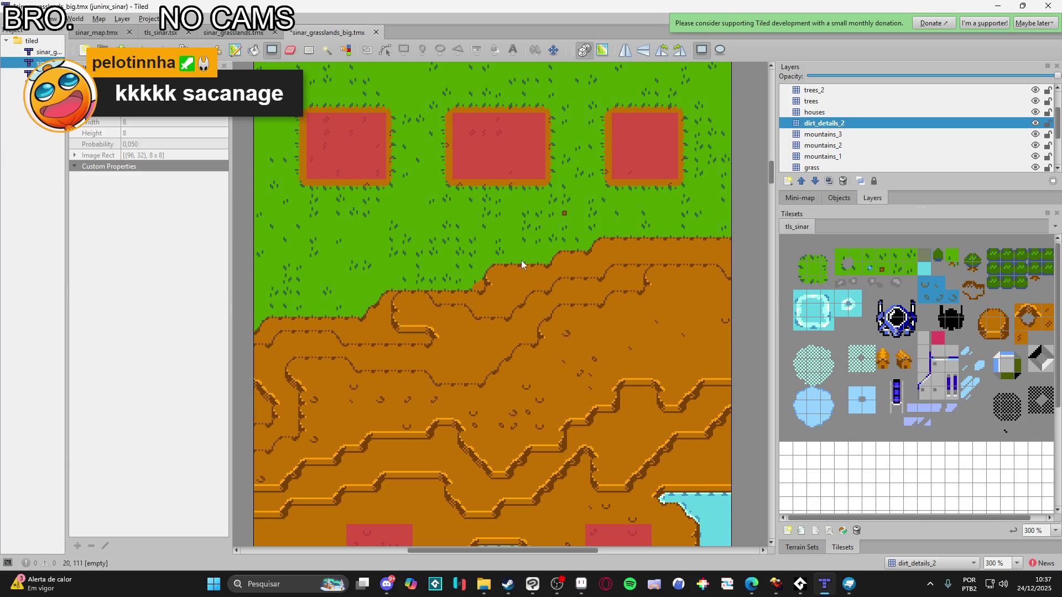
pyautogui.hscroll(2, 474, 364)
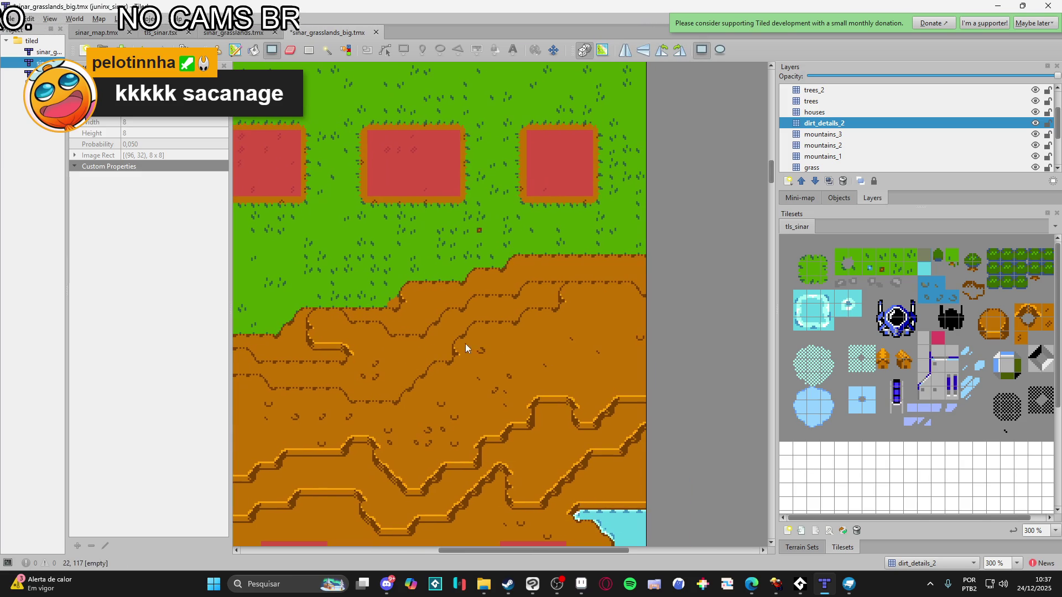
pyautogui.hscroll(-1, 553, 370)
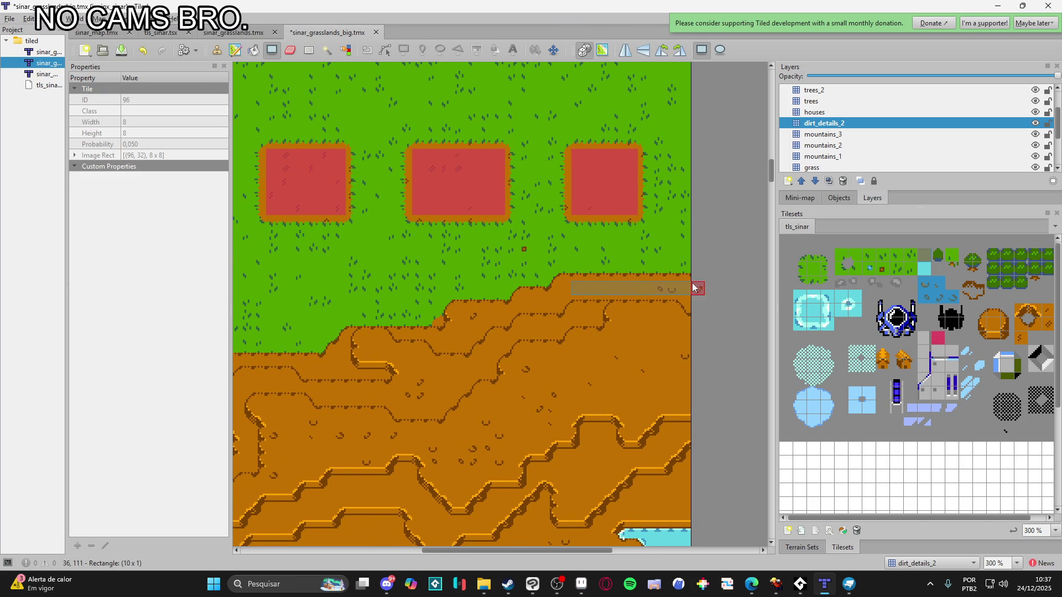
pyautogui.hscroll(-2, 332, 365)
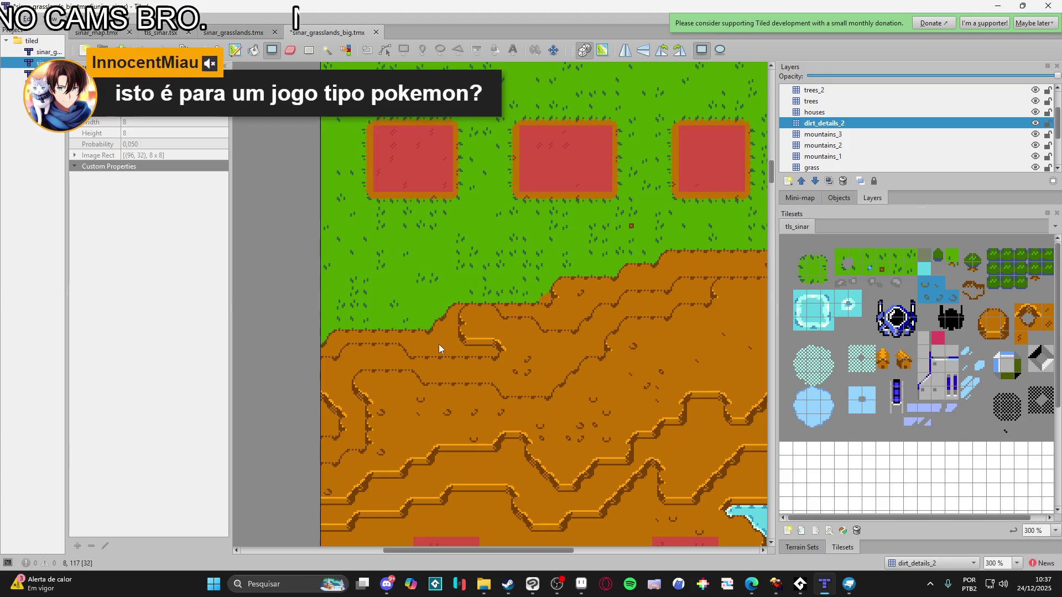
pyautogui.keyDown('ctrl'); pyautogui.scroll(-1, 440, 347); pyautogui.keyUp('ctrl')
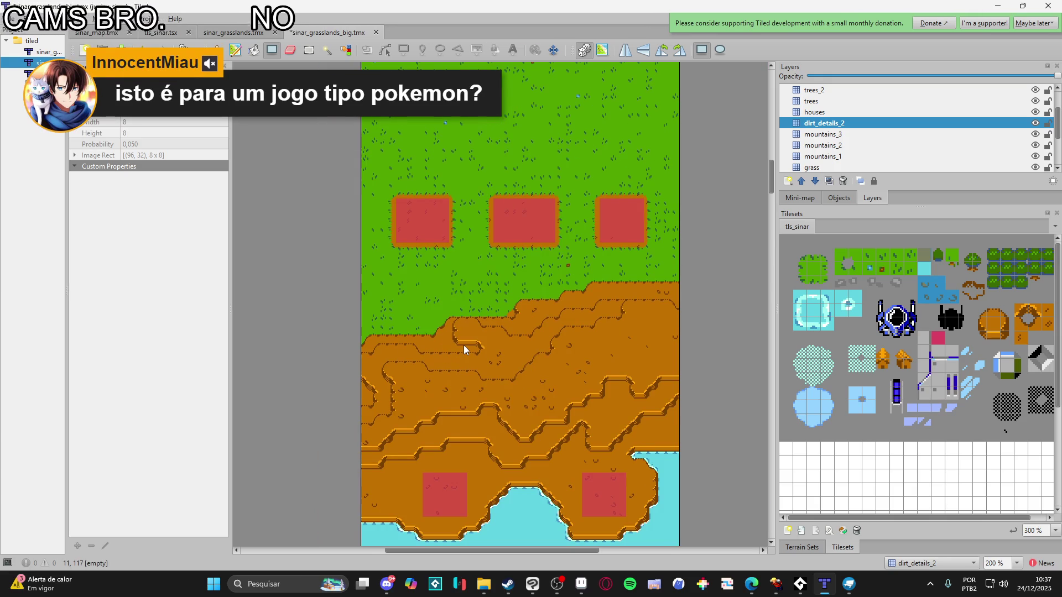
pyautogui.scroll(-1, 465, 343)
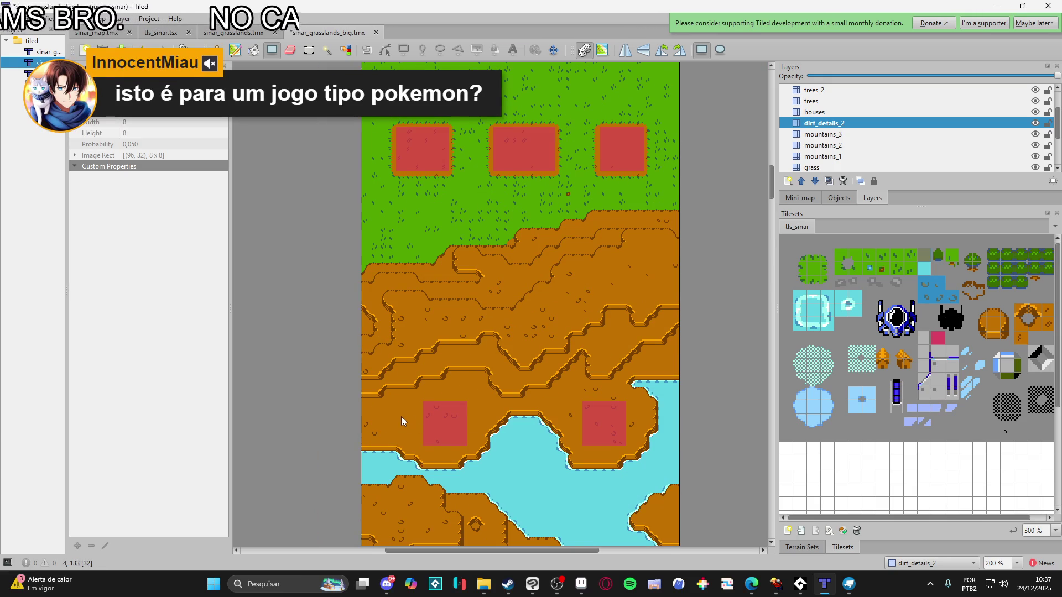
pyautogui.keyDown('ctrl'); pyautogui.scroll(1, 397, 406); pyautogui.keyUp('ctrl')
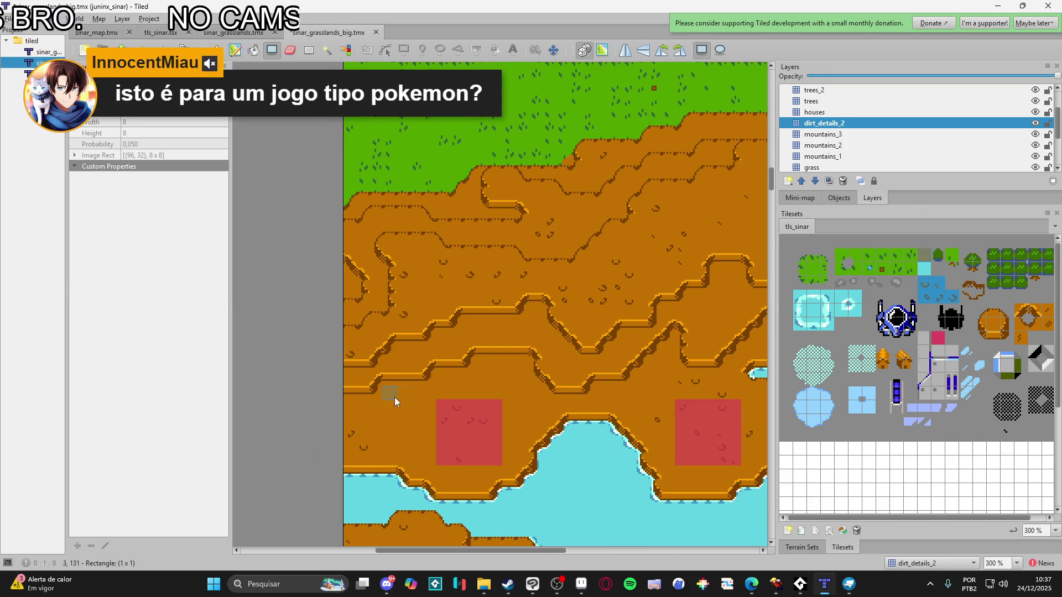
pyautogui.moveTo(430, 450); pyautogui.dragTo(429, 450)
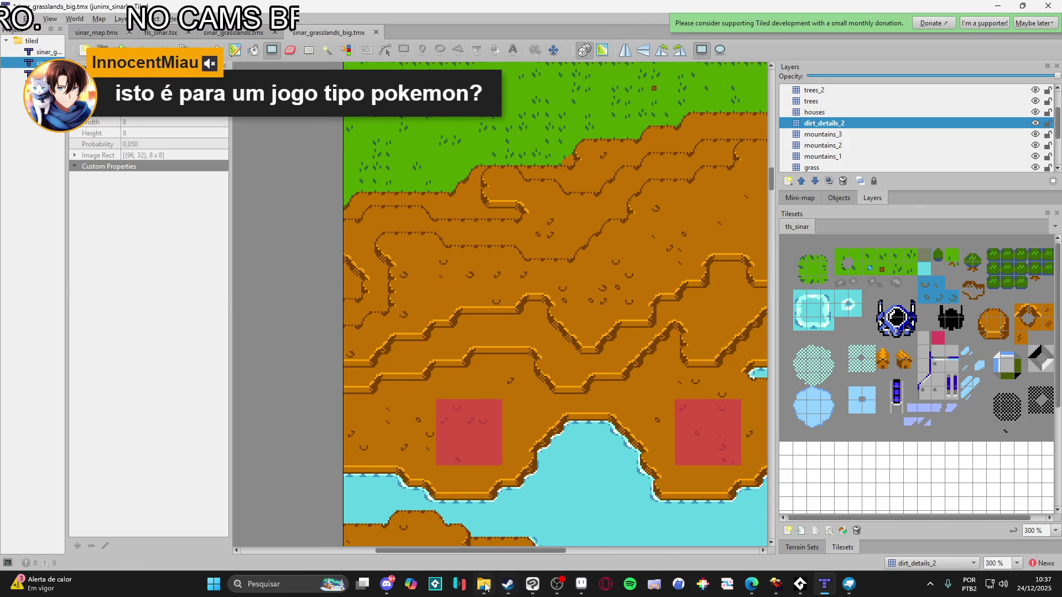
# Bring the YouTube devlog video window to the front from the taskbar
pyautogui.moveTo(523, 589)
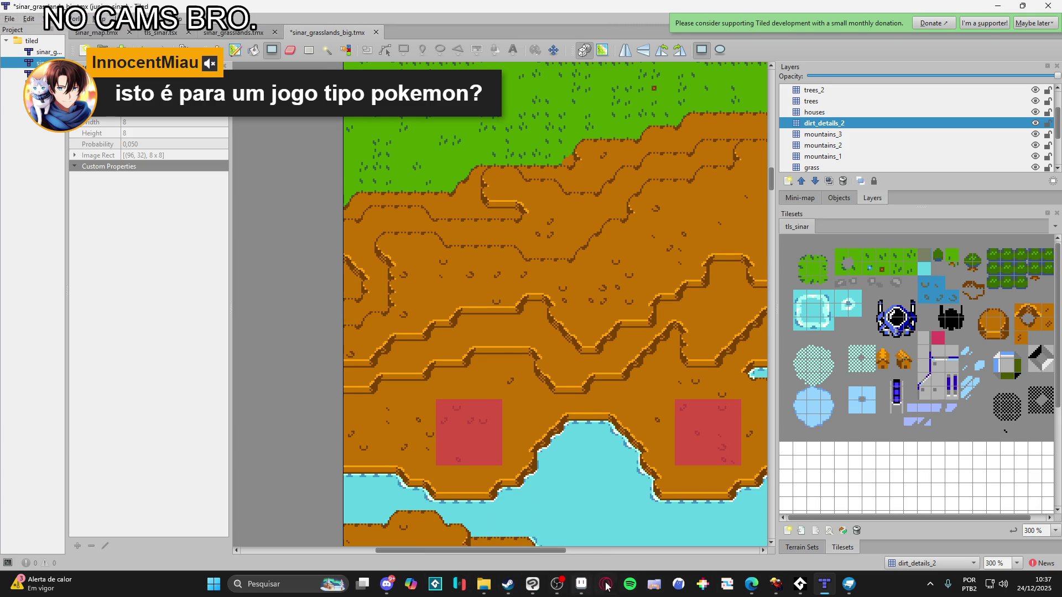
pyautogui.moveTo(762, 586)
pyautogui.click(979, 547)
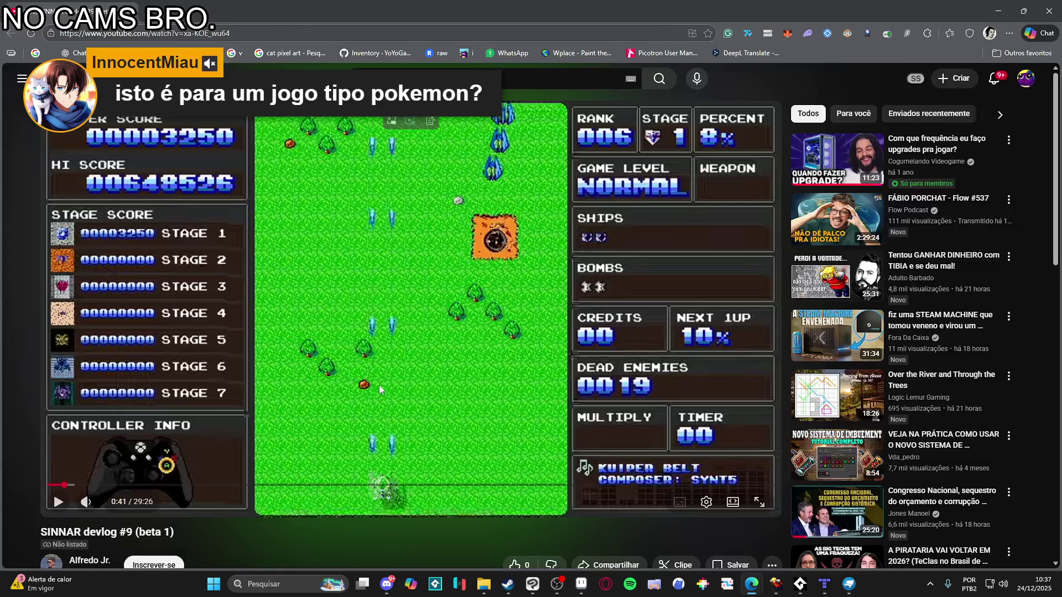
# Resume the SINNAR devlog video from 0:41, then minimize the browser to return to Tiled
pyautogui.click(386, 316)
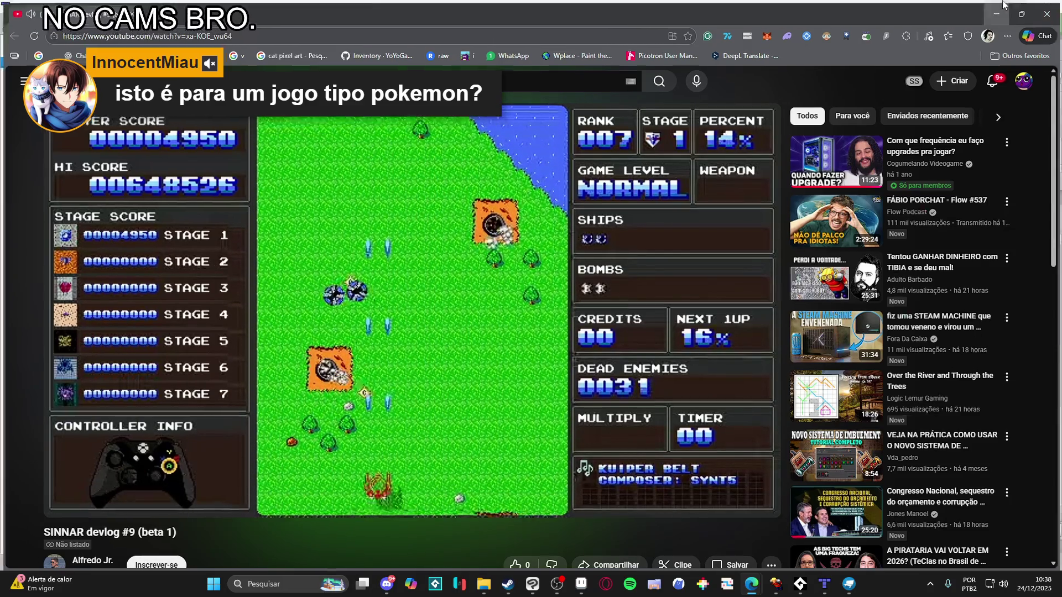
pyautogui.click(1002, 5)
pyautogui.scroll(5, 499, 332)
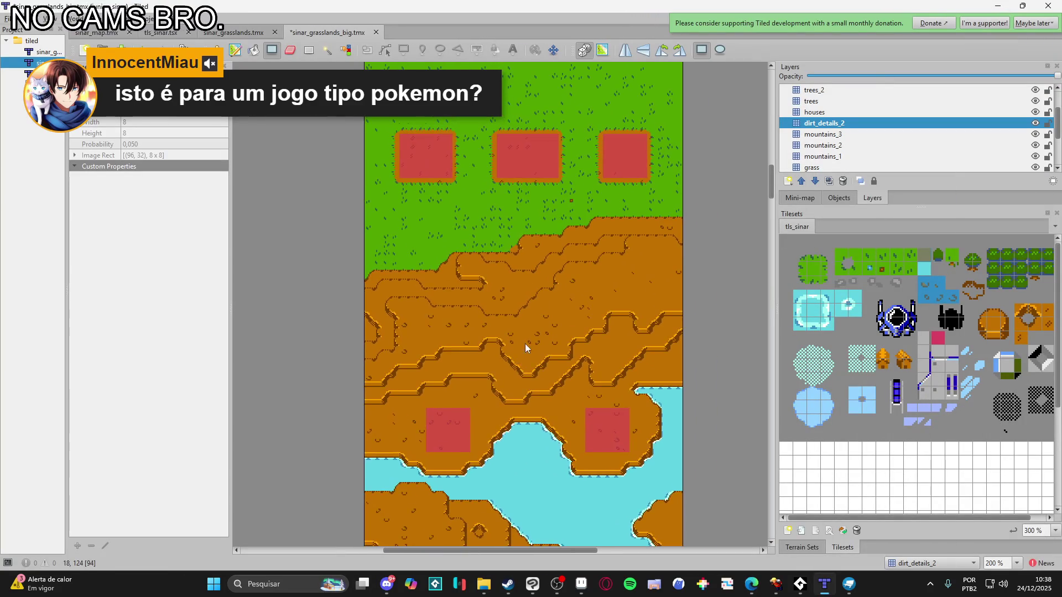
# Paint a few dirt-detail tiles near the river, zoom out to 150% and scroll through the whole map
pyautogui.scroll(-5, 523, 332)
pyautogui.click(553, 274)
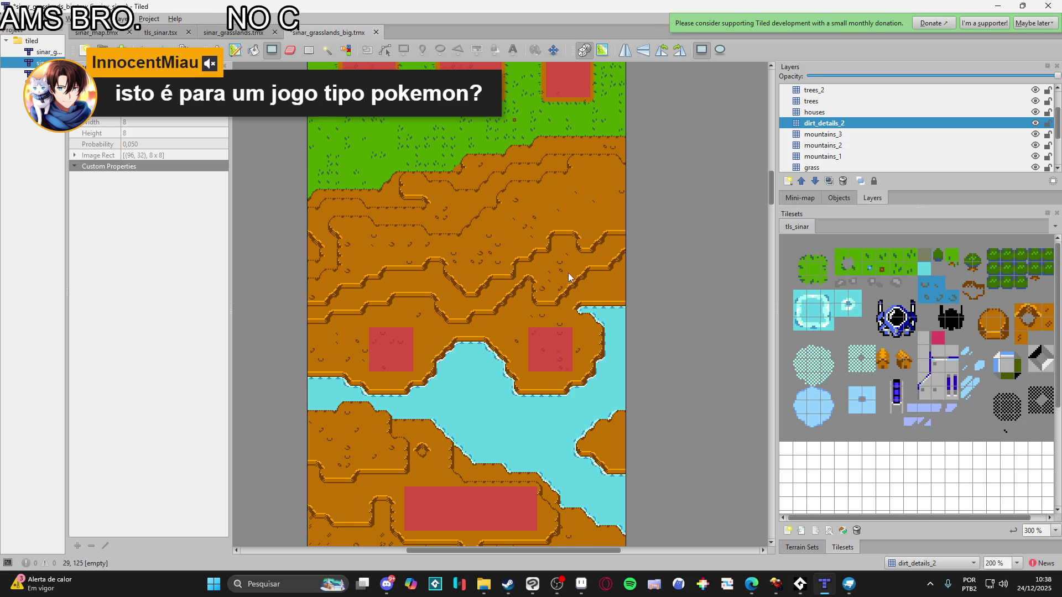
pyautogui.scroll(-1, 569, 273)
pyautogui.scroll(6, 523, 253)
pyautogui.scroll(-6, 493, 373)
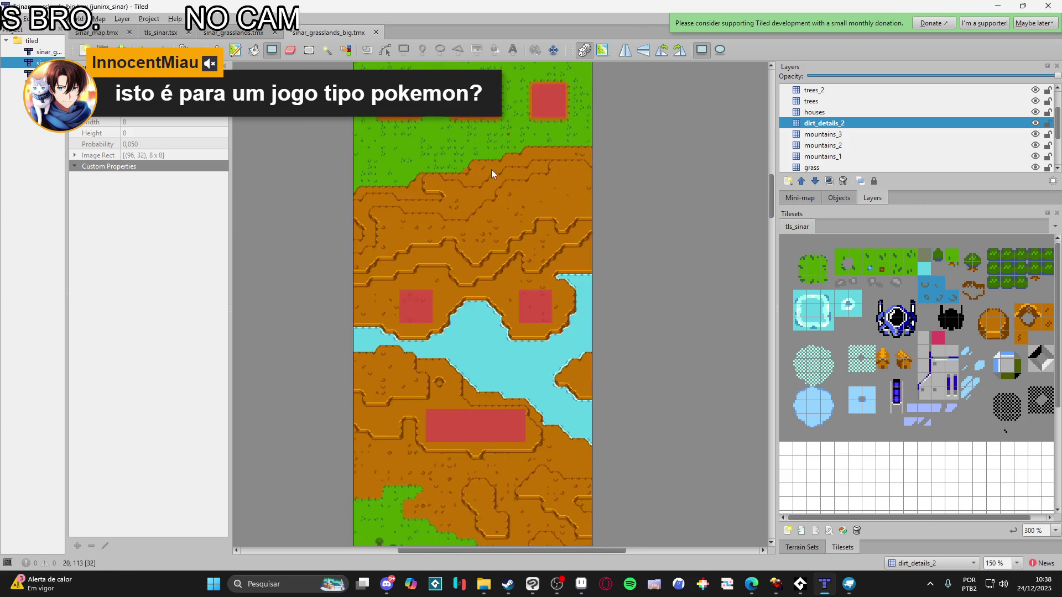
pyautogui.scroll(-20, 478, 169)
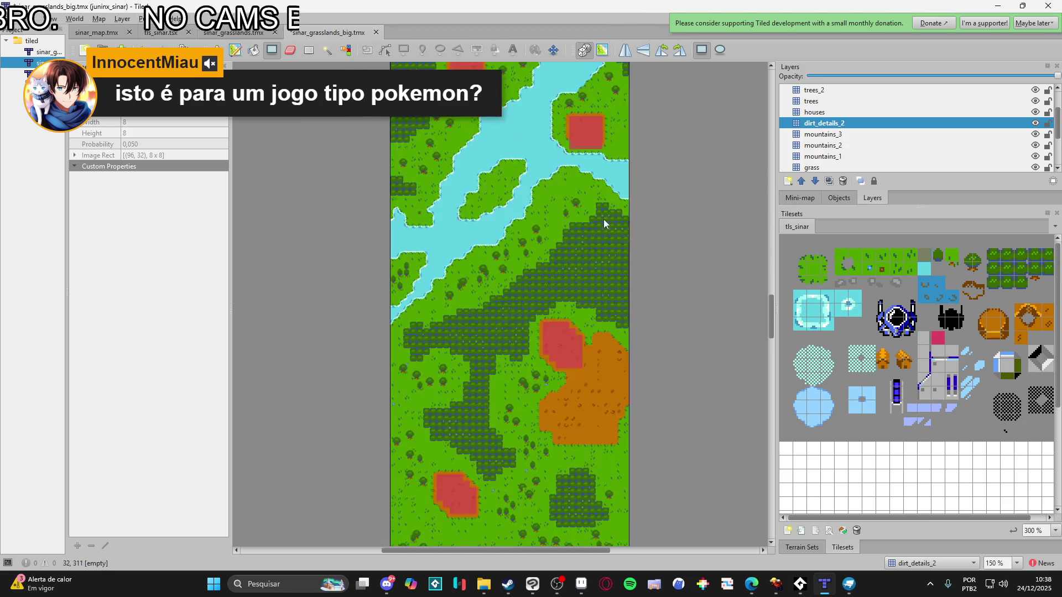
pyautogui.scroll(-20, 591, 190)
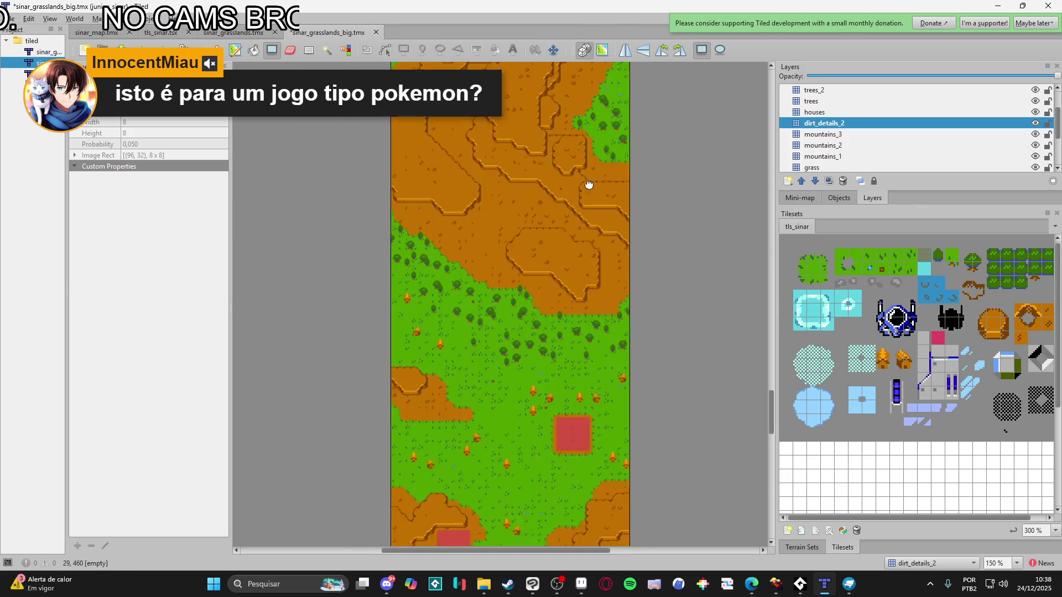
pyautogui.scroll(-20, 587, 249)
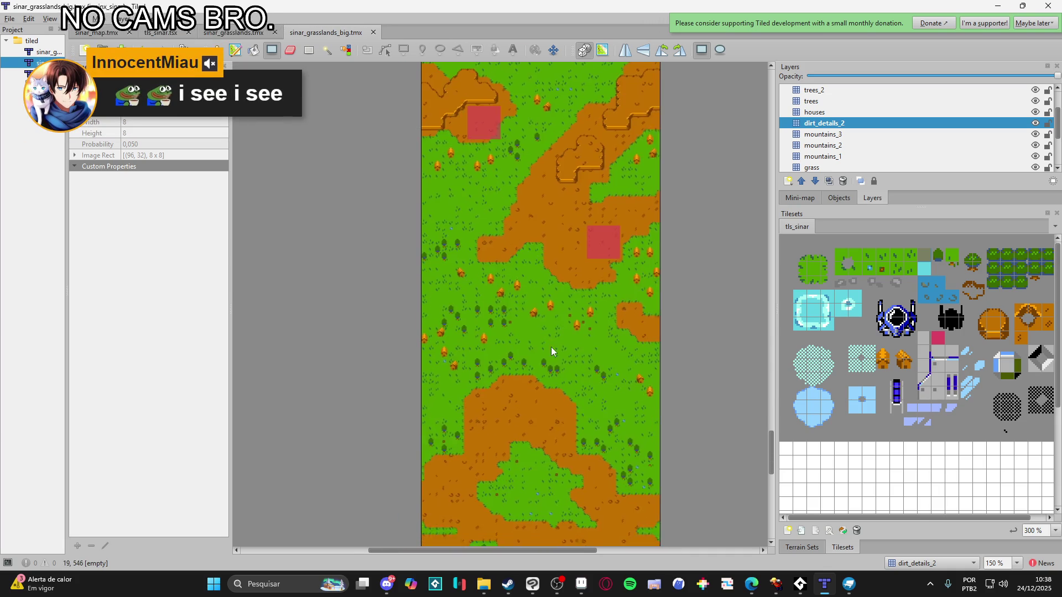
pyautogui.scroll(-10, 551, 351)
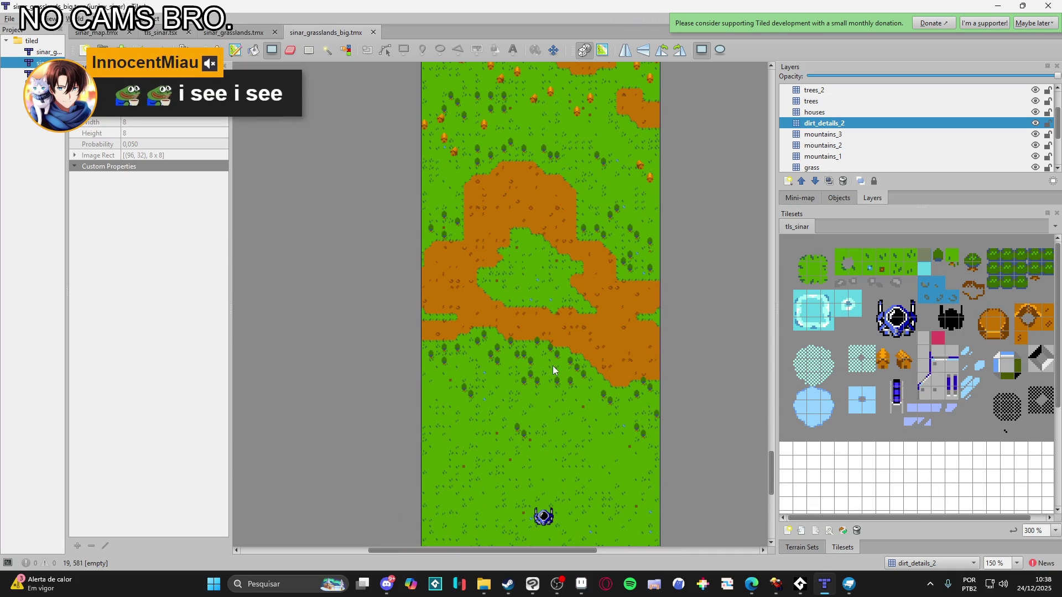
pyautogui.scroll(10, 553, 366)
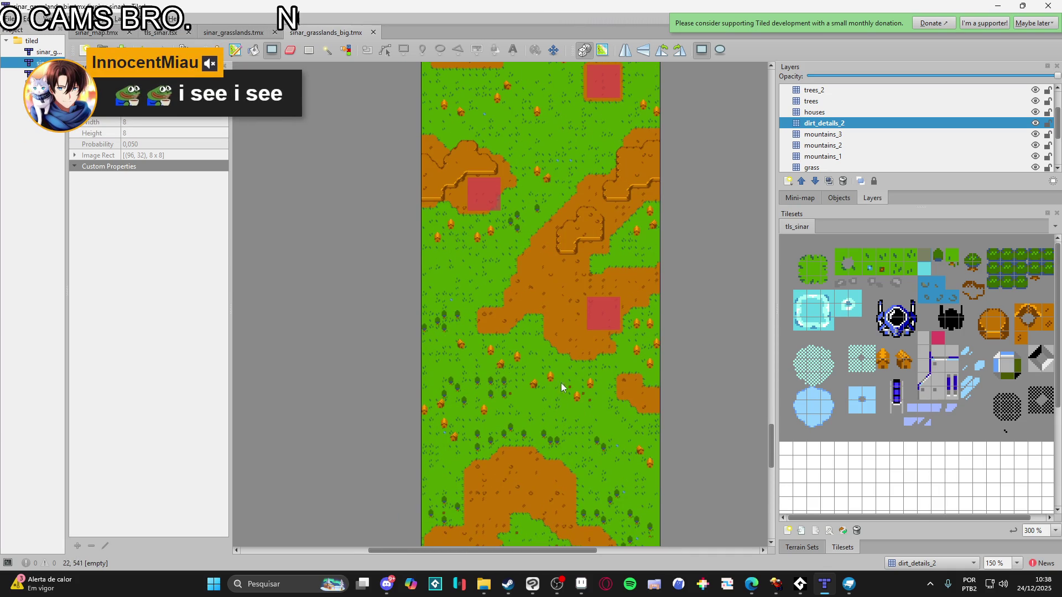
pyautogui.scroll(15, 579, 387)
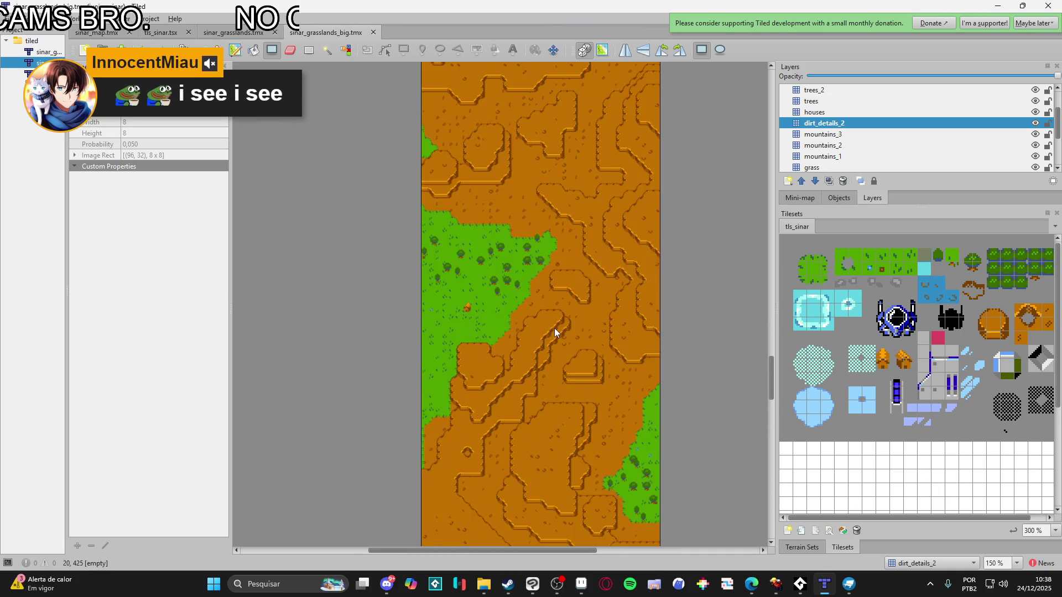
pyautogui.scroll(10, 554, 328)
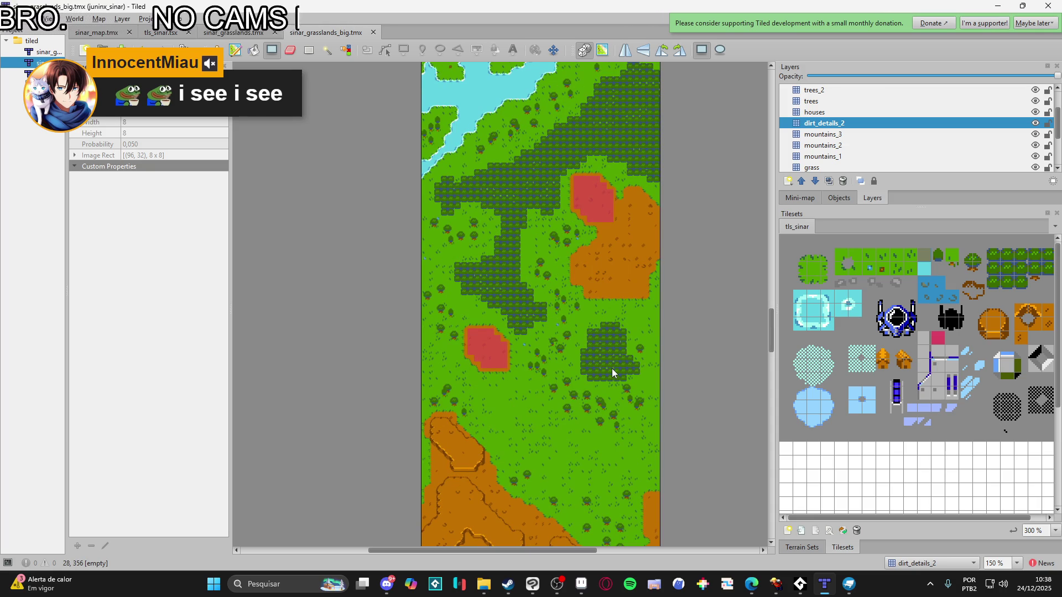
pyautogui.scroll(-20, 612, 368)
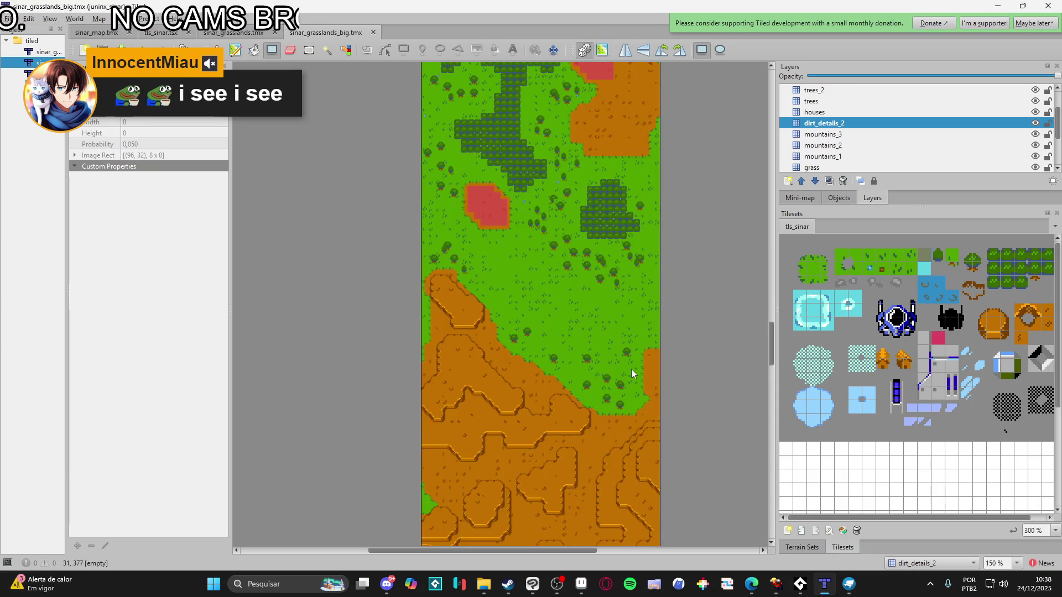
# Make the grass layer active and pick the small flower tile from the tileset
pyautogui.click(788, 543)
pyautogui.scroll(5, 598, 408)
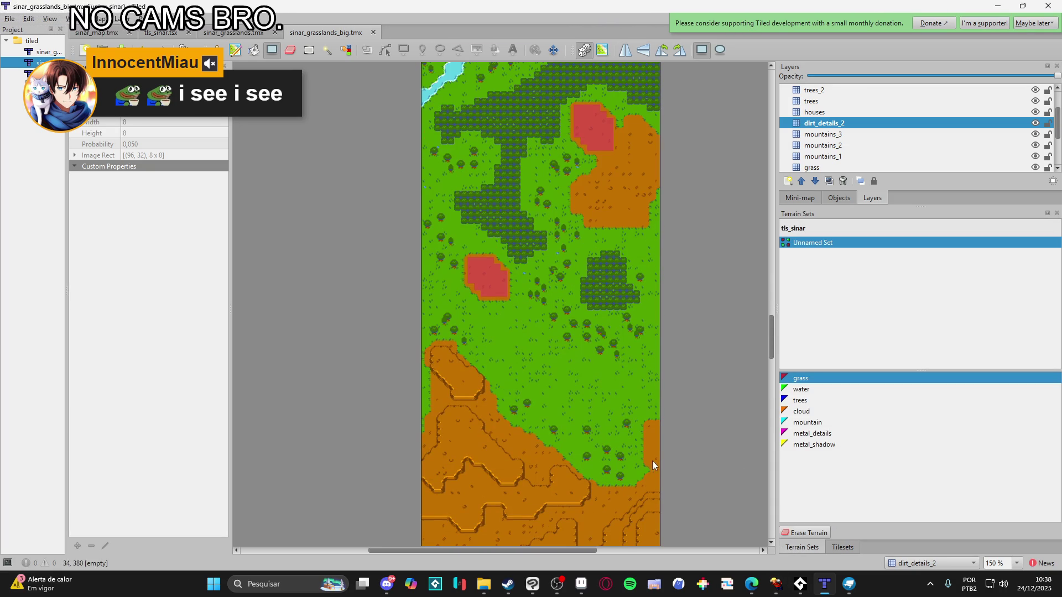
pyautogui.click(852, 166)
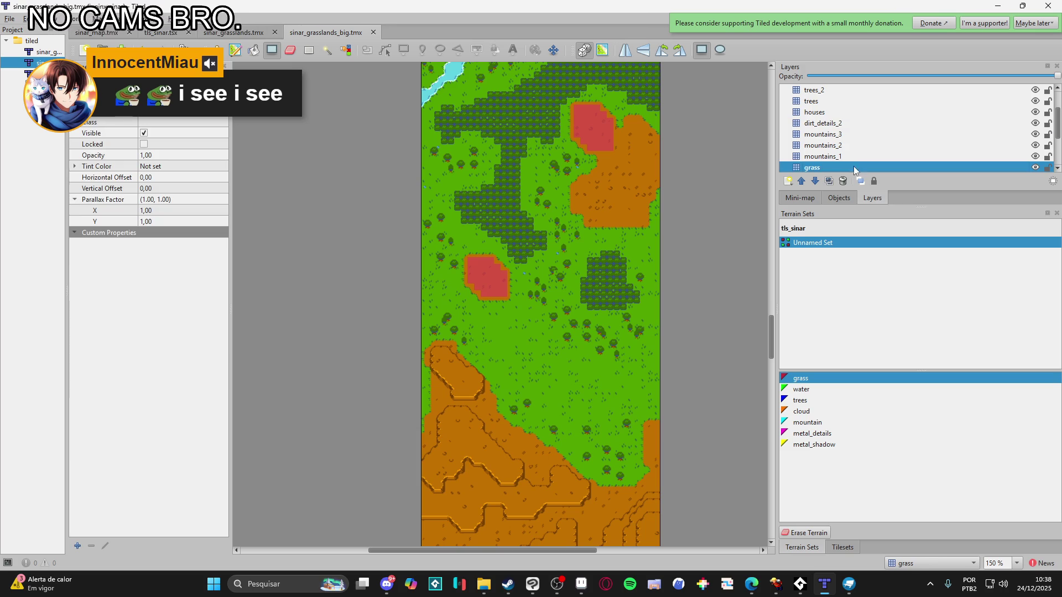
pyautogui.click(842, 547)
pyautogui.click(872, 274)
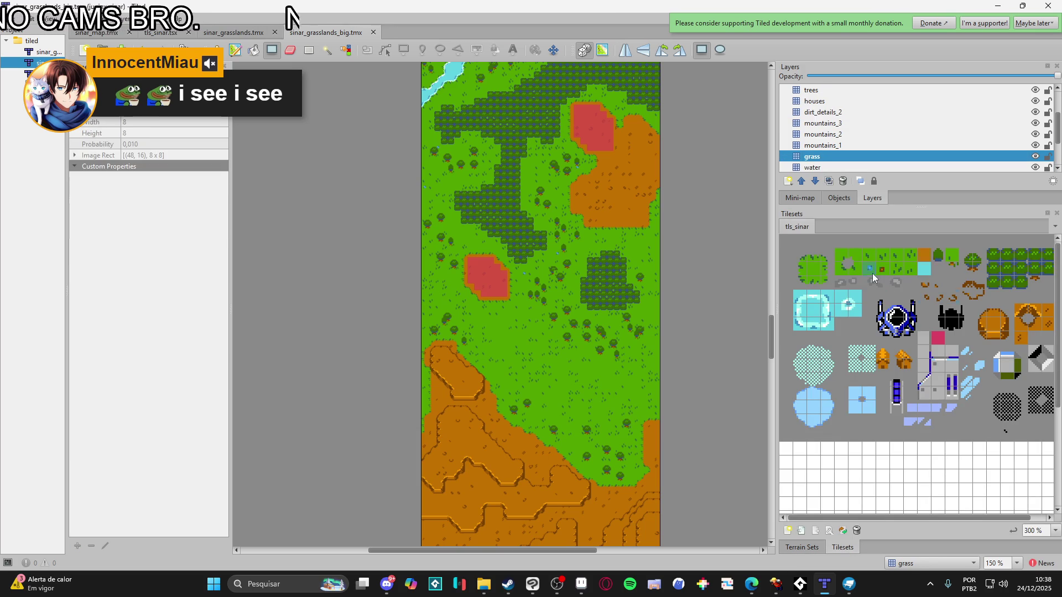
# Scatter random red and blue flowers across the meadow with several rectangle fills
pyautogui.moveTo(552, 368); pyautogui.dragTo(615, 423)
pyautogui.scroll(2, 570, 380)
pyautogui.moveTo(561, 377); pyautogui.dragTo(632, 409)
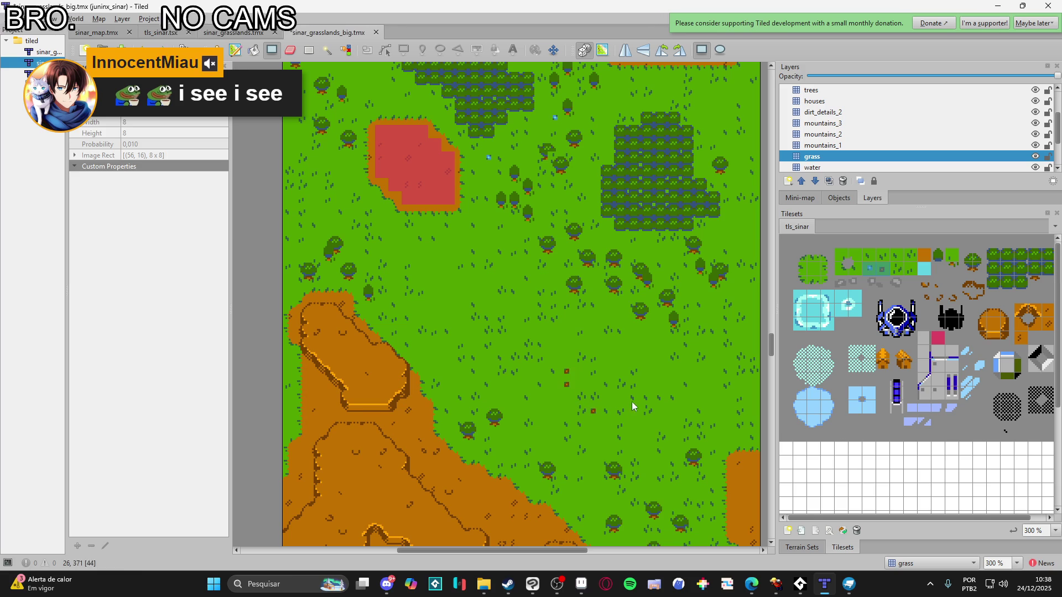
pyautogui.moveTo(541, 386)
pyautogui.mouseDown()
pyautogui.moveTo(532, 391)
pyautogui.moveTo(553, 396)
pyautogui.mouseUp()
pyautogui.moveTo(608, 347); pyautogui.dragTo(494, 327)
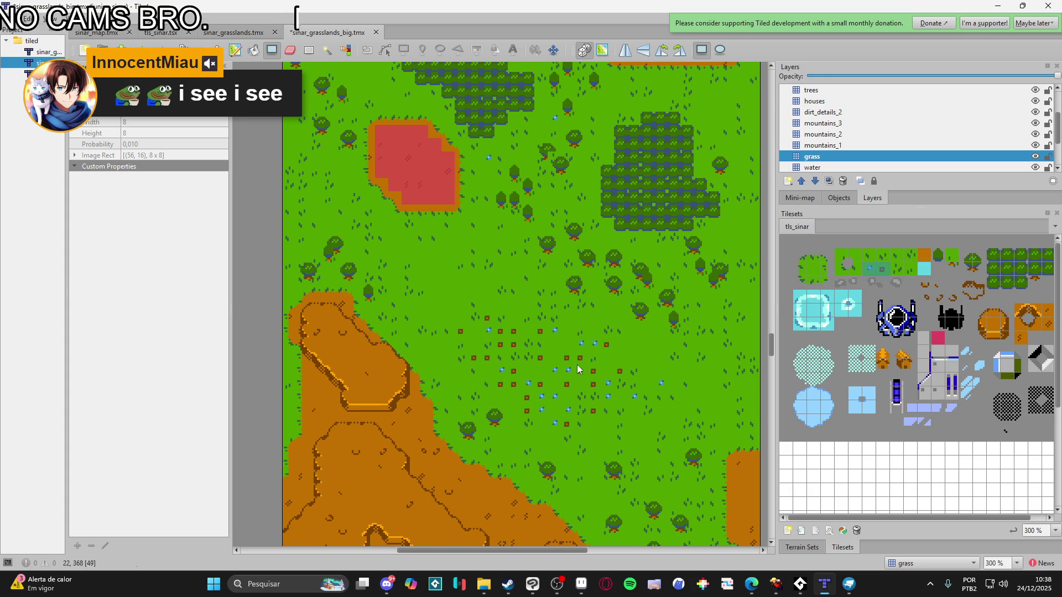
pyautogui.moveTo(658, 351); pyautogui.dragTo(588, 421)
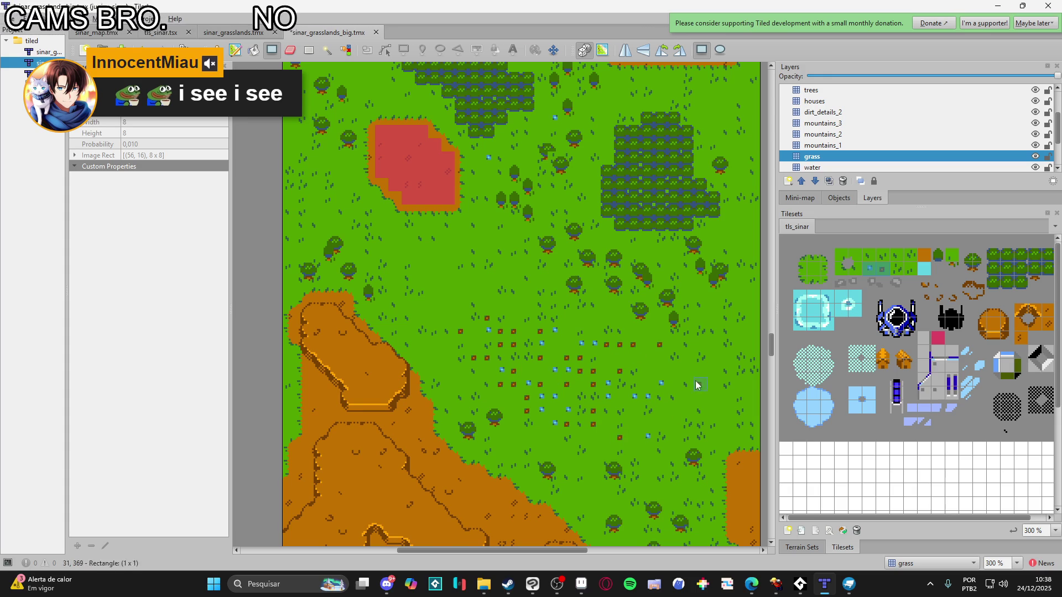
pyautogui.moveTo(409, 271); pyautogui.dragTo(470, 326)
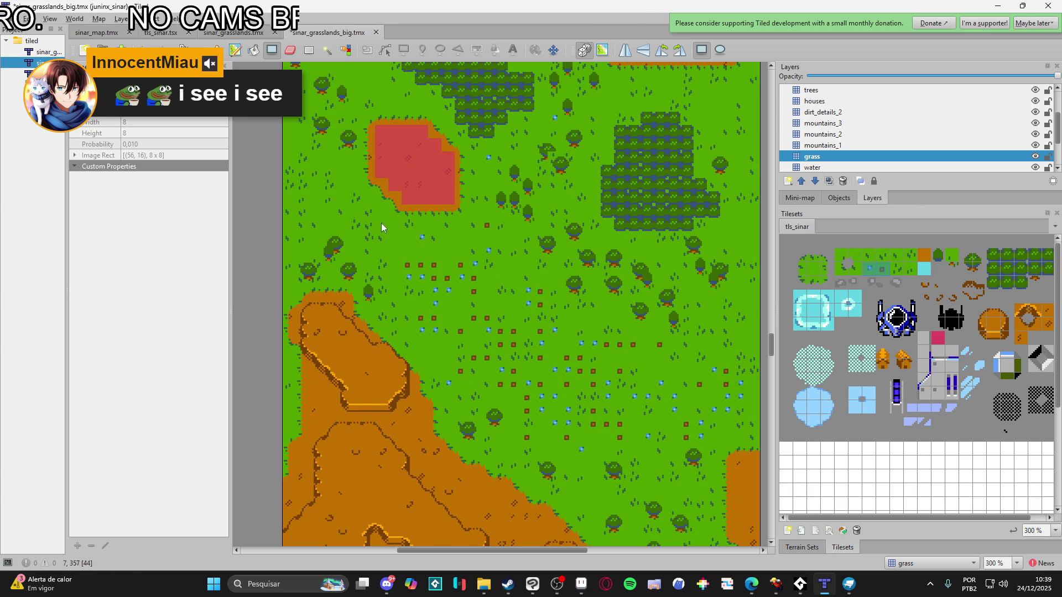
# Zoom out to 100% and survey the tall grasslands map from top to bottom
pyautogui.scroll(3, 669, 242)
pyautogui.hscroll(2, 669, 243)
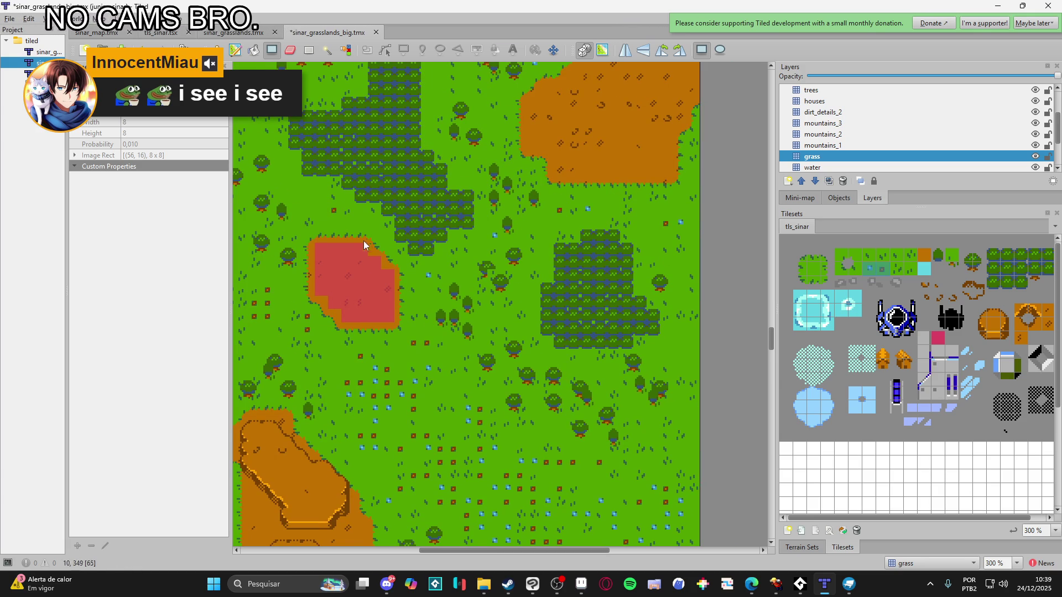
pyautogui.keyDown('ctrl'); pyautogui.scroll(-3, 482, 352); pyautogui.keyUp('ctrl')
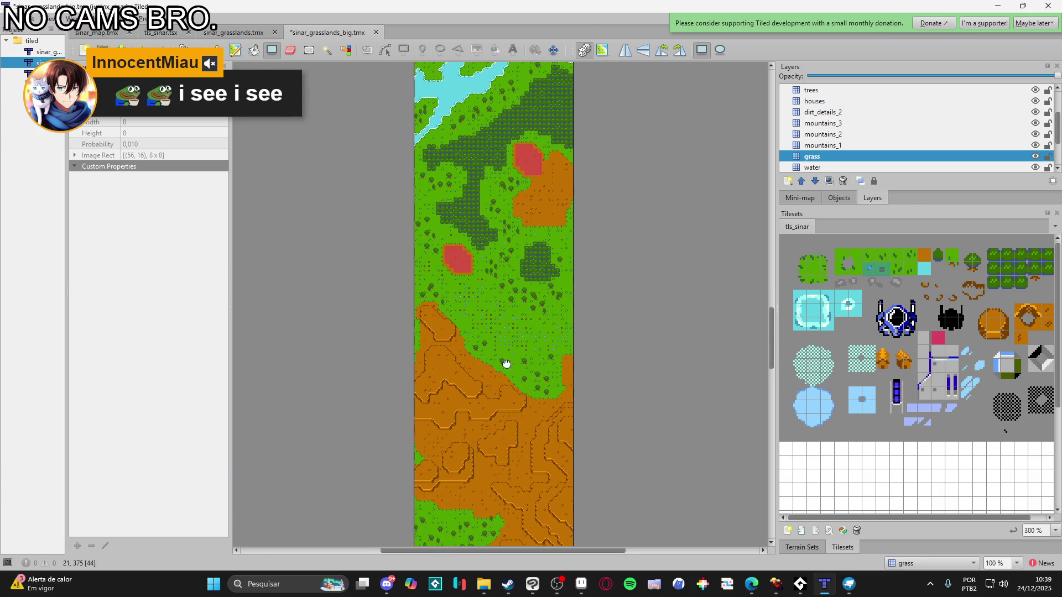
pyautogui.scroll(15, 508, 346)
pyautogui.scroll(3, 548, 311)
pyautogui.scroll(-20, 560, 294)
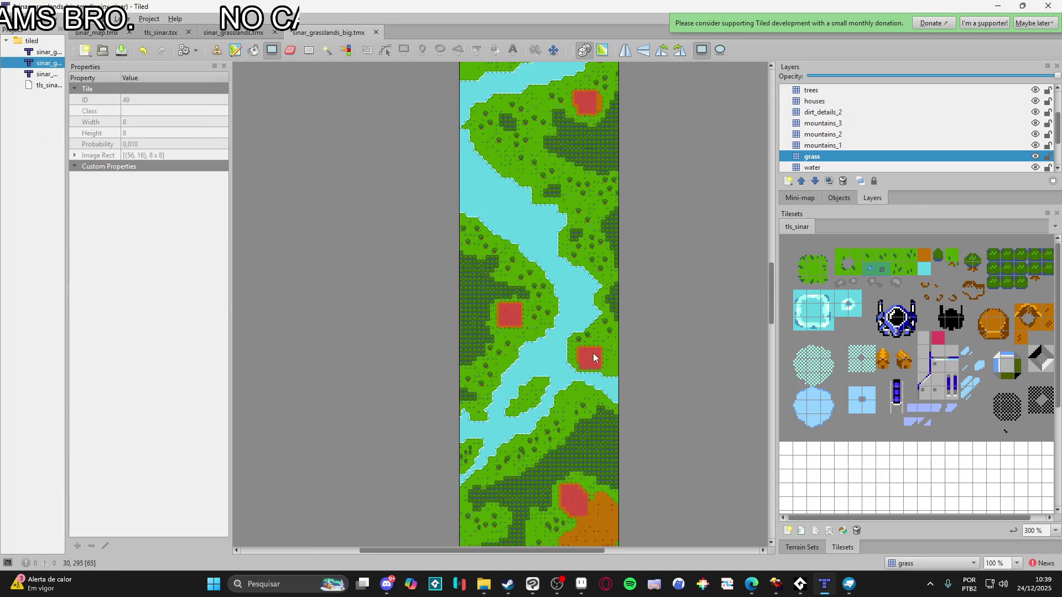
pyautogui.scroll(-15, 612, 282)
pyautogui.scroll(-3, 644, 469)
pyautogui.scroll(3, 633, 383)
pyautogui.scroll(2, 881, 95)
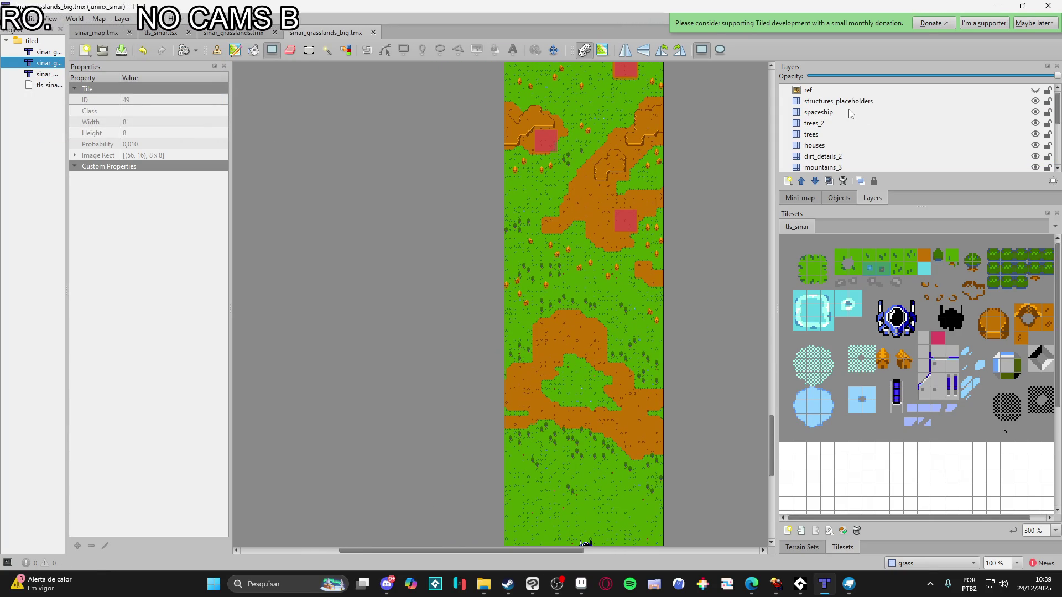
# Make structures_placeholders the working layer
pyautogui.click(851, 103)
pyautogui.scroll(3, 609, 379)
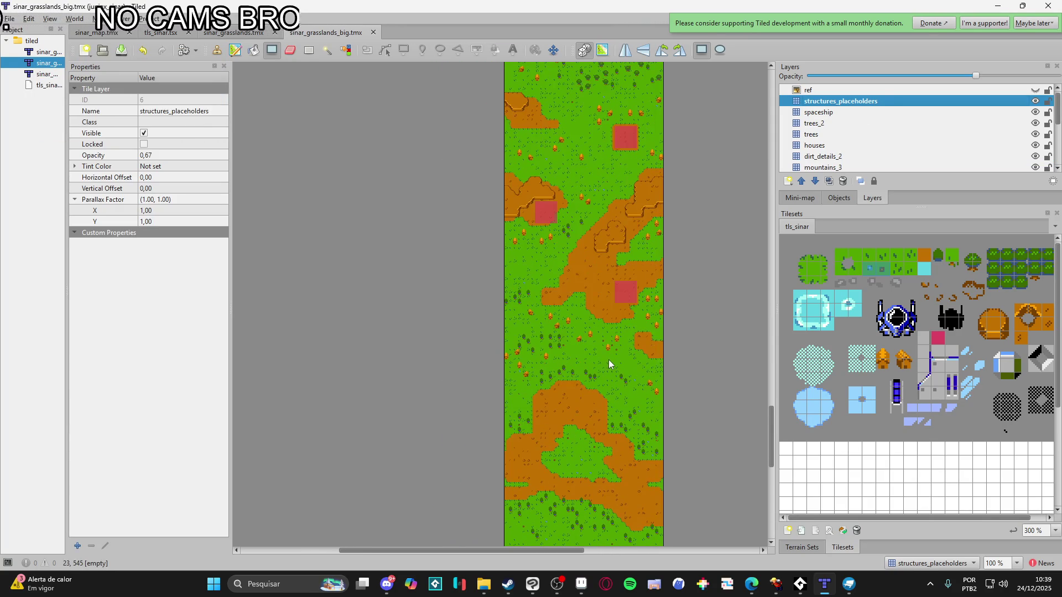
pyautogui.scroll(-6, 609, 360)
# Add a new tile layer named clouds
pyautogui.click(786, 182)
pyautogui.click(819, 192)
pyautogui.write('clo')
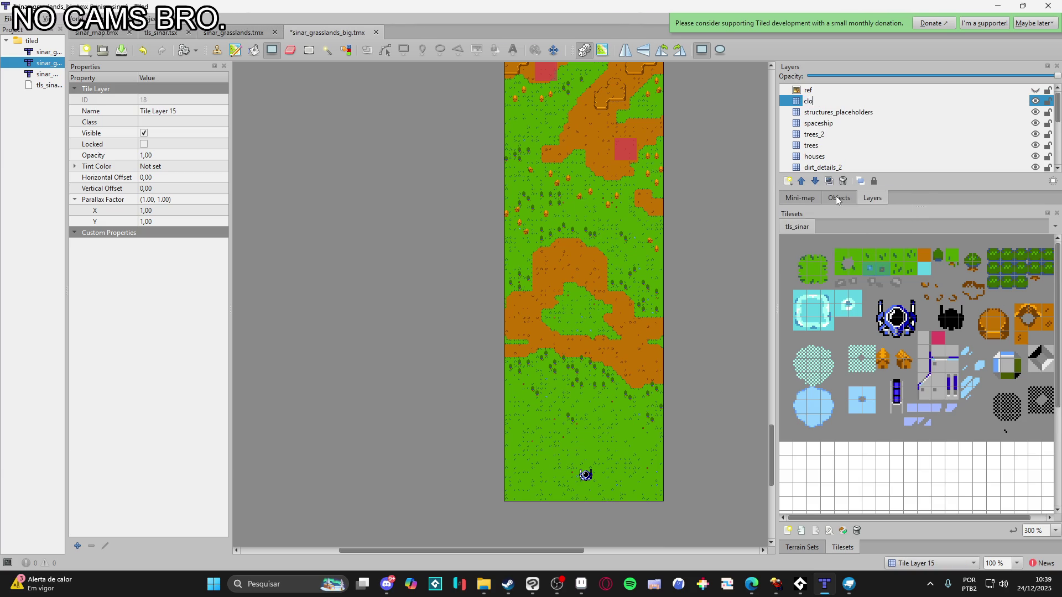
pyautogui.press('Return')
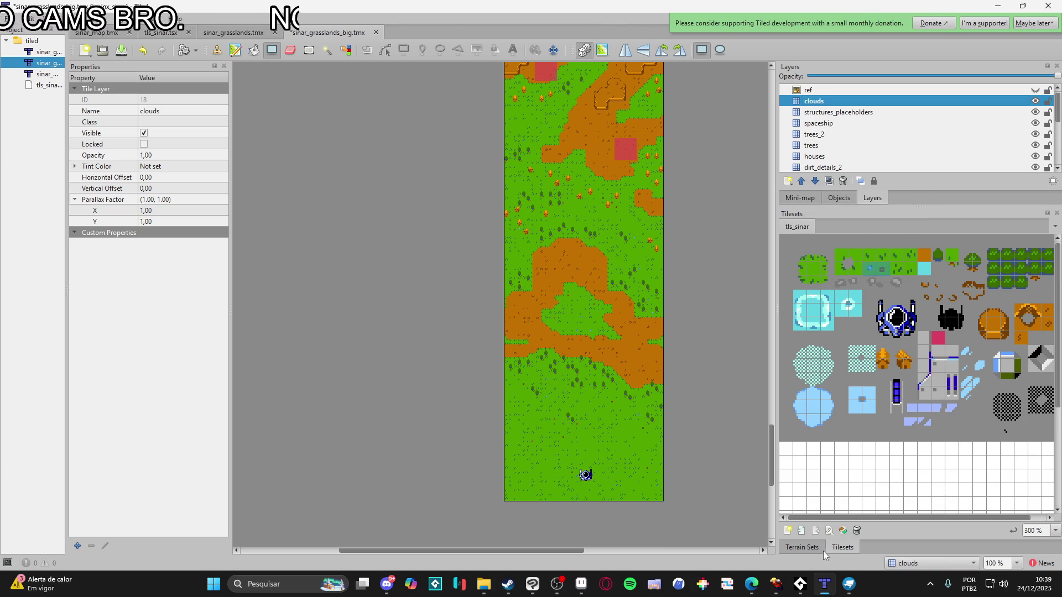
# Select the cloud terrain and paint patches over the lower and bottom-left map
pyautogui.click(819, 547)
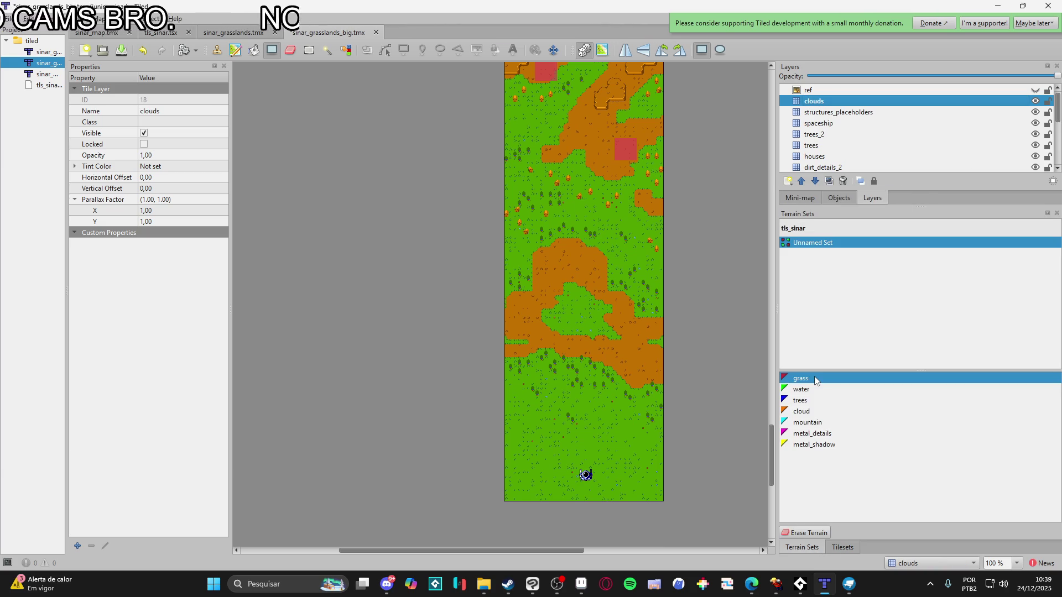
pyautogui.click(818, 410)
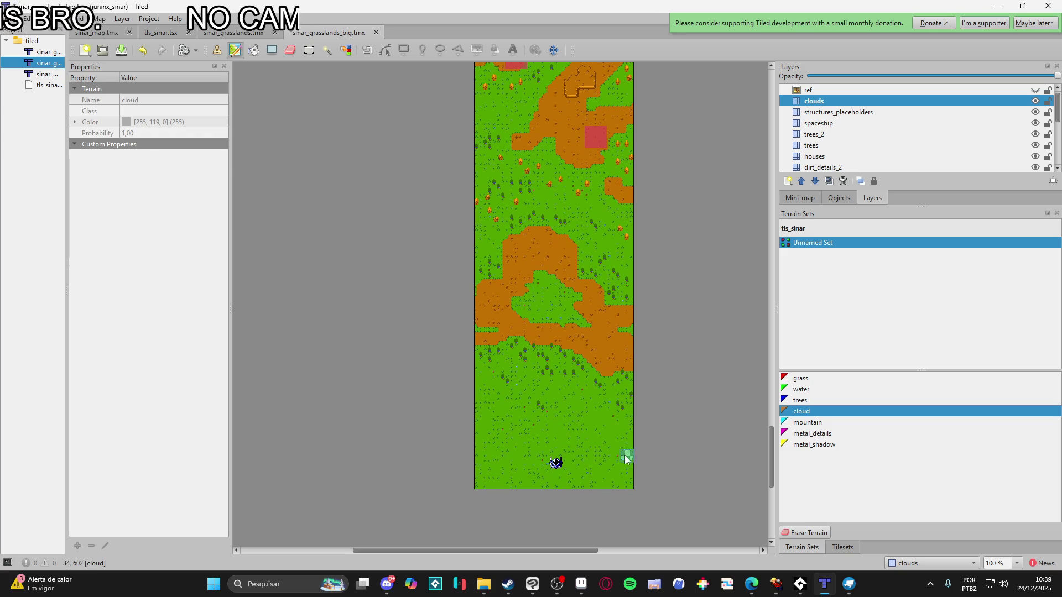
pyautogui.moveTo(630, 451)
pyautogui.mouseDown()
pyautogui.moveTo(542, 429)
pyautogui.moveTo(581, 420)
pyautogui.moveTo(562, 424)
pyautogui.moveTo(493, 400)
pyautogui.moveTo(596, 394)
pyautogui.moveTo(575, 406)
pyautogui.moveTo(623, 443)
pyautogui.moveTo(576, 391)
pyautogui.moveTo(629, 379)
pyautogui.moveTo(613, 373)
pyautogui.moveTo(553, 388)
pyautogui.moveTo(521, 372)
pyautogui.moveTo(572, 364)
pyautogui.moveTo(608, 332)
pyautogui.moveTo(504, 297)
pyautogui.moveTo(592, 305)
pyautogui.moveTo(646, 341)
pyautogui.mouseUp()
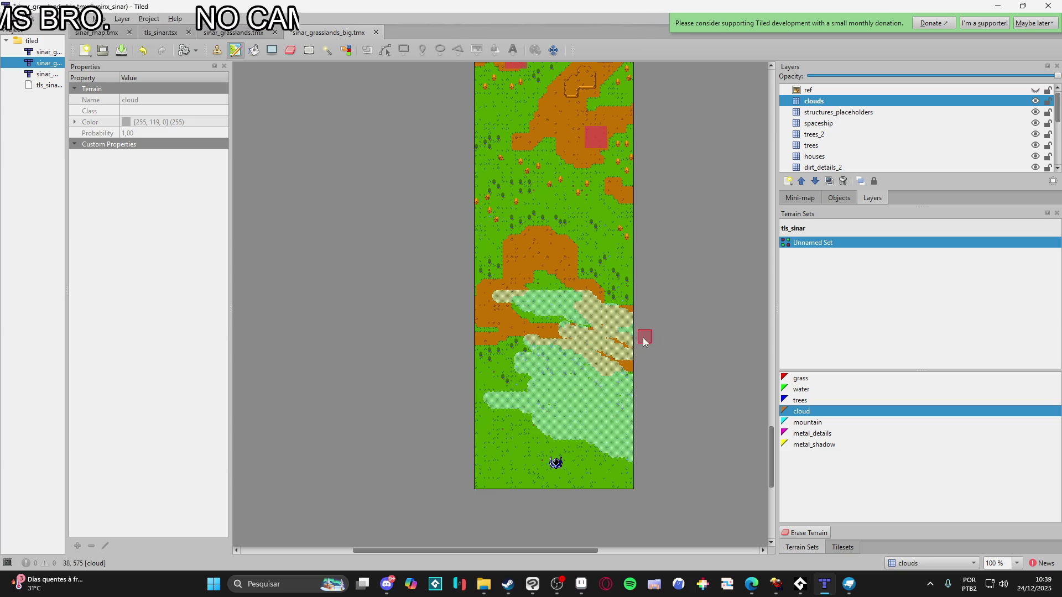
pyautogui.moveTo(494, 462); pyautogui.dragTo(501, 485)
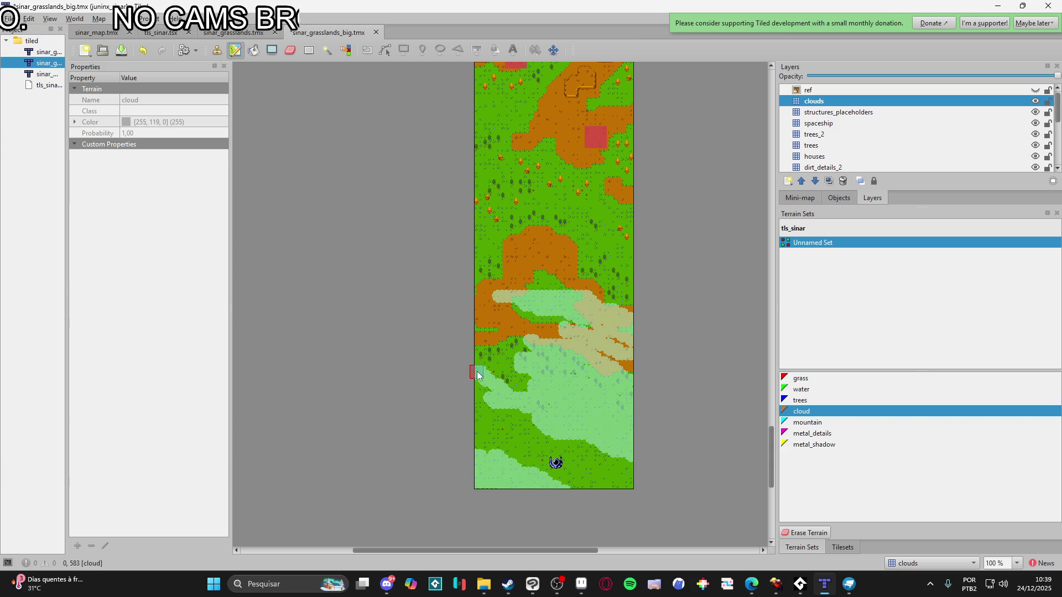
pyautogui.moveTo(482, 379)
pyautogui.mouseDown()
pyautogui.moveTo(508, 386)
pyautogui.moveTo(488, 372)
pyautogui.moveTo(509, 381)
pyautogui.moveTo(496, 365)
pyautogui.mouseUp()
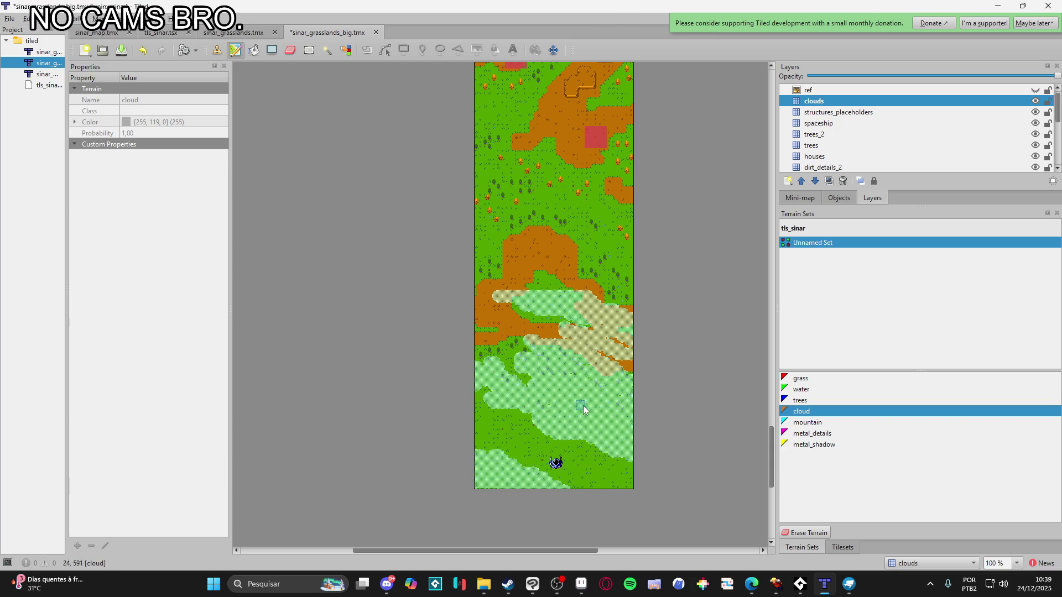
# Add cloud along the upper cloud edge and the left edge, save, and add a small grass patch
pyautogui.moveTo(571, 292); pyautogui.dragTo(563, 294)
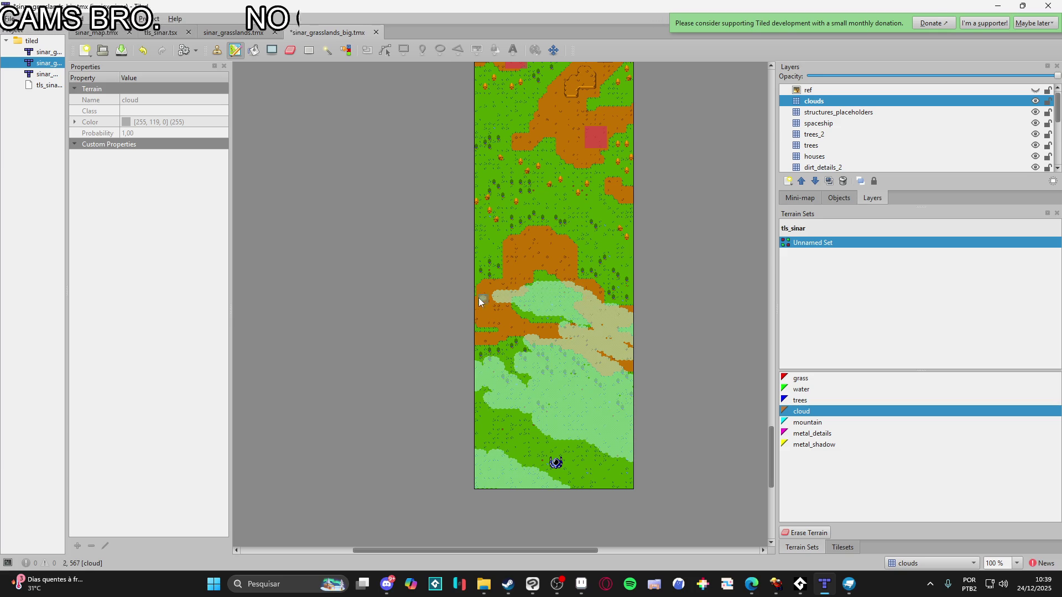
pyautogui.moveTo(473, 281)
pyautogui.mouseDown()
pyautogui.moveTo(496, 283)
pyautogui.moveTo(485, 274)
pyautogui.moveTo(494, 266)
pyautogui.moveTo(501, 277)
pyautogui.mouseUp()
pyautogui.hotkey('ctrl', 's')
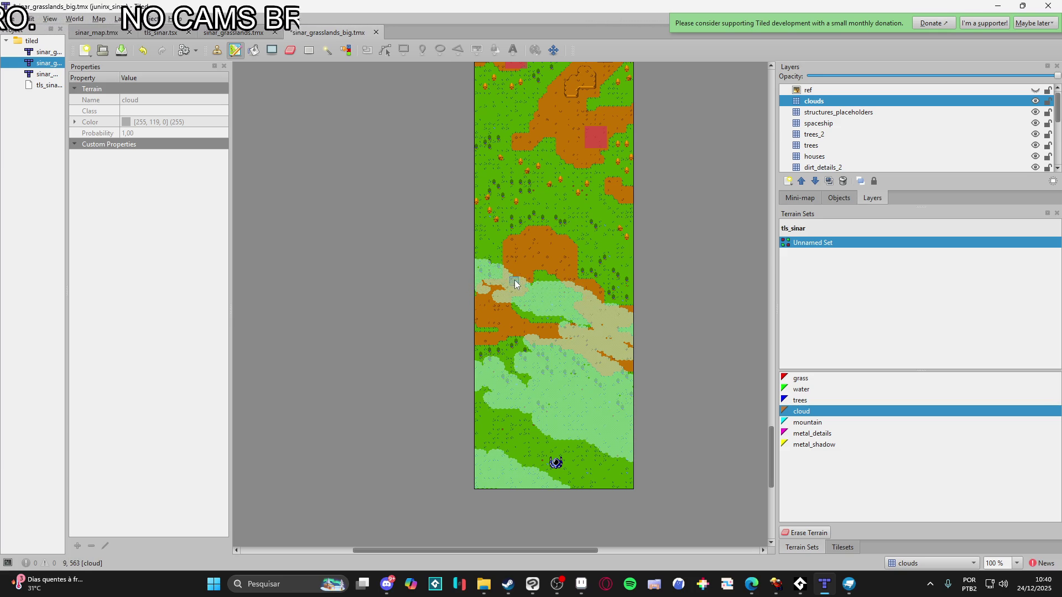
pyautogui.moveTo(536, 282); pyautogui.dragTo(543, 282)
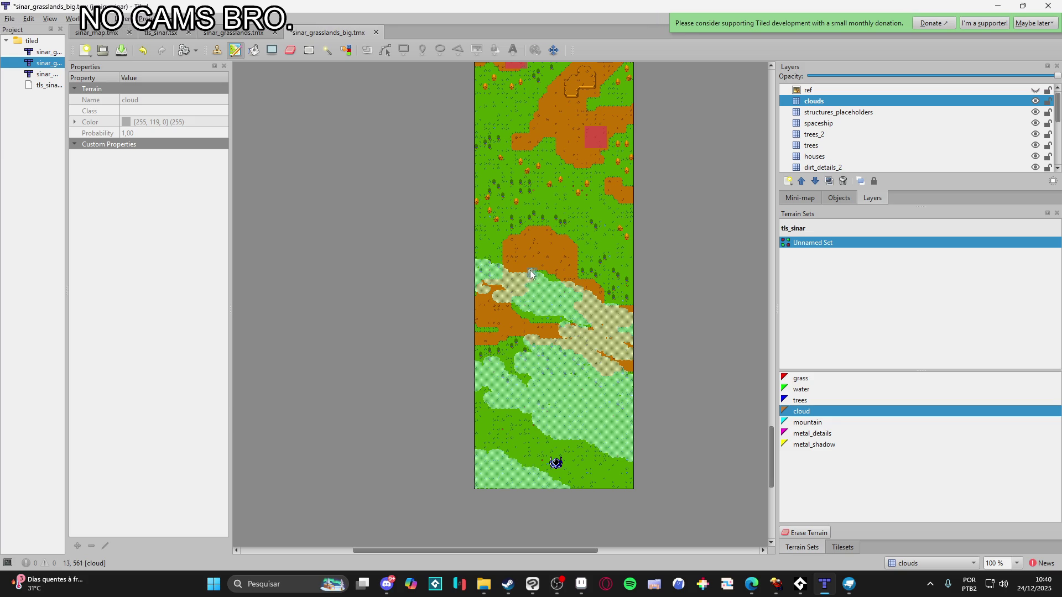
pyautogui.scroll(1, 647, 310)
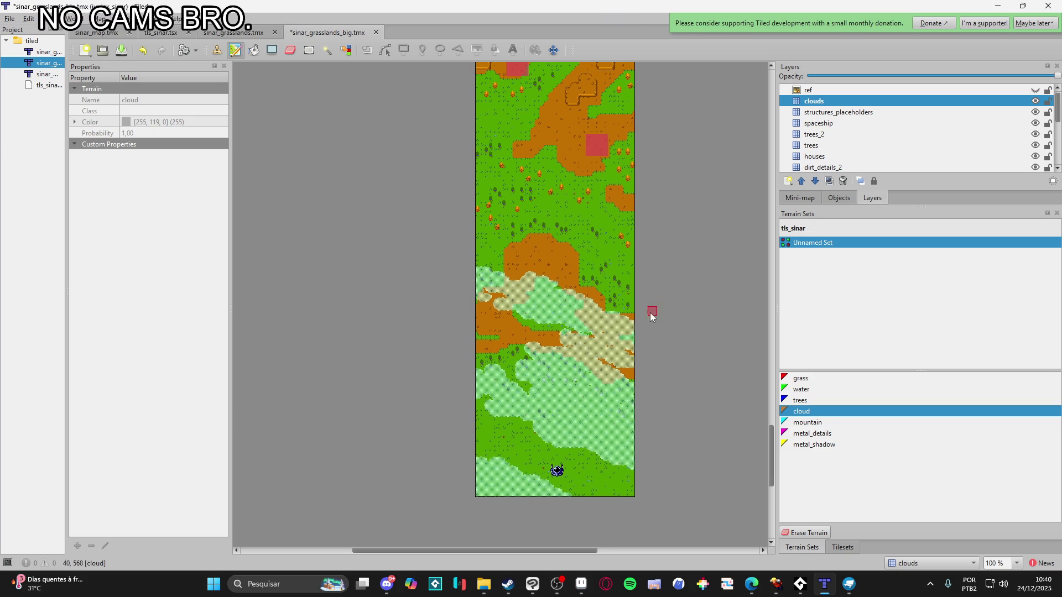
# Zoom in, paint a thin cloud streak over the right-middle grass, then zoom back to 100%
pyautogui.scroll(3, 602, 256)
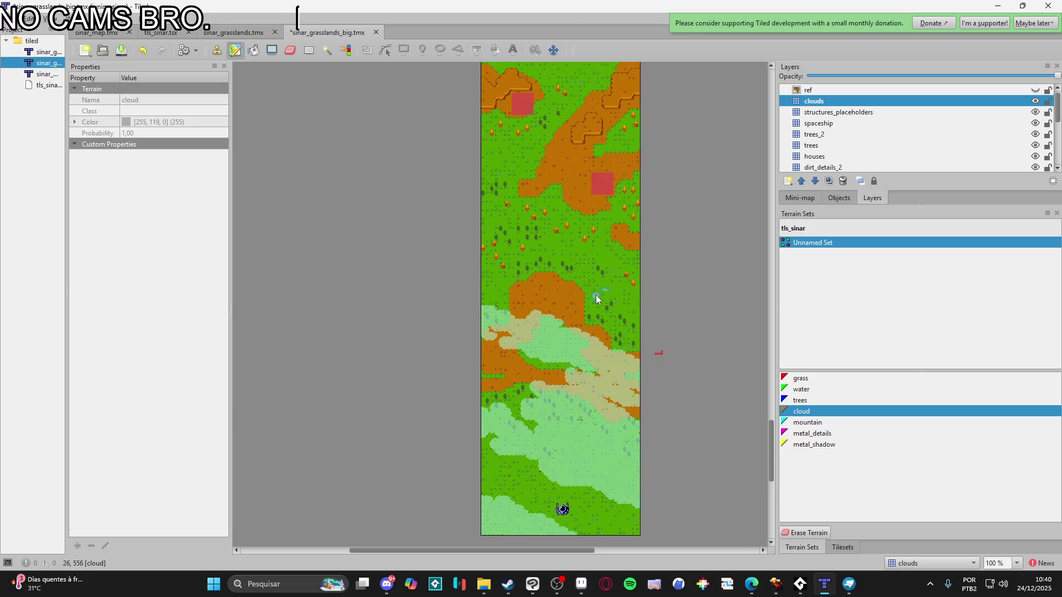
pyautogui.keyDown('ctrl'); pyautogui.scroll(1, 592, 308); pyautogui.keyUp('ctrl')
pyautogui.scroll(2, 615, 287)
pyautogui.scroll(-5, 615, 287)
pyautogui.keyDown('ctrl'); pyautogui.scroll(1, 631, 286); pyautogui.keyUp('ctrl')
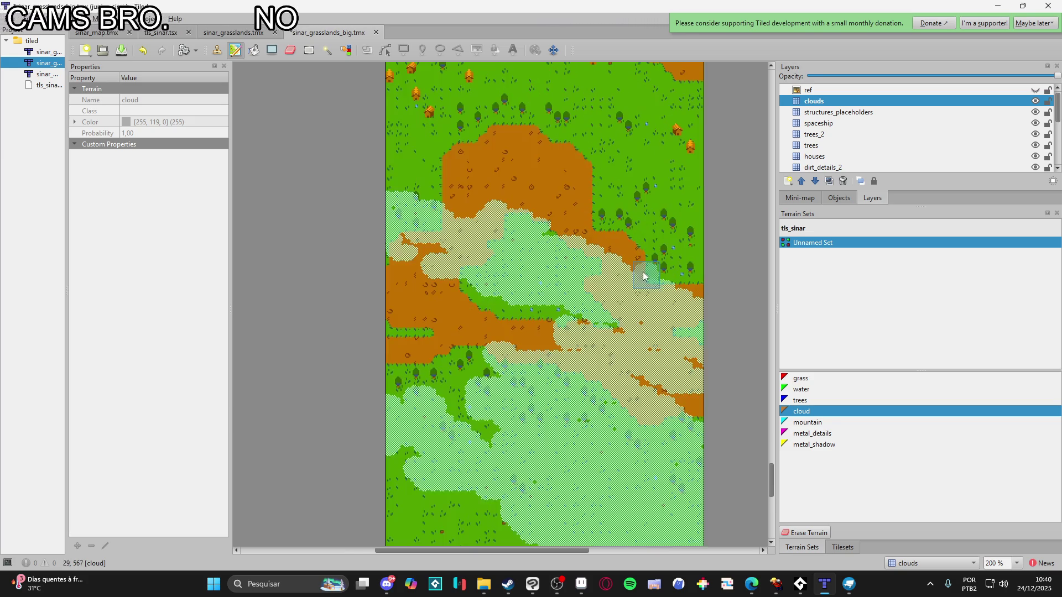
pyautogui.scroll(6, 630, 287)
pyautogui.moveTo(700, 312)
pyautogui.mouseDown()
pyautogui.moveTo(569, 272)
pyautogui.moveTo(718, 316)
pyautogui.moveTo(674, 316)
pyautogui.mouseUp()
pyautogui.scroll(2, 674, 316)
pyautogui.keyDown('ctrl'); pyautogui.scroll(-1, 669, 338); pyautogui.keyUp('ctrl')
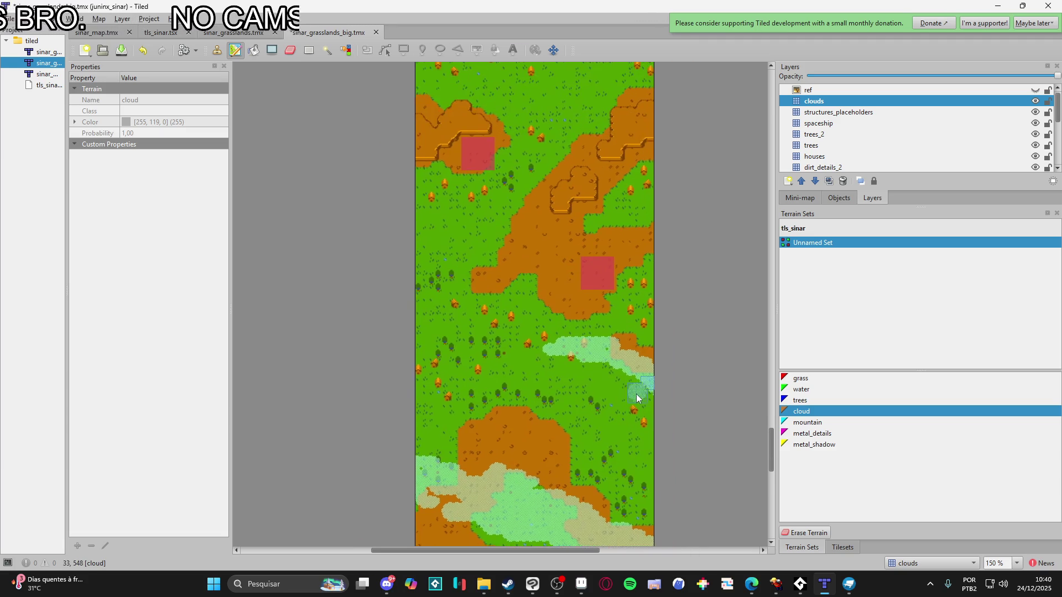
pyautogui.keyDown('ctrl'); pyautogui.scroll(-1, 661, 382); pyautogui.keyUp('ctrl')
pyautogui.scroll(-3, 625, 421)
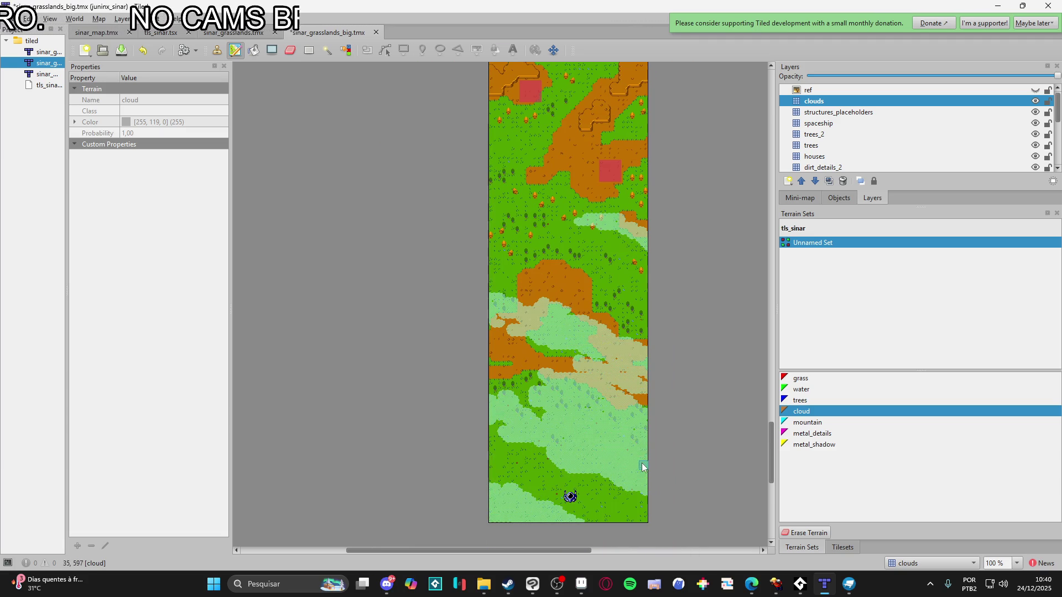
pyautogui.hscroll(1, 650, 457)
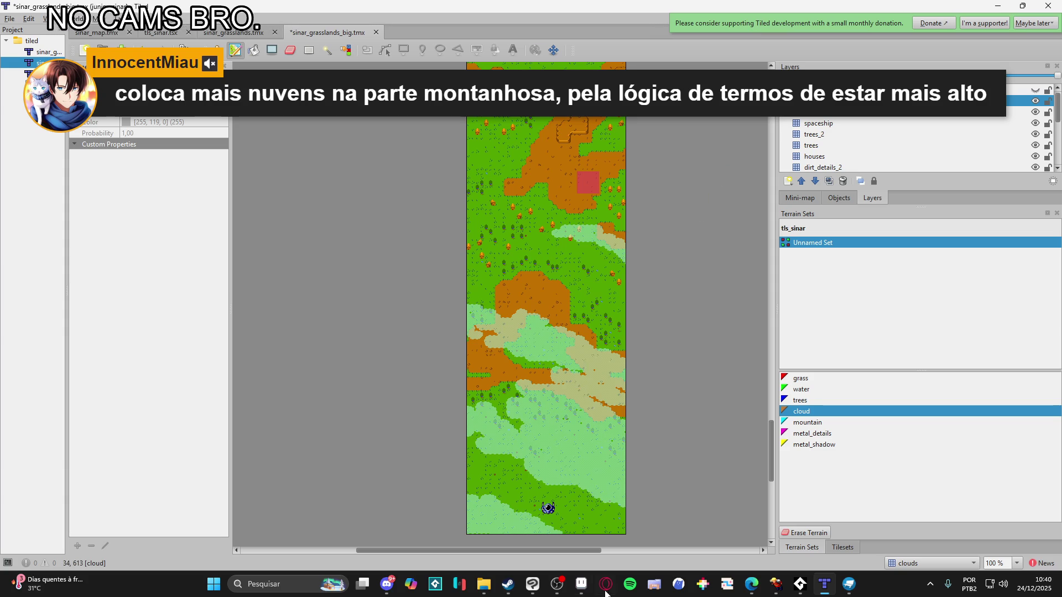
# On sinar_grasslands.tmx, raise dirt_details above trees_layer_2, show the clouds layer, and save both maps
pyautogui.click(227, 32)
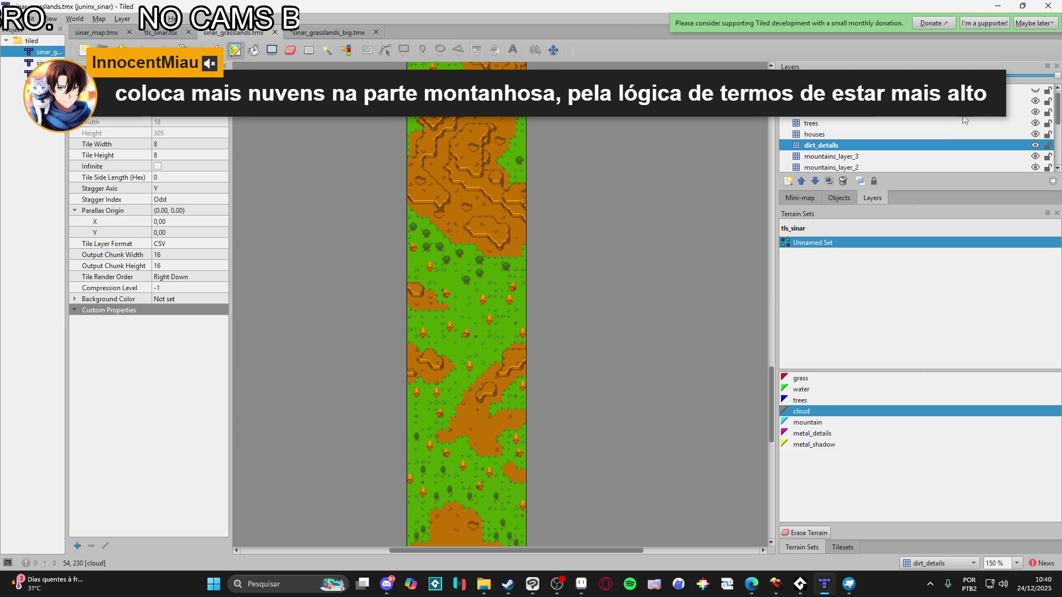
pyautogui.hotkey('ctrl', 'shift', 'Up')
pyautogui.hotkey('ctrl', 'shift', 'Up')
pyautogui.hotkey('ctrl', 'shift', 'Up')
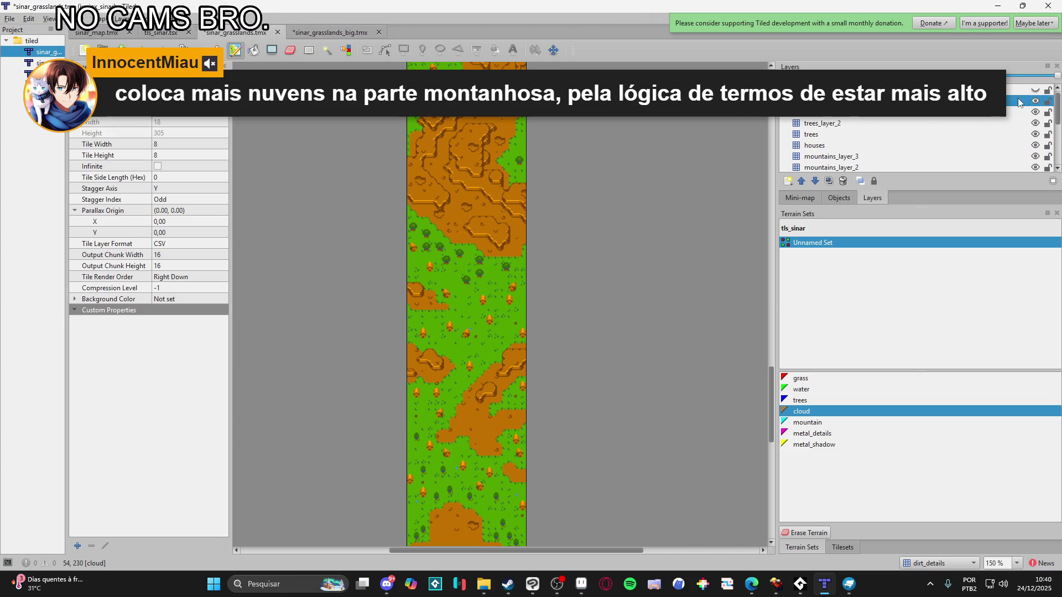
pyautogui.click(1035, 99)
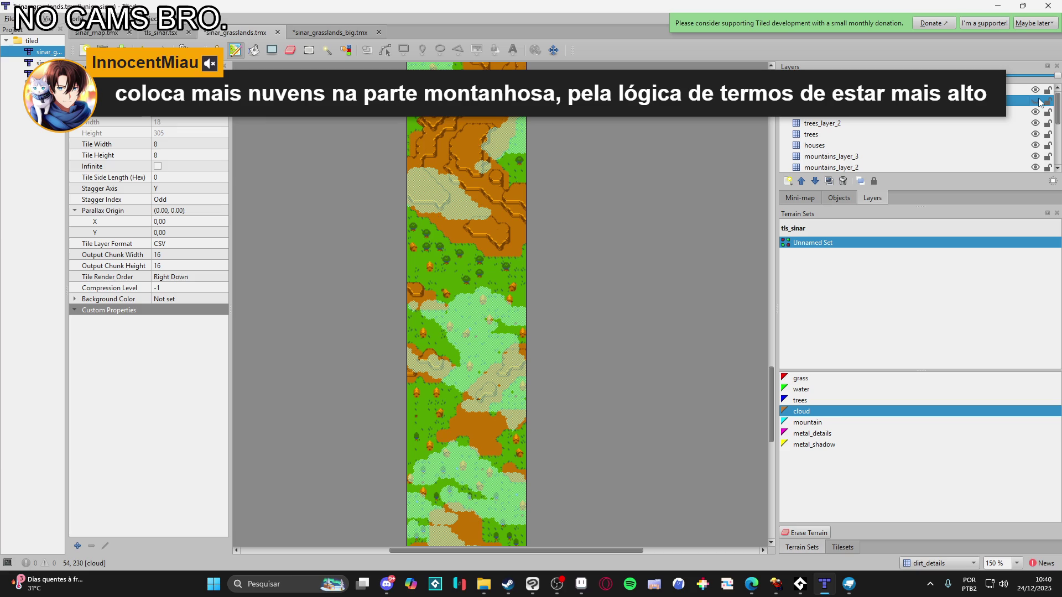
pyautogui.hotkey('ctrl', 'shift', 's')
# Hide the top layer, the trees layer and the houses layer to inspect the clouds
pyautogui.click(1036, 101)
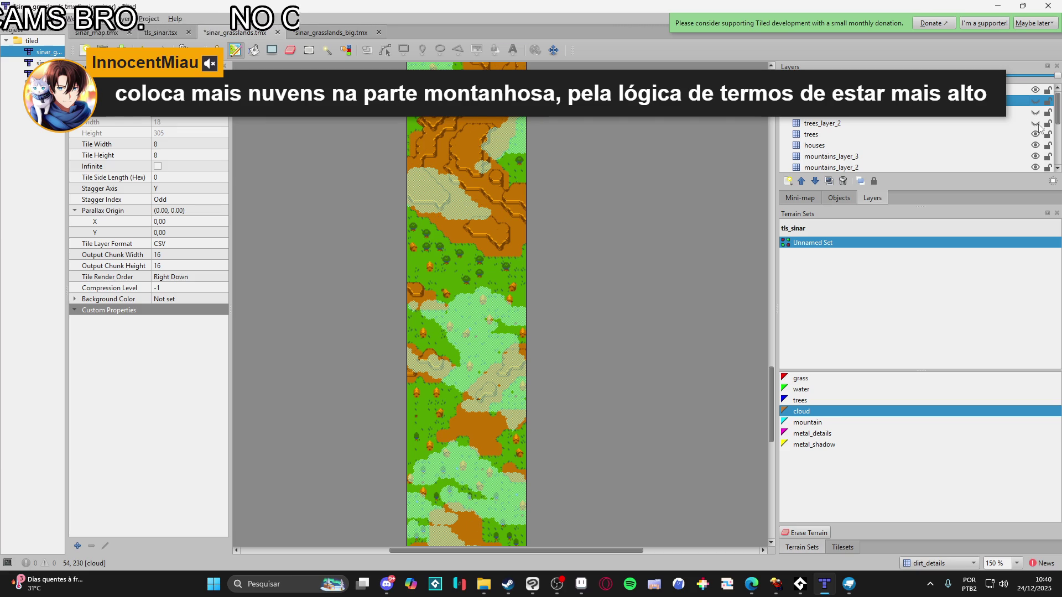
pyautogui.click(1034, 134)
pyautogui.click(1036, 146)
pyautogui.scroll(-1, 1037, 146)
pyautogui.scroll(5, 567, 240)
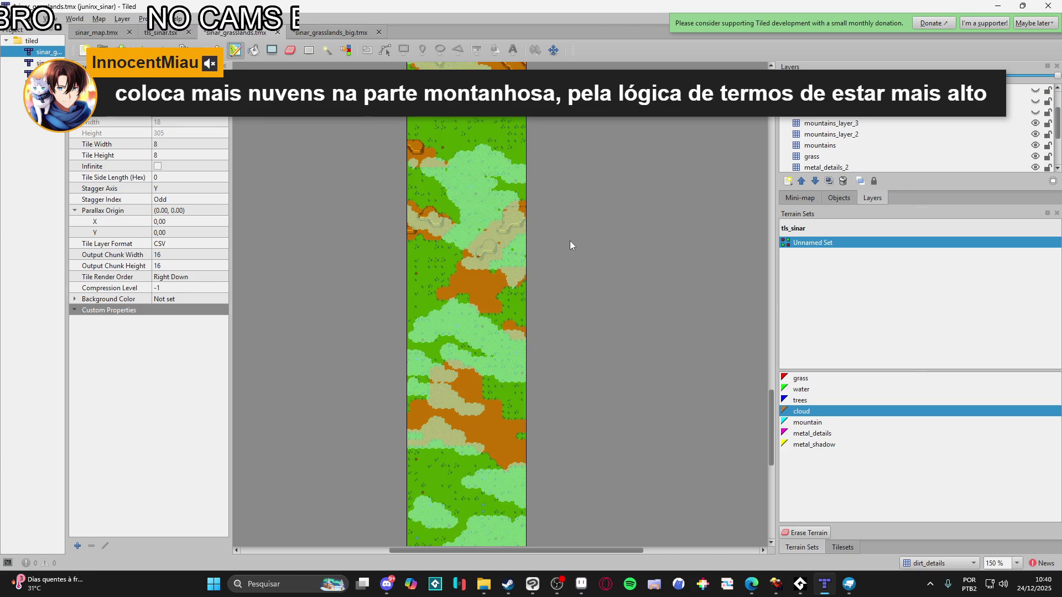
pyautogui.scroll(-3, 582, 238)
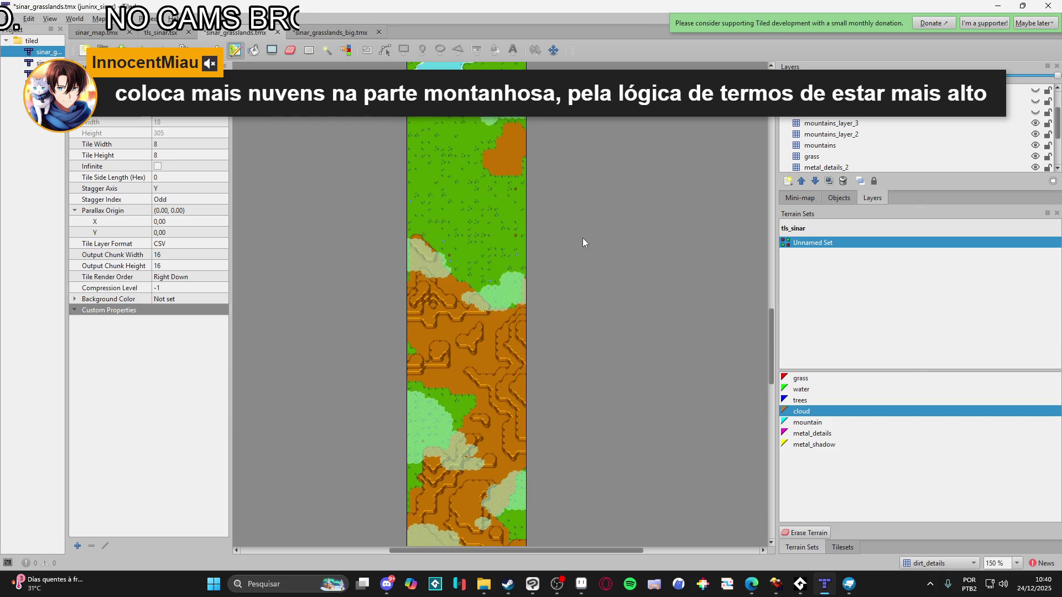
pyautogui.scroll(-3, 587, 240)
pyautogui.scroll(3, 587, 239)
pyautogui.scroll(-2, 1006, 133)
pyautogui.scroll(2, 1015, 132)
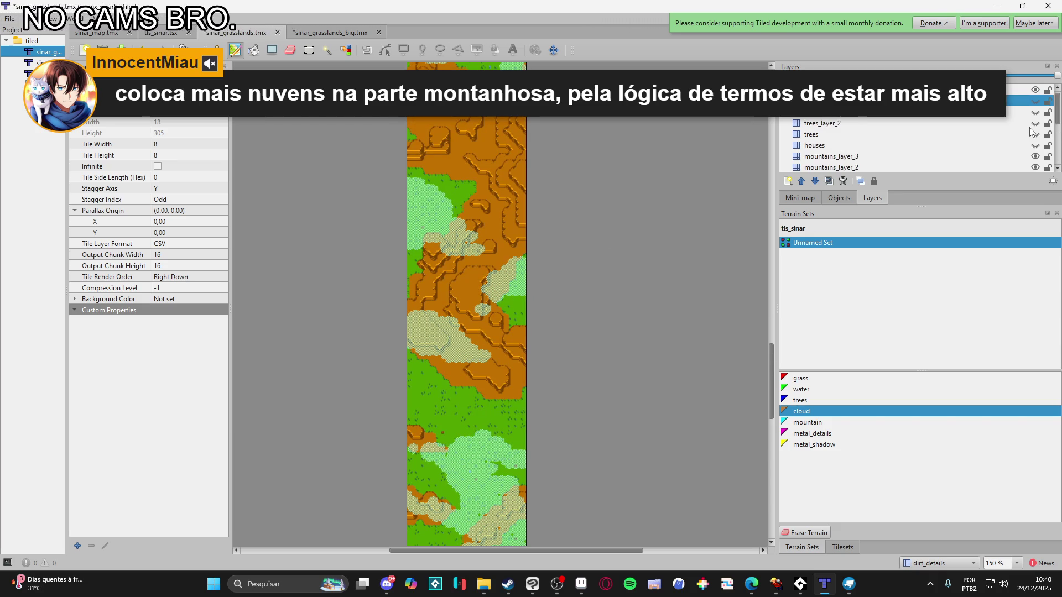
# Hide the mountains_layer_3, mountains_layer_2, mountains and grass layers
pyautogui.click(1035, 123)
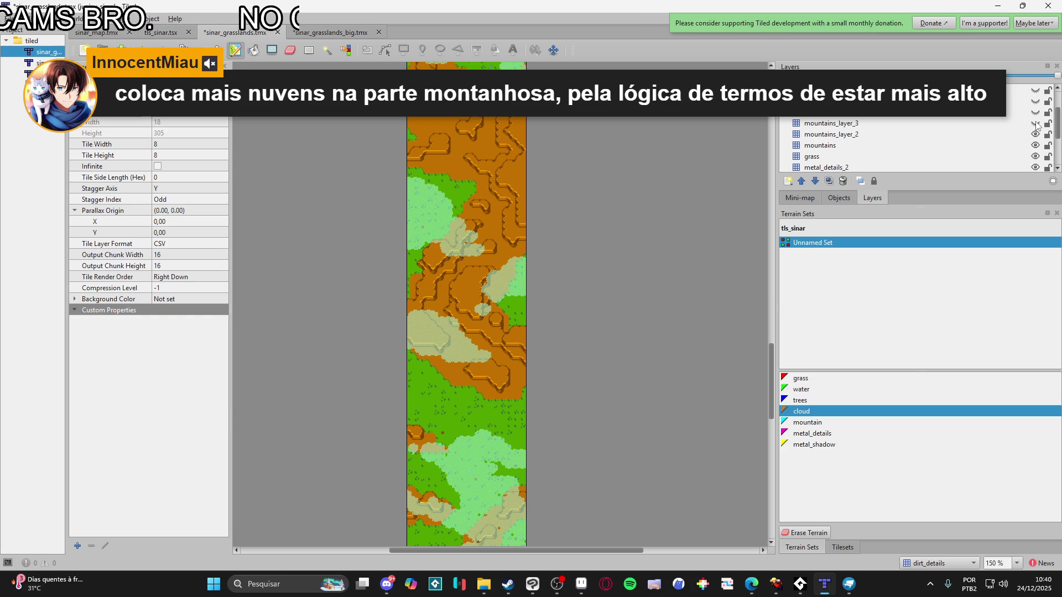
pyautogui.click(1035, 135)
pyautogui.click(1035, 146)
pyautogui.scroll(-1, 1035, 146)
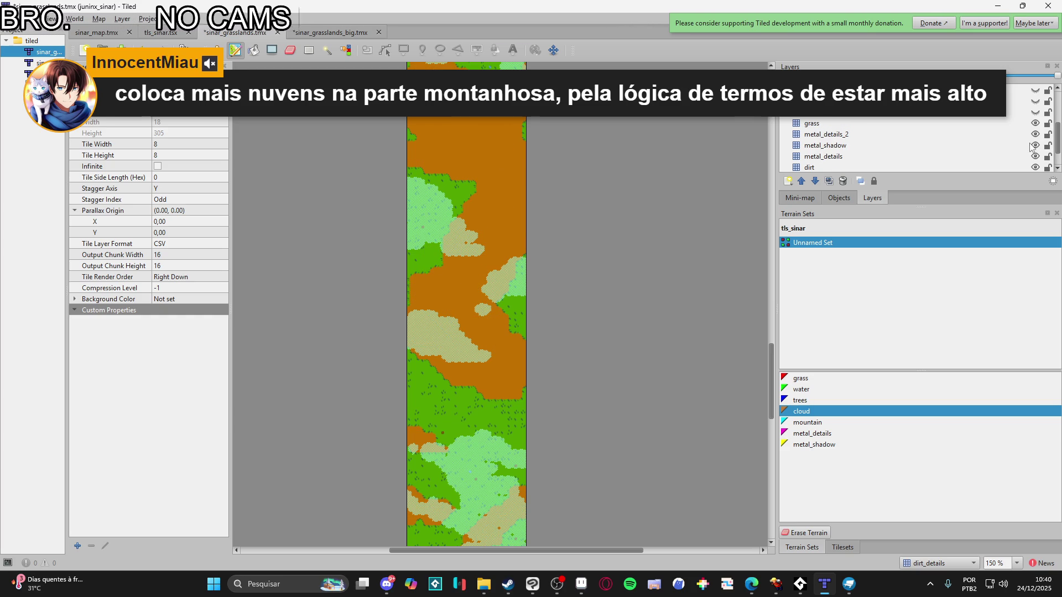
pyautogui.click(1035, 123)
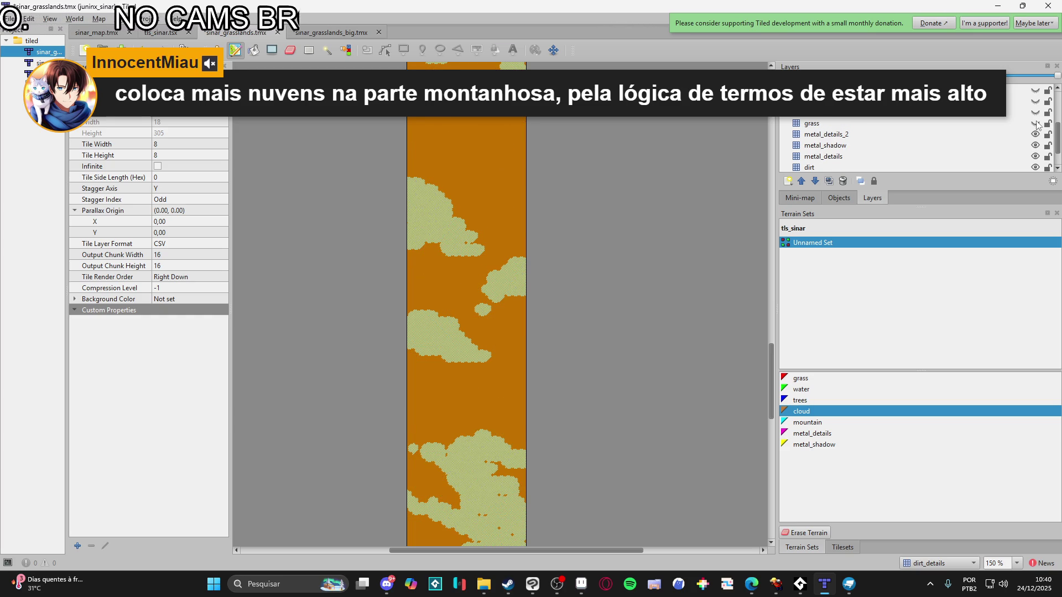
pyautogui.scroll(5, 606, 226)
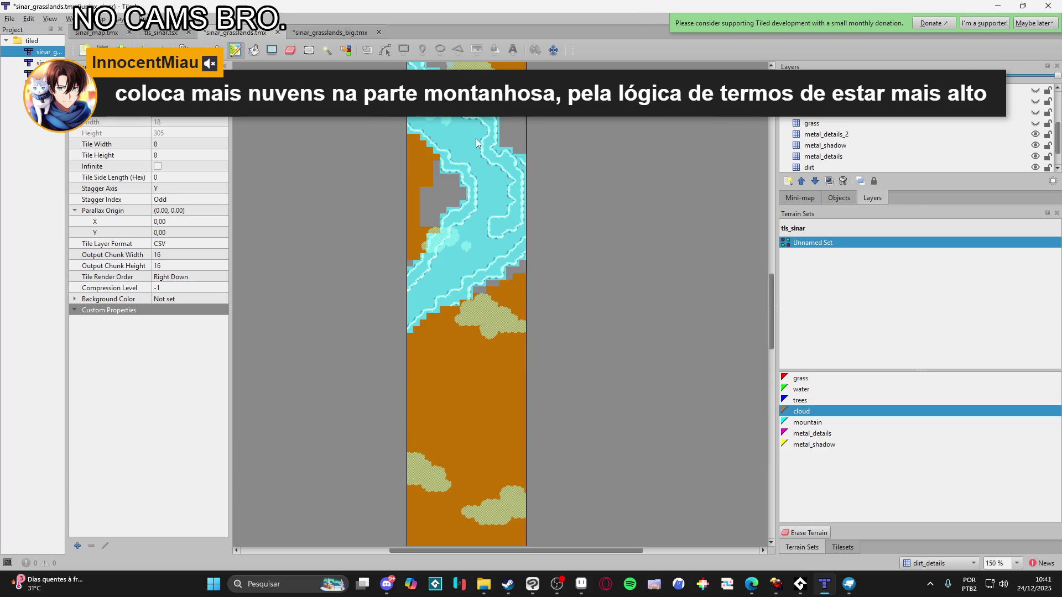
pyautogui.scroll(5, 529, 185)
pyautogui.scroll(-1, 904, 138)
# Hide the water layer and return to the sinar_grasslands_big map
pyautogui.click(1034, 157)
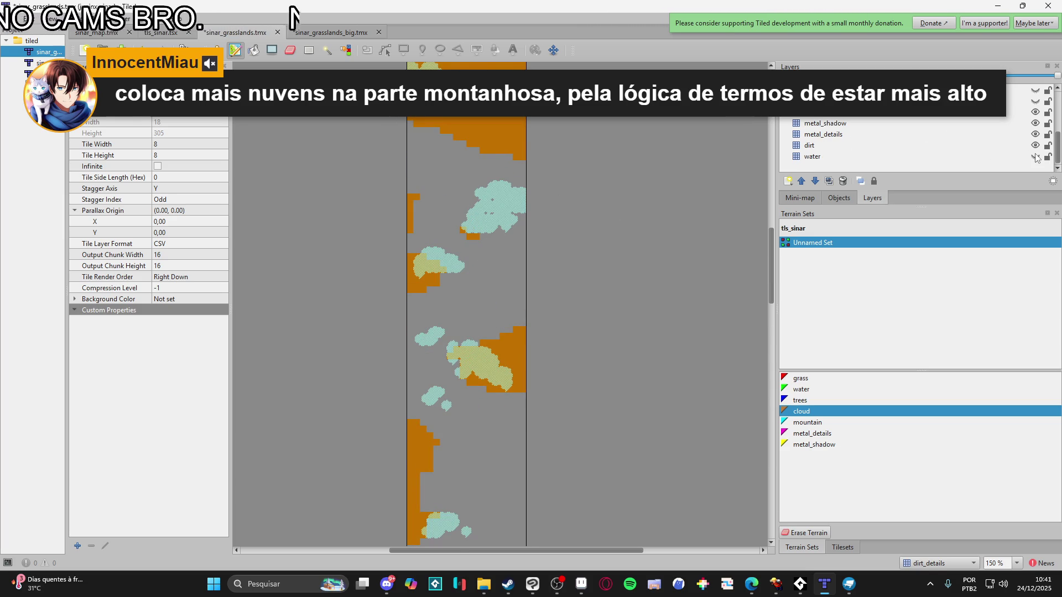
pyautogui.scroll(10, 567, 241)
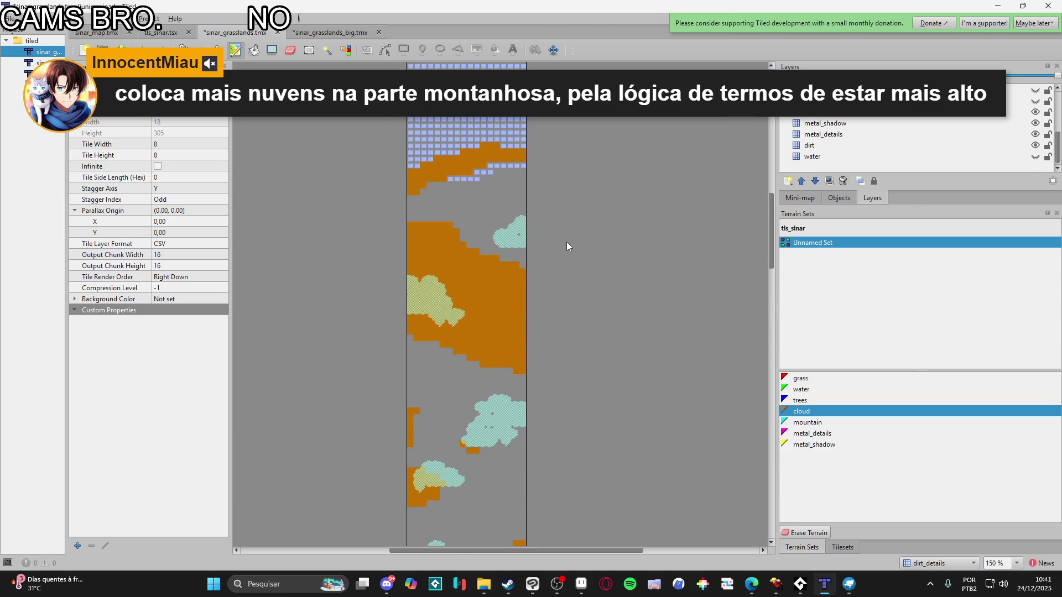
pyautogui.scroll(5, 568, 241)
pyautogui.scroll(-7, 568, 242)
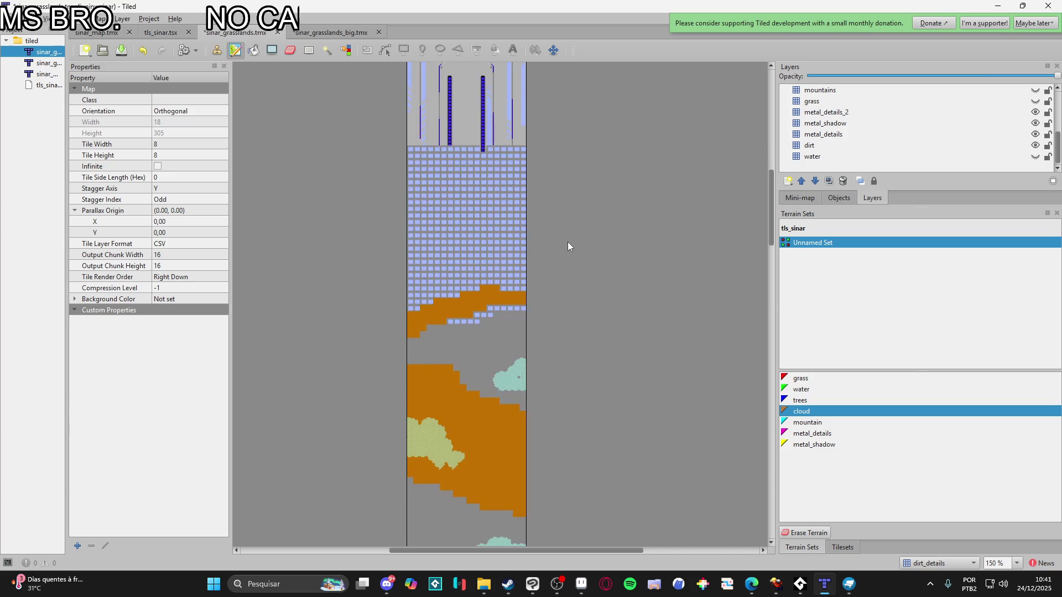
pyautogui.scroll(5, 568, 241)
pyautogui.scroll(-15, 568, 241)
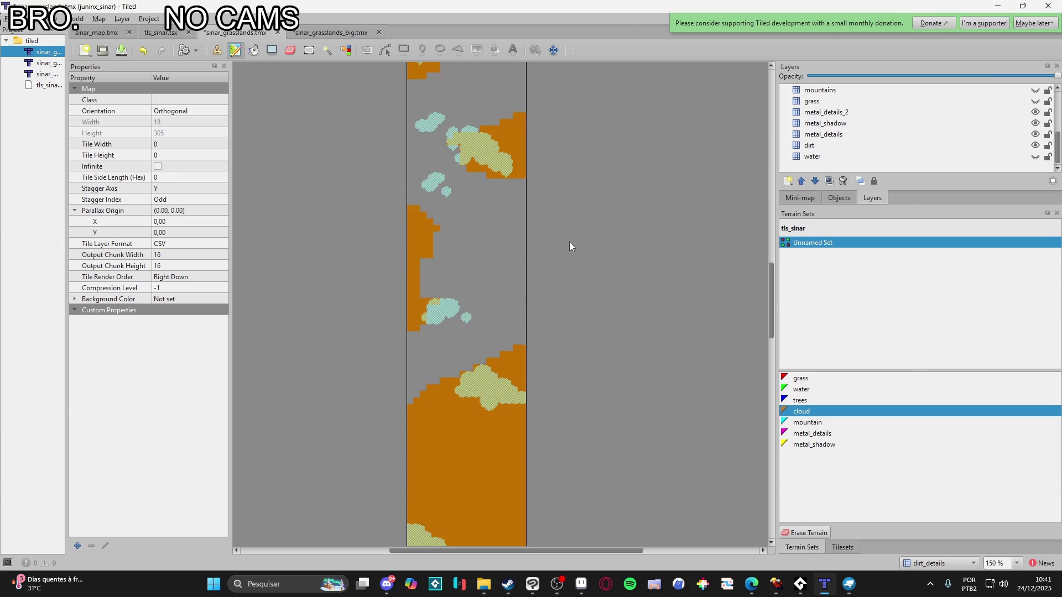
pyautogui.scroll(-5, 573, 241)
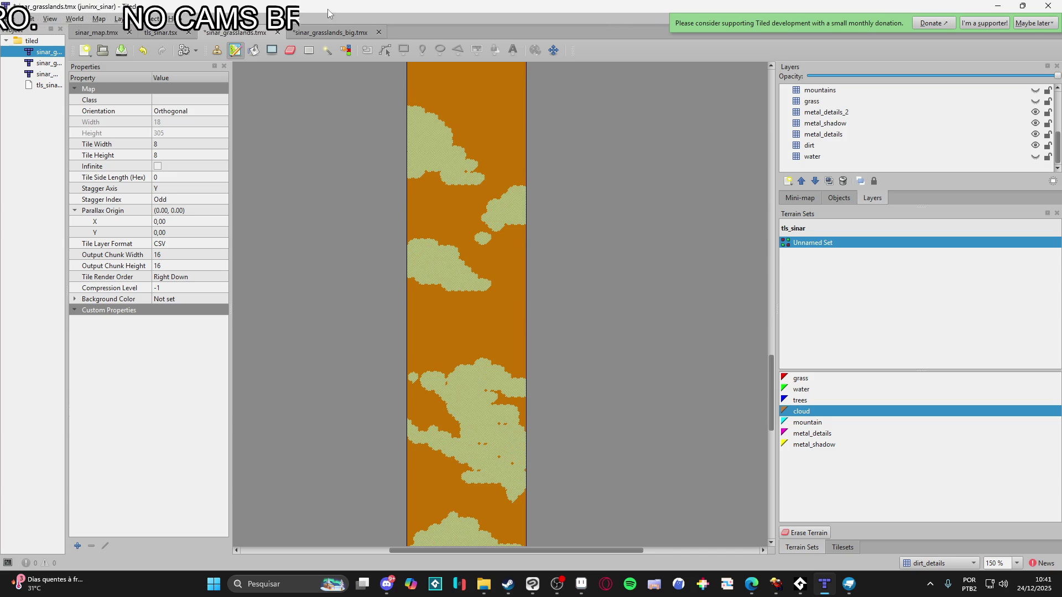
pyautogui.hotkey('ctrl', 'Tab')
pyautogui.scroll(3, 524, 249)
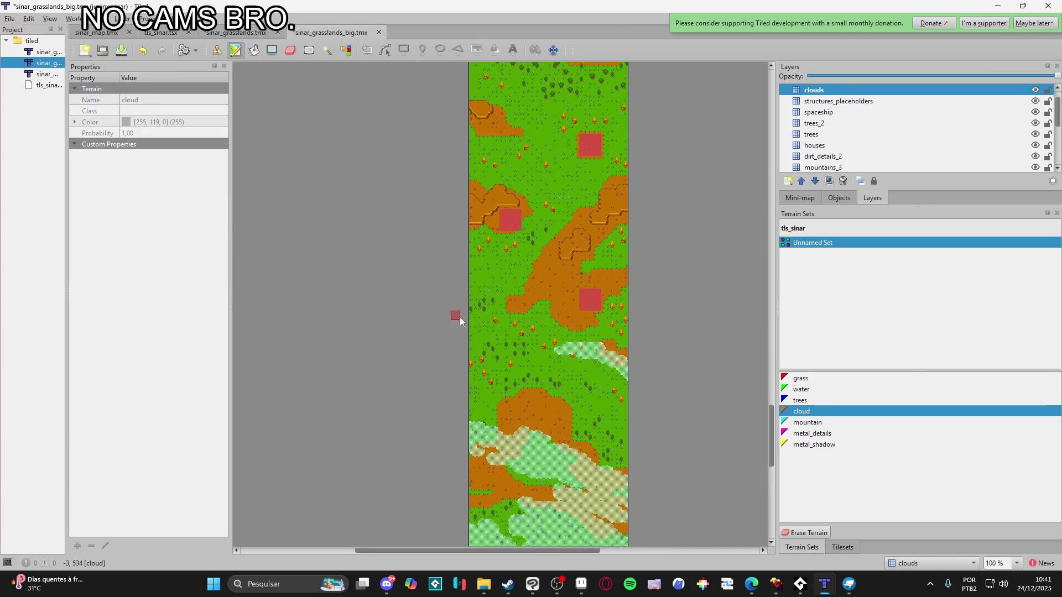
# Extend cloud patches upward over the middle grass, briefly switching to another app and back
pyautogui.moveTo(626, 353)
pyautogui.mouseDown()
pyautogui.moveTo(590, 339)
pyautogui.moveTo(607, 336)
pyautogui.moveTo(579, 344)
pyautogui.moveTo(525, 330)
pyautogui.moveTo(550, 333)
pyautogui.mouseUp()
pyautogui.moveTo(572, 379)
pyautogui.mouseDown()
pyautogui.moveTo(570, 389)
pyautogui.moveTo(528, 384)
pyautogui.moveTo(573, 380)
pyautogui.mouseUp()
pyautogui.click(785, 587)
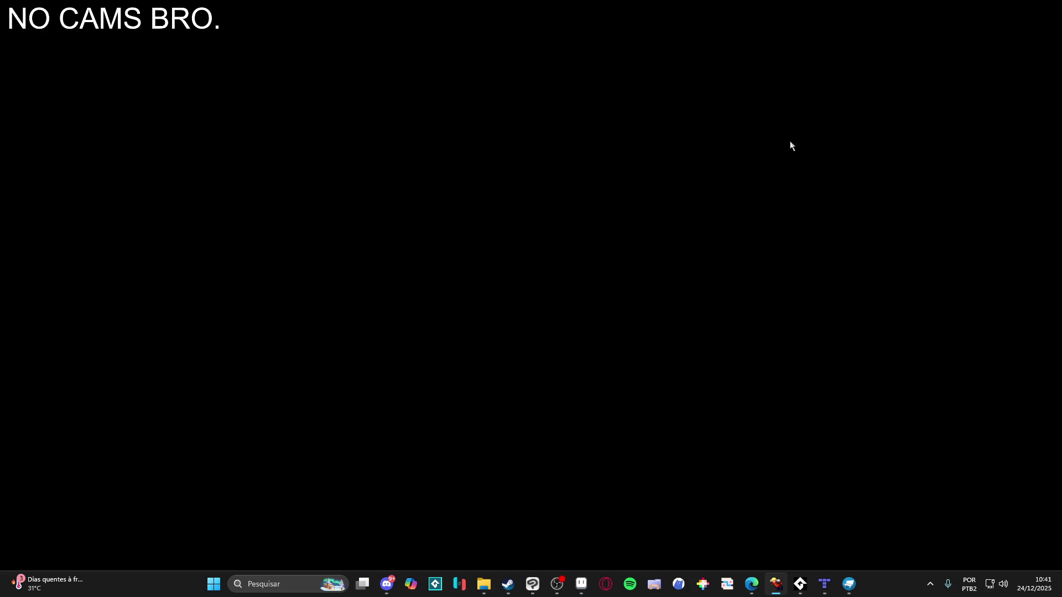
pyautogui.click(1010, 5)
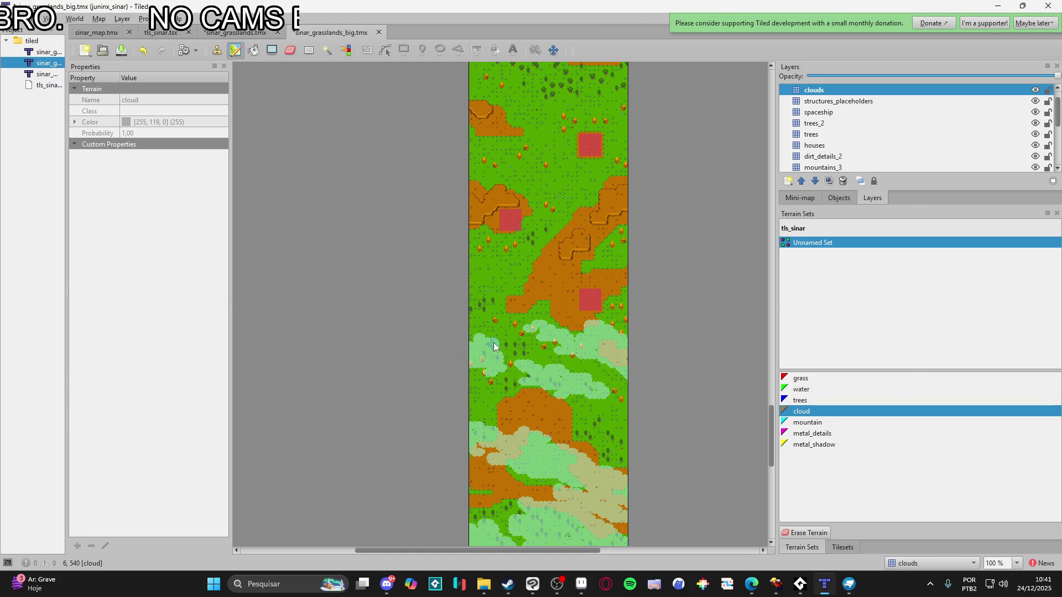
pyautogui.scroll(3, 504, 316)
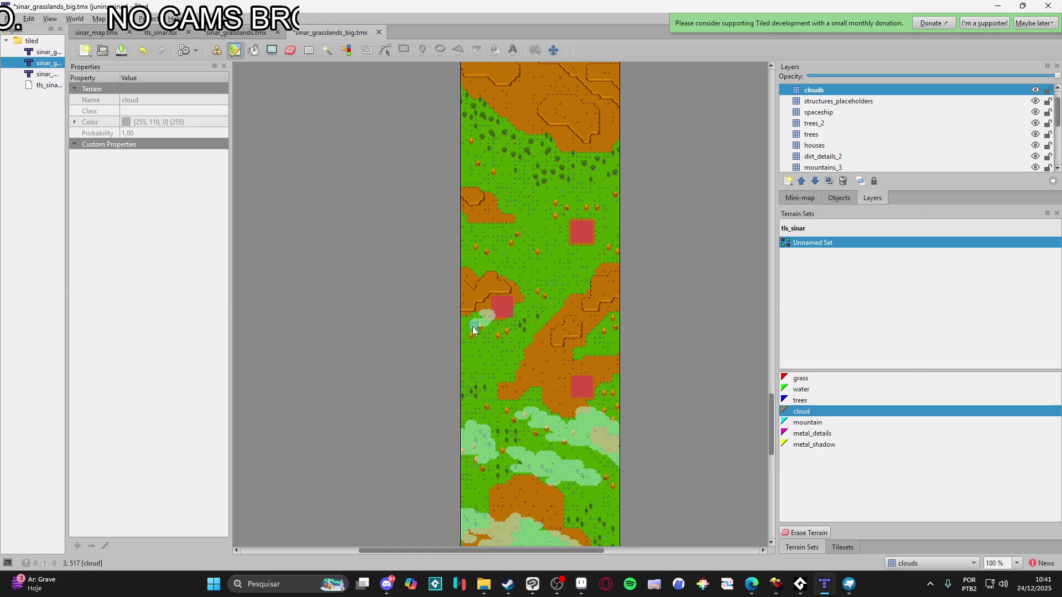
# Paint a cloud band across the grass and a patch beside the red square, redoing one stroke
pyautogui.moveTo(466, 328)
pyautogui.mouseDown()
pyautogui.moveTo(484, 316)
pyautogui.moveTo(553, 340)
pyautogui.moveTo(535, 345)
pyautogui.mouseUp()
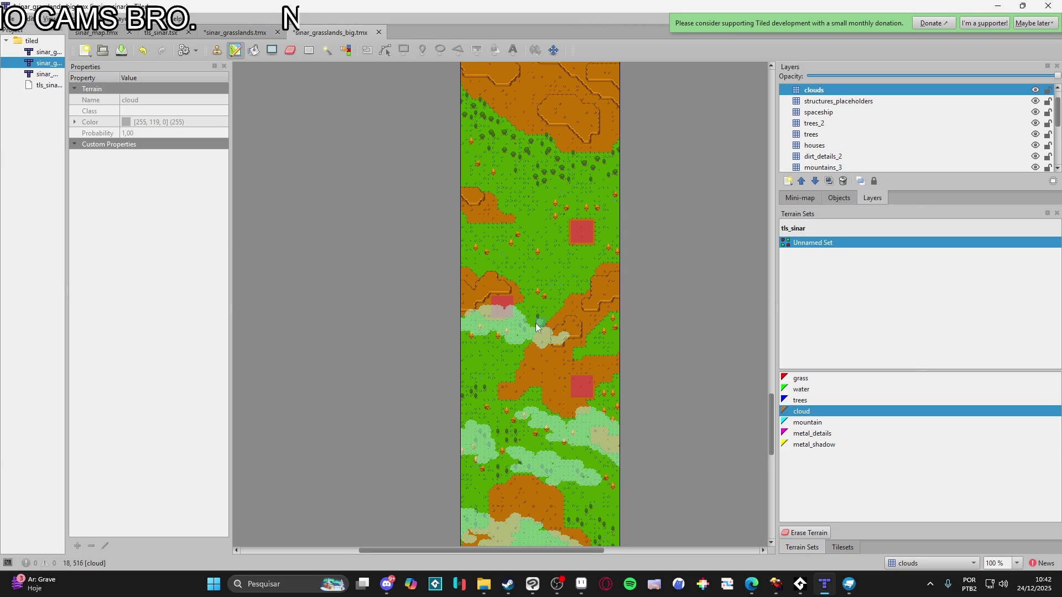
pyautogui.scroll(3, 549, 321)
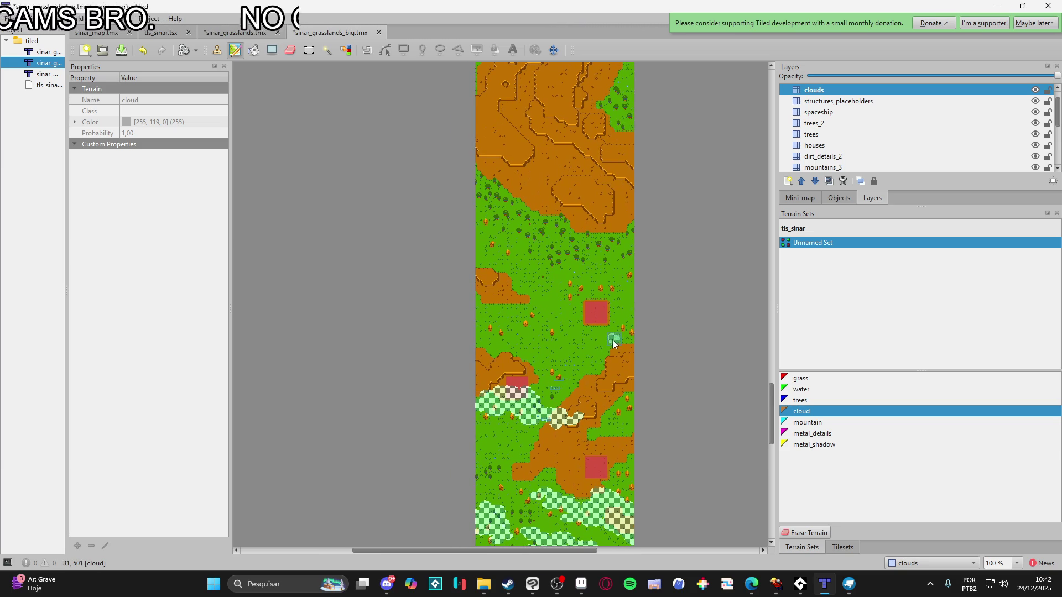
pyautogui.keyDown('ctrl'); pyautogui.scroll(2, 615, 340); pyautogui.keyUp('ctrl')
pyautogui.moveTo(609, 311)
pyautogui.mouseDown()
pyautogui.moveTo(642, 308)
pyautogui.moveTo(625, 279)
pyautogui.moveTo(681, 302)
pyautogui.moveTo(647, 272)
pyautogui.mouseUp()
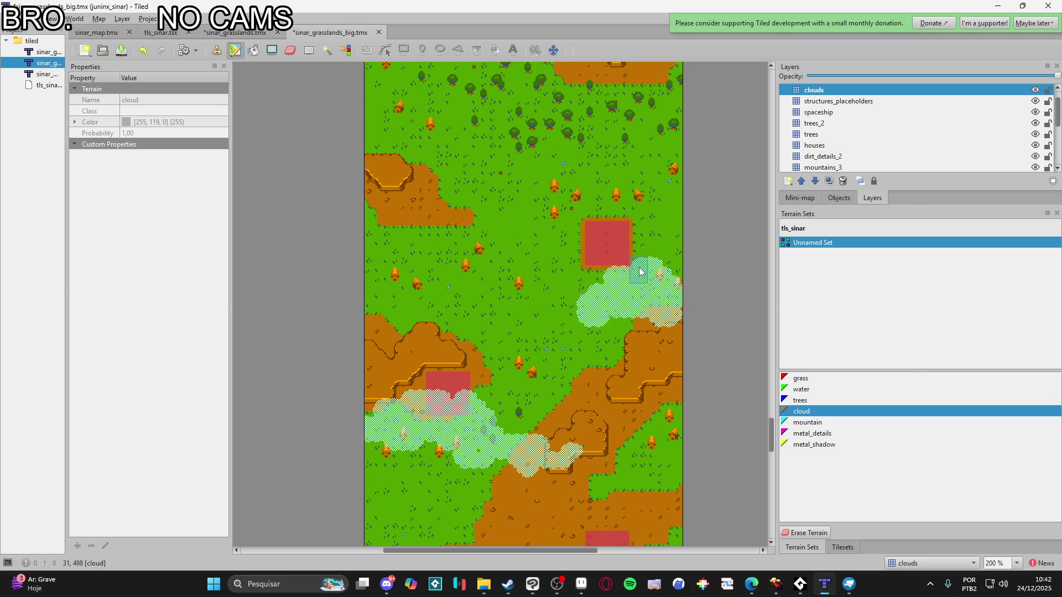
pyautogui.hotkey('ctrl', 'z')
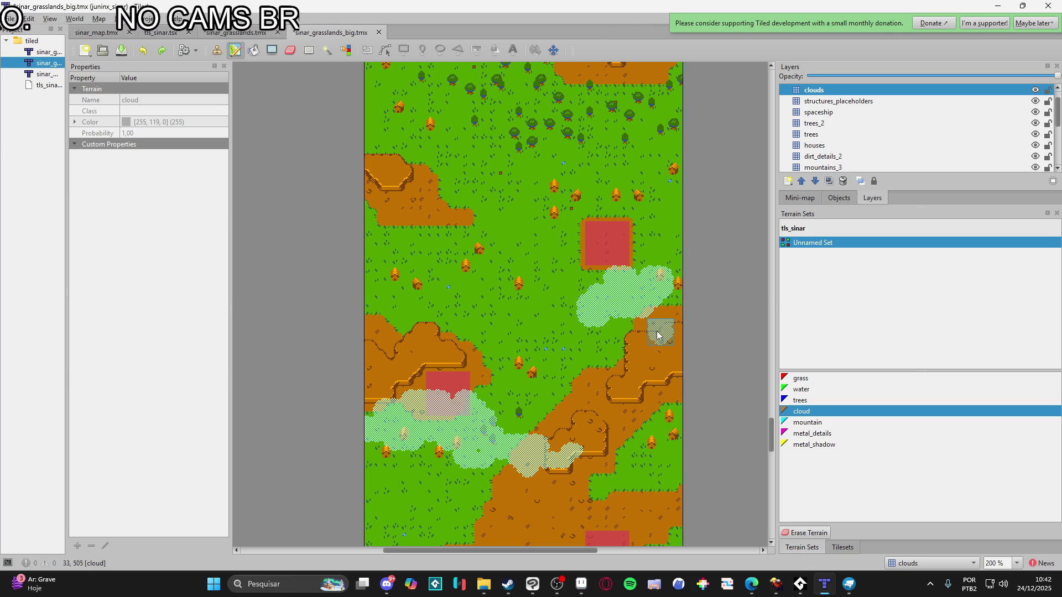
pyautogui.moveTo(654, 334)
pyautogui.mouseDown()
pyautogui.moveTo(655, 267)
pyautogui.moveTo(678, 260)
pyautogui.moveTo(661, 324)
pyautogui.mouseUp()
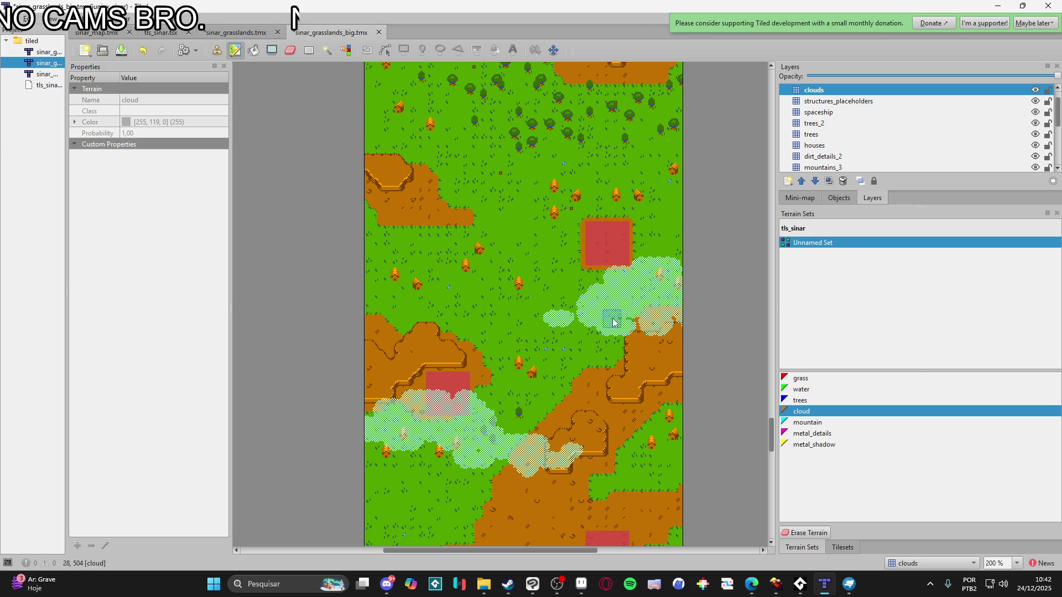
# Paint clouds along the map's left edge
pyautogui.scroll(2, 614, 320)
pyautogui.hscroll(-4, 614, 320)
pyautogui.moveTo(520, 303)
pyautogui.mouseDown()
pyautogui.moveTo(505, 275)
pyautogui.moveTo(524, 301)
pyautogui.moveTo(451, 291)
pyautogui.moveTo(458, 277)
pyautogui.moveTo(496, 303)
pyautogui.moveTo(470, 311)
pyautogui.moveTo(500, 311)
pyautogui.moveTo(454, 315)
pyautogui.moveTo(520, 323)
pyautogui.moveTo(516, 308)
pyautogui.moveTo(420, 338)
pyautogui.moveTo(484, 325)
pyautogui.moveTo(500, 339)
pyautogui.moveTo(488, 303)
pyautogui.moveTo(496, 316)
pyautogui.moveTo(505, 308)
pyautogui.moveTo(511, 344)
pyautogui.moveTo(505, 332)
pyautogui.moveTo(526, 339)
pyautogui.moveTo(519, 306)
pyautogui.moveTo(543, 334)
pyautogui.moveTo(574, 318)
pyautogui.moveTo(425, 354)
pyautogui.moveTo(487, 354)
pyautogui.moveTo(496, 372)
pyautogui.mouseUp()
pyautogui.hscroll(2, 483, 308)
pyautogui.hscroll(1, 530, 347)
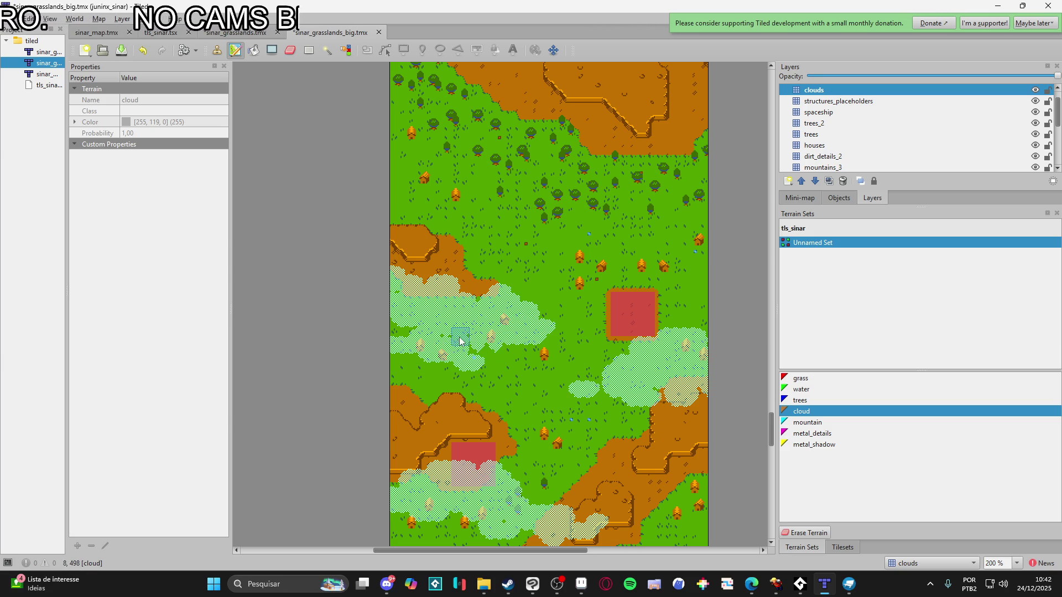
pyautogui.scroll(-2, 553, 332)
pyautogui.scroll(6, 553, 332)
# Add a small cloud patch on the grass and long cloud strokes toward the mountain area
pyautogui.moveTo(523, 341)
pyautogui.mouseDown()
pyautogui.moveTo(595, 310)
pyautogui.moveTo(550, 309)
pyautogui.moveTo(504, 346)
pyautogui.moveTo(546, 297)
pyautogui.moveTo(646, 317)
pyautogui.mouseUp()
pyautogui.scroll(5, 569, 291)
pyautogui.scroll(2, 528, 354)
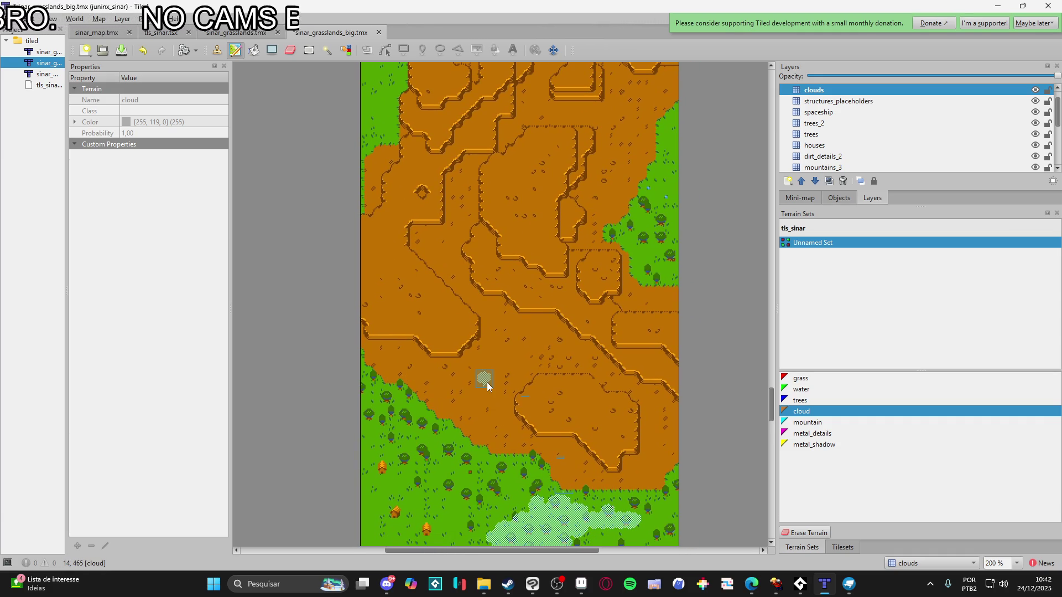
pyautogui.scroll(3, 465, 365)
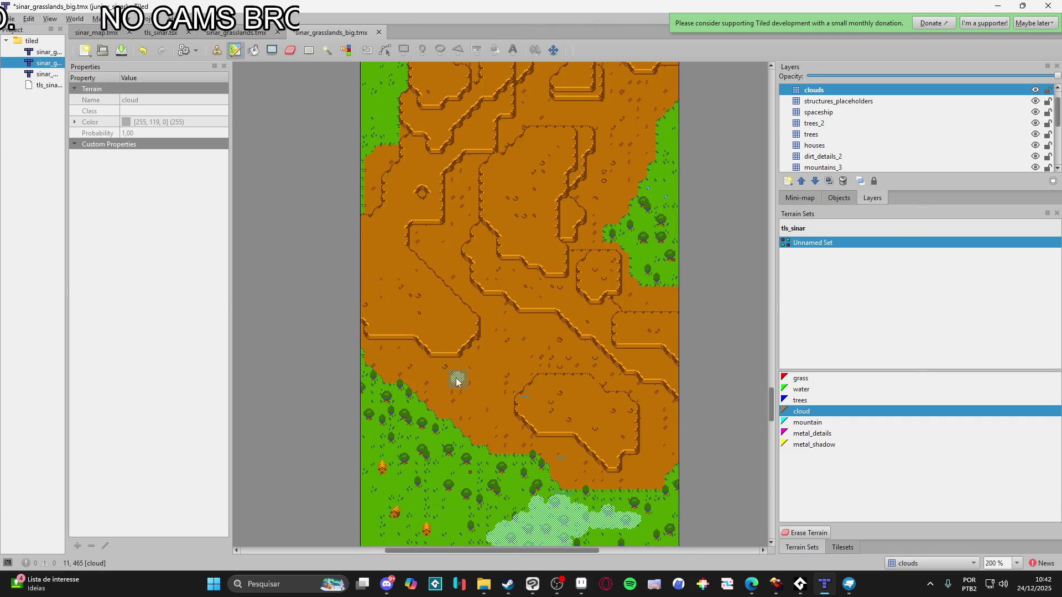
pyautogui.scroll(10, 450, 363)
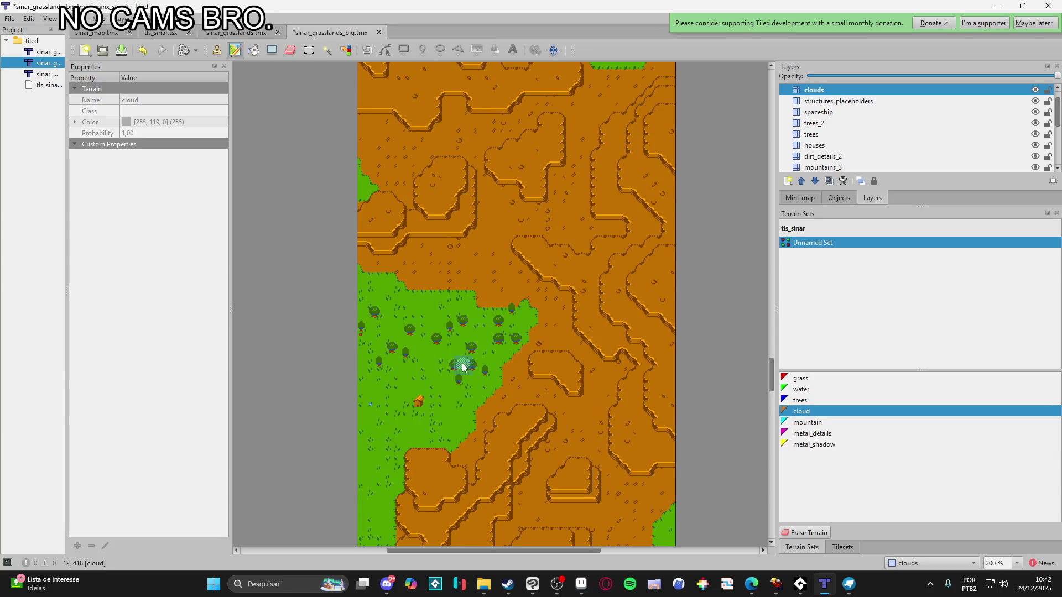
pyautogui.scroll(-10, 470, 358)
pyautogui.scroll(5, 479, 357)
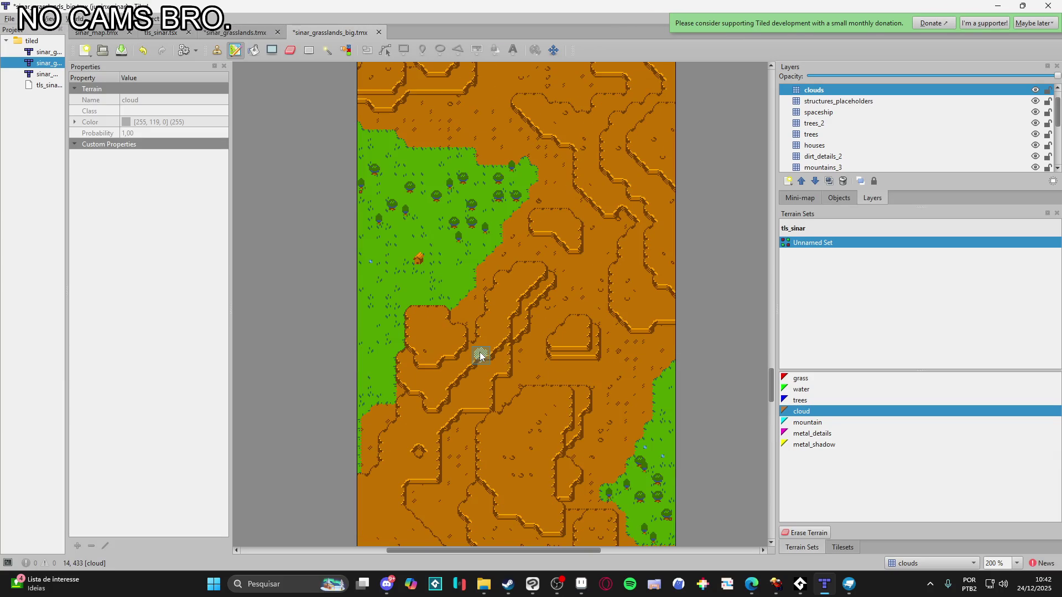
pyautogui.scroll(-5, 479, 354)
pyautogui.scroll(-5, 479, 354)
pyautogui.scroll(5, 479, 359)
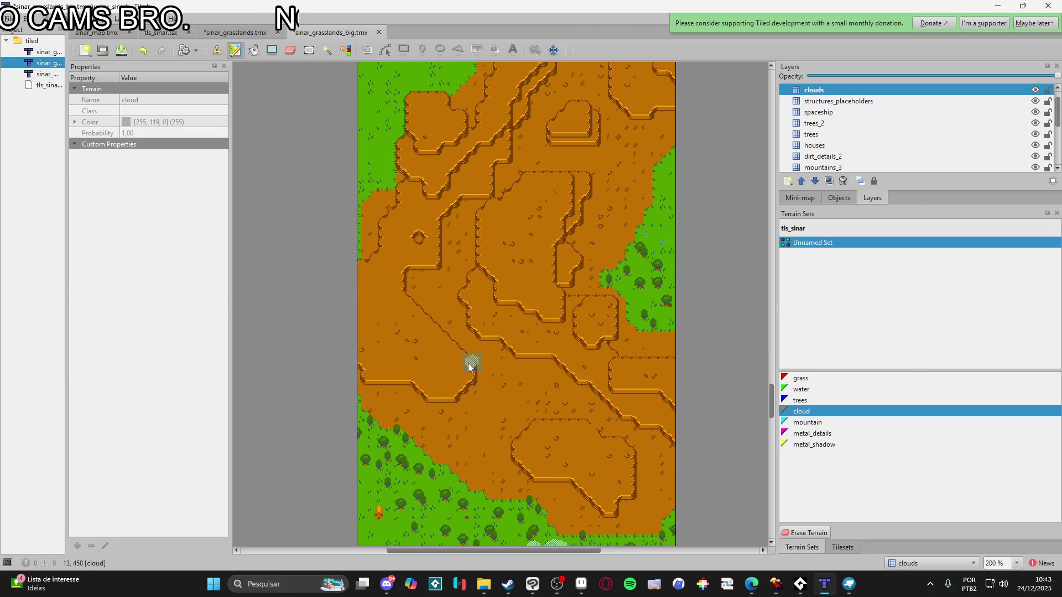
pyautogui.scroll(-3, 466, 364)
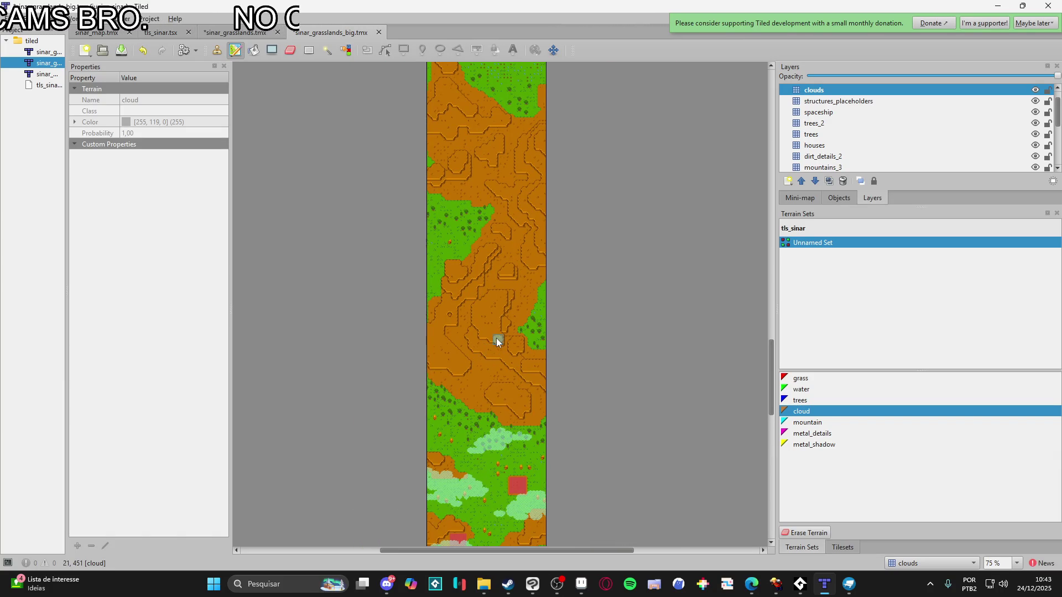
pyautogui.moveTo(454, 356)
pyautogui.mouseDown()
pyautogui.moveTo(415, 348)
pyautogui.moveTo(490, 310)
pyautogui.moveTo(481, 252)
pyautogui.moveTo(515, 177)
pyautogui.moveTo(576, 207)
pyautogui.moveTo(529, 177)
pyautogui.moveTo(486, 210)
pyautogui.moveTo(614, 204)
pyautogui.moveTo(386, 274)
pyautogui.moveTo(494, 214)
pyautogui.mouseUp()
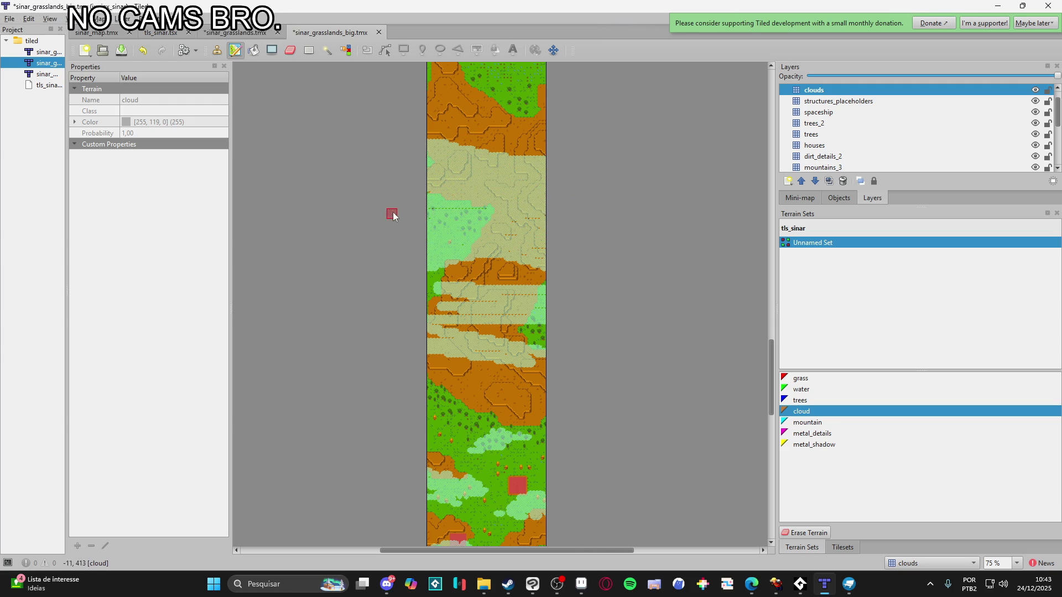
# Cover the upper, middle and lower brown mountain bands with long cloud strokes
pyautogui.moveTo(493, 271); pyautogui.dragTo(618, 215)
pyautogui.moveTo(320, 291)
pyautogui.mouseDown()
pyautogui.moveTo(593, 275)
pyautogui.moveTo(549, 242)
pyautogui.mouseUp()
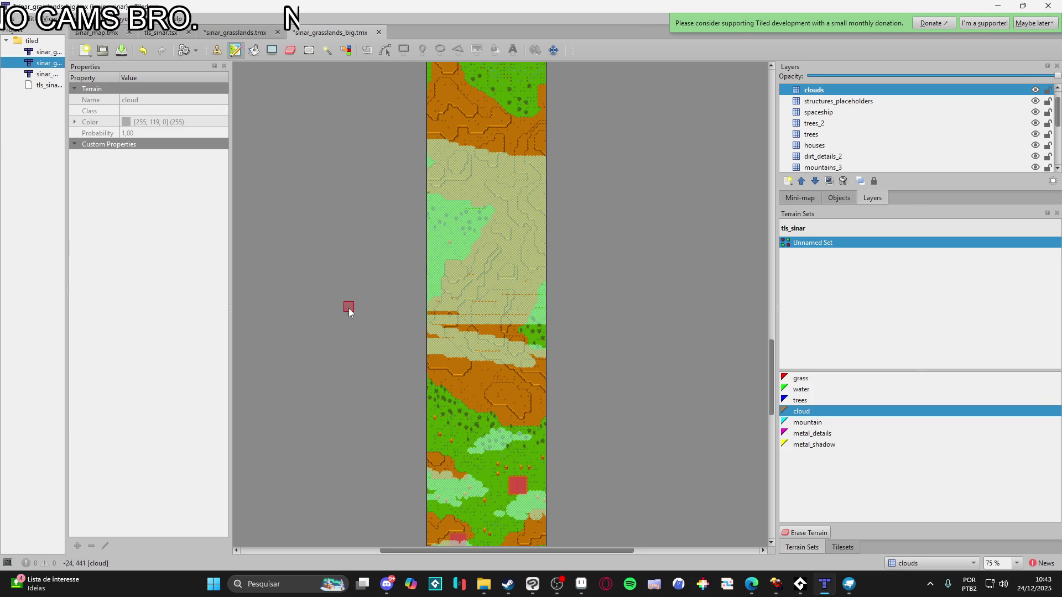
pyautogui.moveTo(426, 315)
pyautogui.mouseDown()
pyautogui.moveTo(621, 303)
pyautogui.moveTo(569, 332)
pyautogui.moveTo(604, 335)
pyautogui.mouseUp()
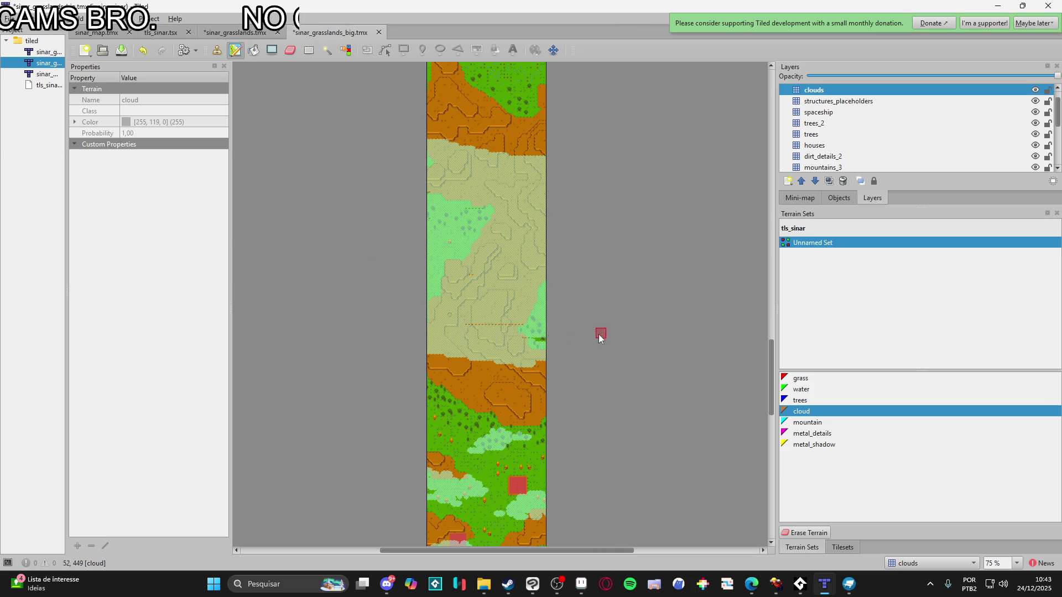
pyautogui.scroll(2, 497, 374)
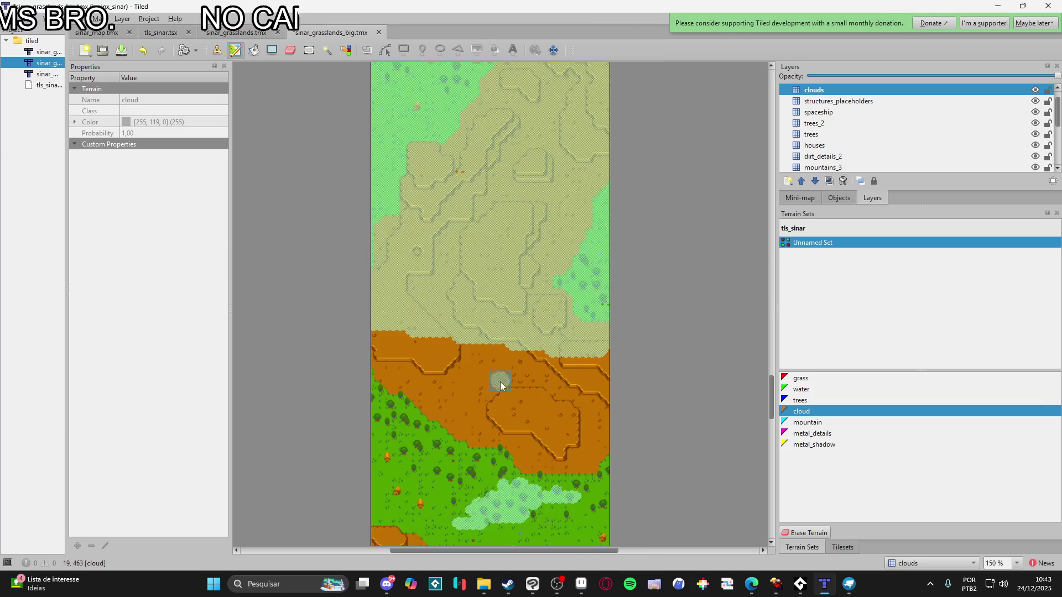
# Extend cloud bands across the brown area and the dirt at the map's left edge
pyautogui.moveTo(449, 366)
pyautogui.mouseDown()
pyautogui.moveTo(440, 366)
pyautogui.moveTo(517, 367)
pyautogui.moveTo(484, 348)
pyautogui.moveTo(627, 359)
pyautogui.mouseUp()
pyautogui.moveTo(469, 379)
pyautogui.mouseDown()
pyautogui.moveTo(422, 380)
pyautogui.moveTo(479, 380)
pyautogui.moveTo(403, 399)
pyautogui.moveTo(436, 400)
pyautogui.mouseUp()
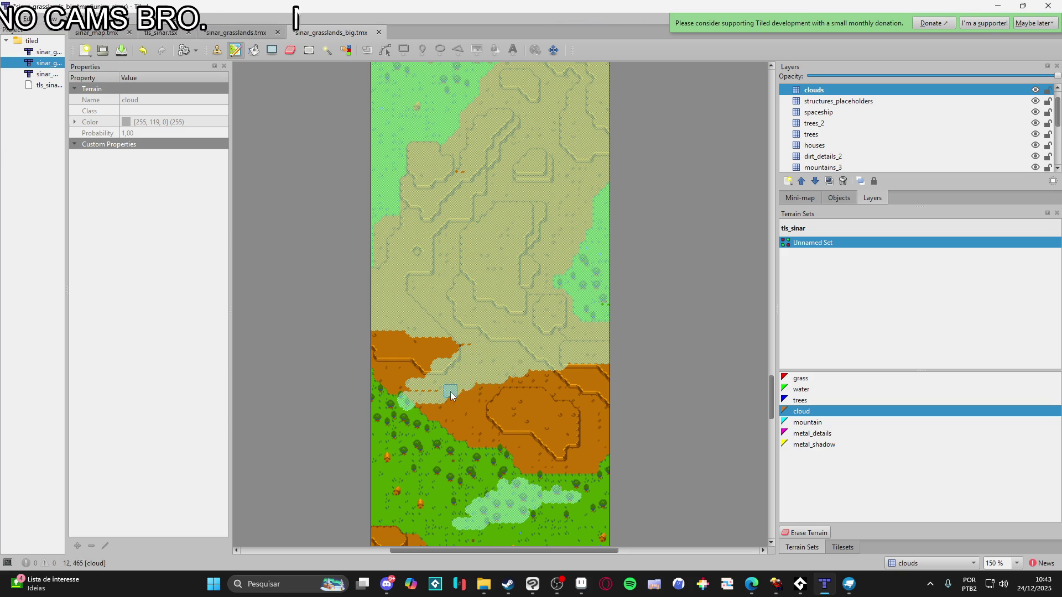
pyautogui.moveTo(553, 397); pyautogui.dragTo(614, 381)
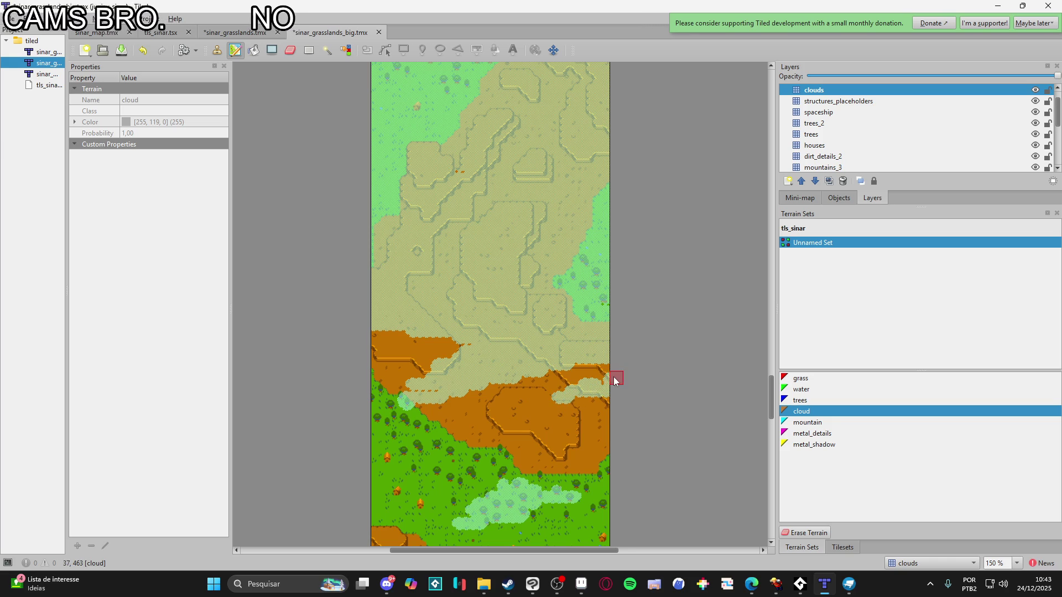
pyautogui.moveTo(397, 347); pyautogui.dragTo(372, 347)
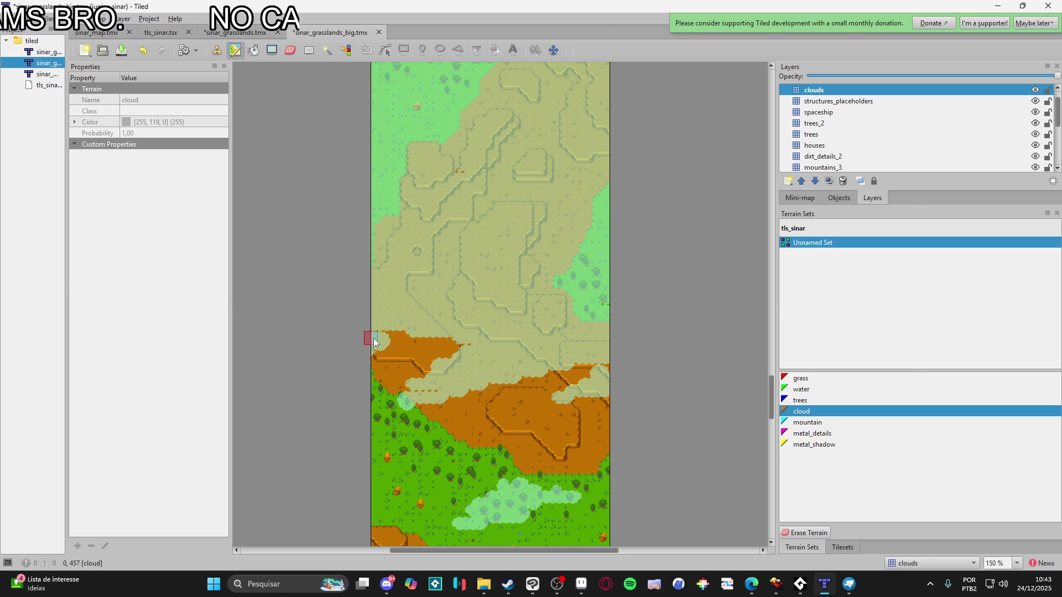
pyautogui.scroll(2, 396, 326)
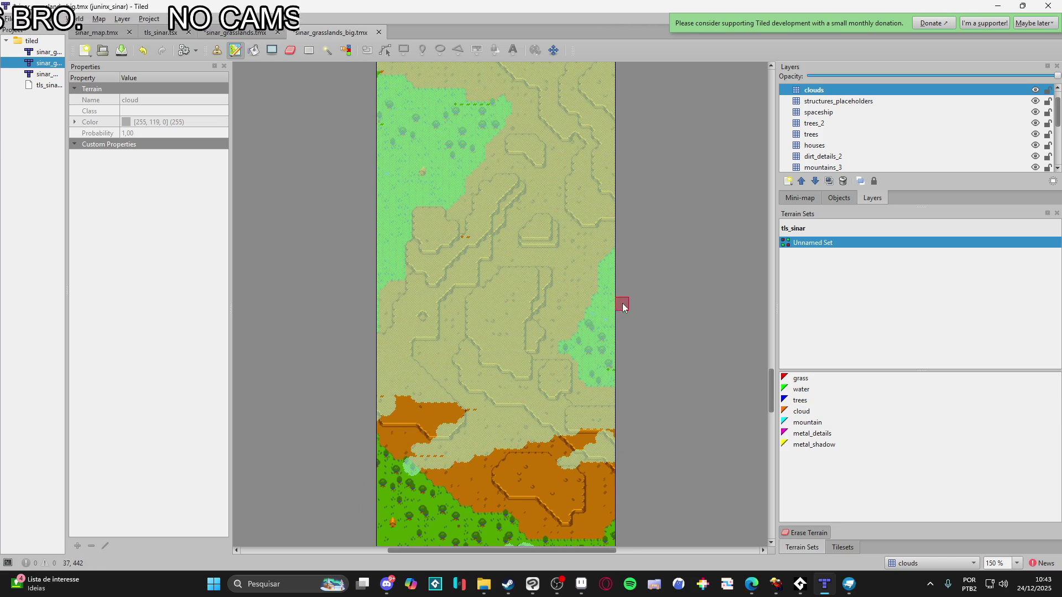
# Cut brown dirt strips and gaps through the cloud cover
pyautogui.moveTo(563, 314); pyautogui.dragTo(618, 303)
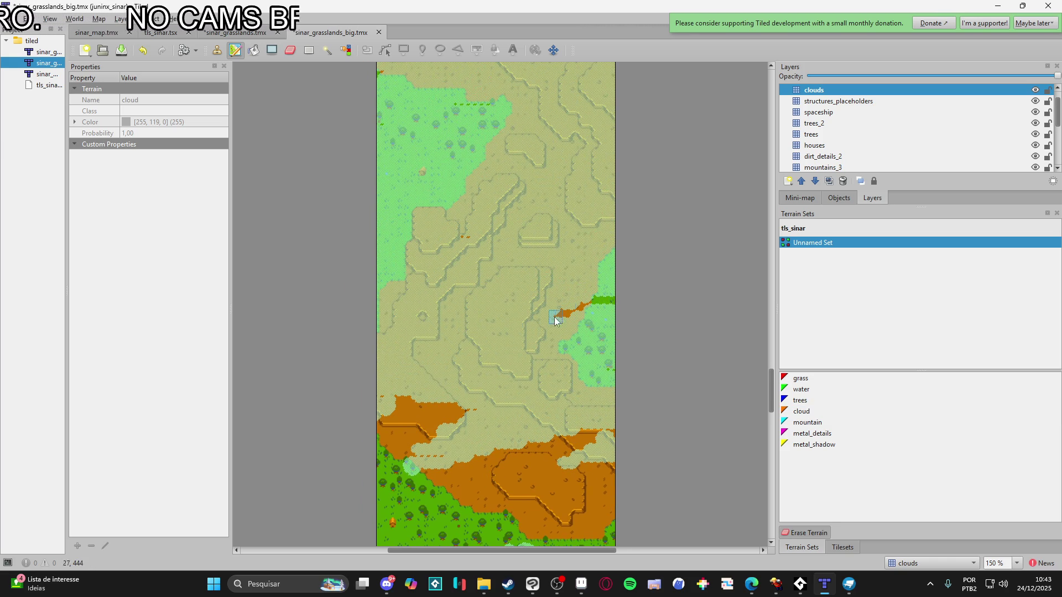
pyautogui.moveTo(449, 285)
pyautogui.mouseDown()
pyautogui.moveTo(496, 301)
pyautogui.moveTo(417, 268)
pyautogui.moveTo(437, 275)
pyautogui.moveTo(452, 256)
pyautogui.moveTo(490, 266)
pyautogui.mouseUp()
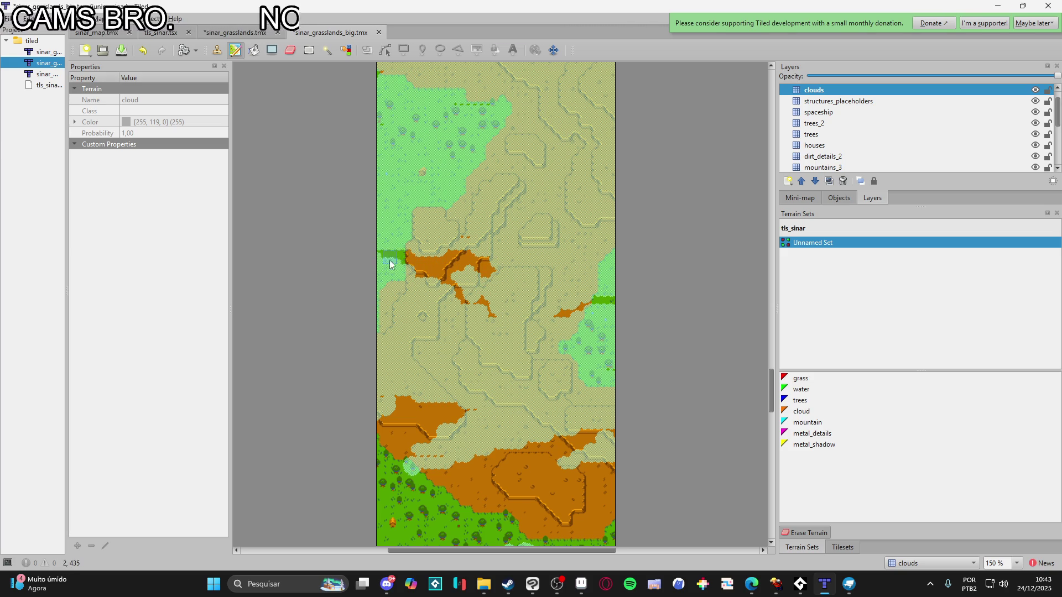
pyautogui.scroll(2, 405, 292)
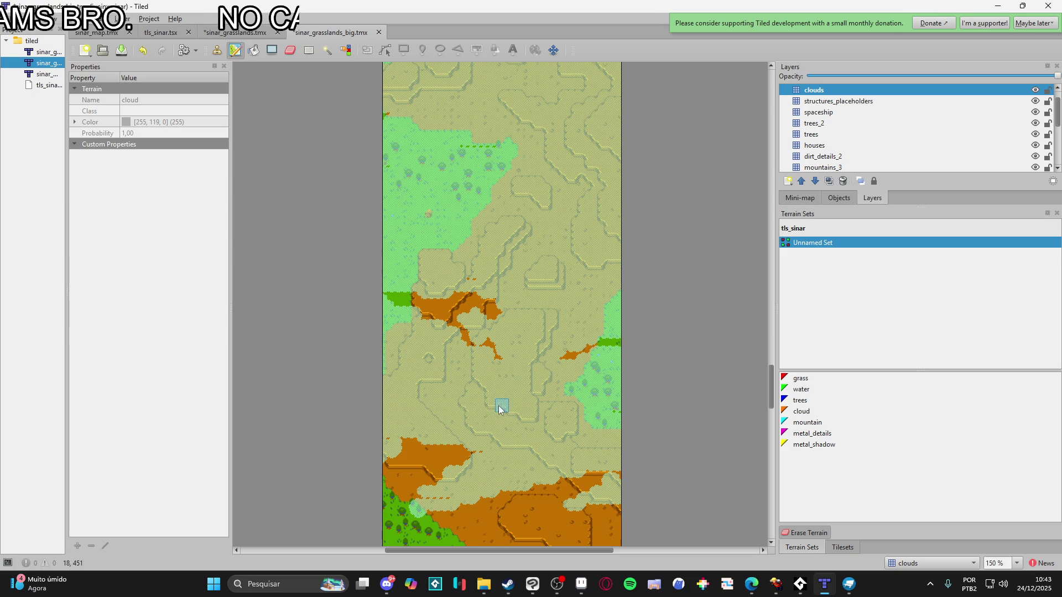
pyautogui.moveTo(465, 408)
pyautogui.mouseDown()
pyautogui.moveTo(486, 398)
pyautogui.moveTo(497, 409)
pyautogui.moveTo(441, 411)
pyautogui.moveTo(454, 416)
pyautogui.mouseUp()
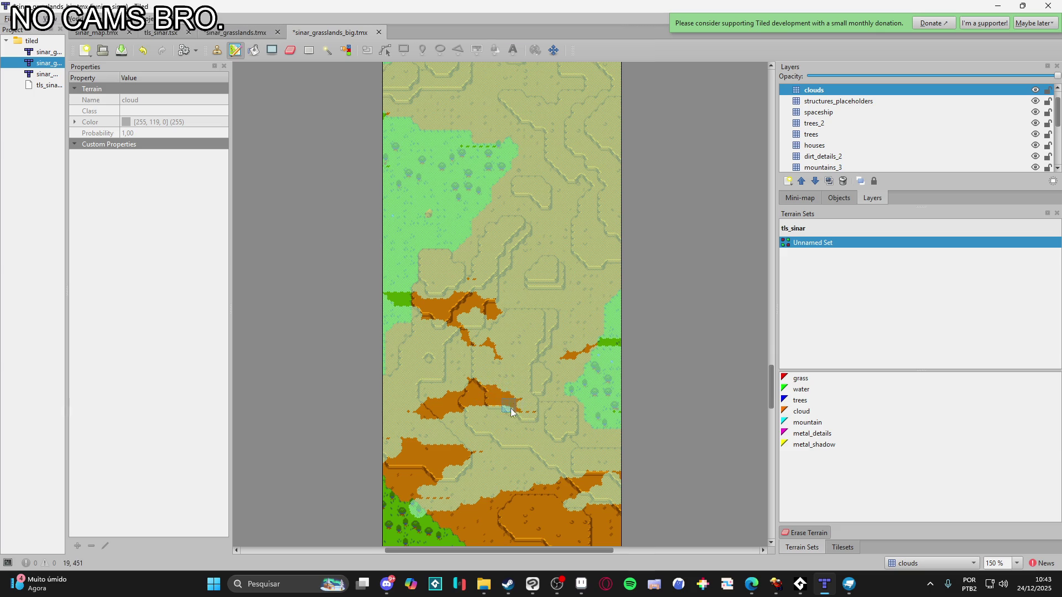
pyautogui.scroll(3, 511, 412)
pyautogui.moveTo(564, 344)
pyautogui.mouseDown()
pyautogui.moveTo(557, 326)
pyautogui.moveTo(603, 317)
pyautogui.mouseUp()
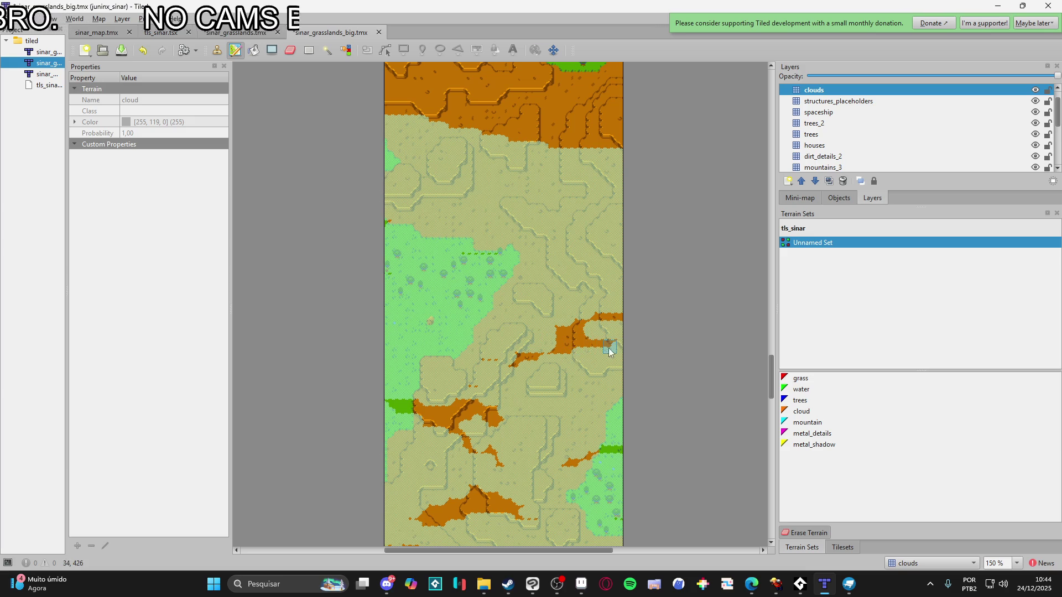
# Clear clouds to reveal a strip of grass
pyautogui.hscroll(-1, 565, 341)
pyautogui.moveTo(497, 303)
pyautogui.mouseDown()
pyautogui.moveTo(431, 282)
pyautogui.moveTo(475, 281)
pyautogui.moveTo(502, 290)
pyautogui.moveTo(511, 310)
pyautogui.moveTo(487, 328)
pyautogui.moveTo(413, 325)
pyautogui.mouseUp()
pyautogui.scroll(-2, 446, 360)
pyautogui.hscroll(2, 446, 360)
pyautogui.scroll(-5, 512, 372)
pyautogui.hscroll(1, 574, 394)
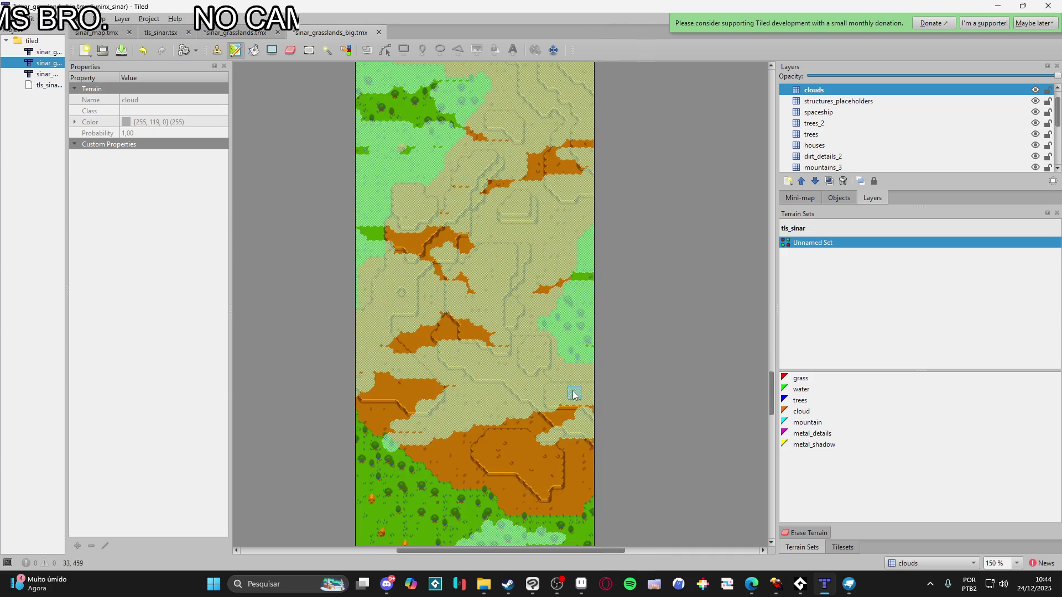
# Erase clouds along the dirt edge, in a diagonal line rightward, and near the left edge
pyautogui.moveTo(551, 389)
pyautogui.mouseDown()
pyautogui.moveTo(607, 360)
pyautogui.moveTo(576, 356)
pyautogui.moveTo(534, 386)
pyautogui.moveTo(545, 358)
pyautogui.mouseUp()
pyautogui.scroll(5, 519, 415)
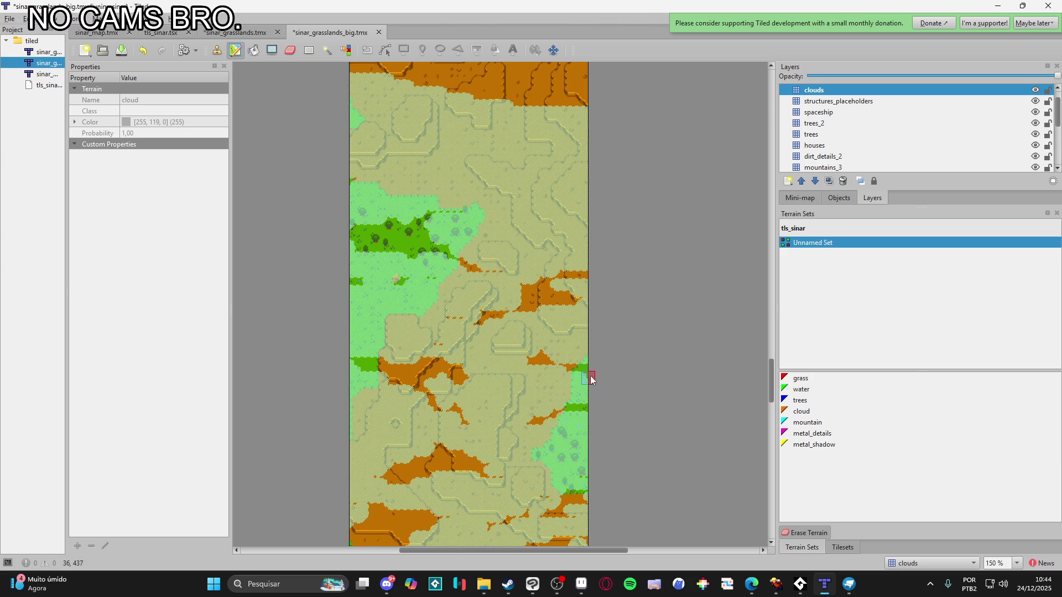
pyautogui.scroll(5, 509, 367)
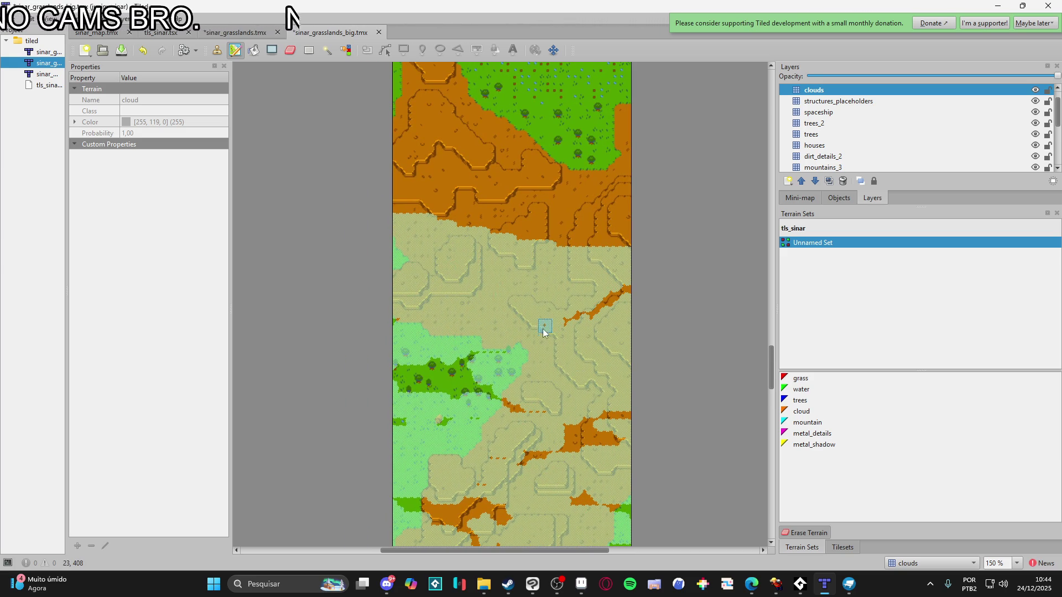
pyautogui.moveTo(543, 334); pyautogui.dragTo(612, 294)
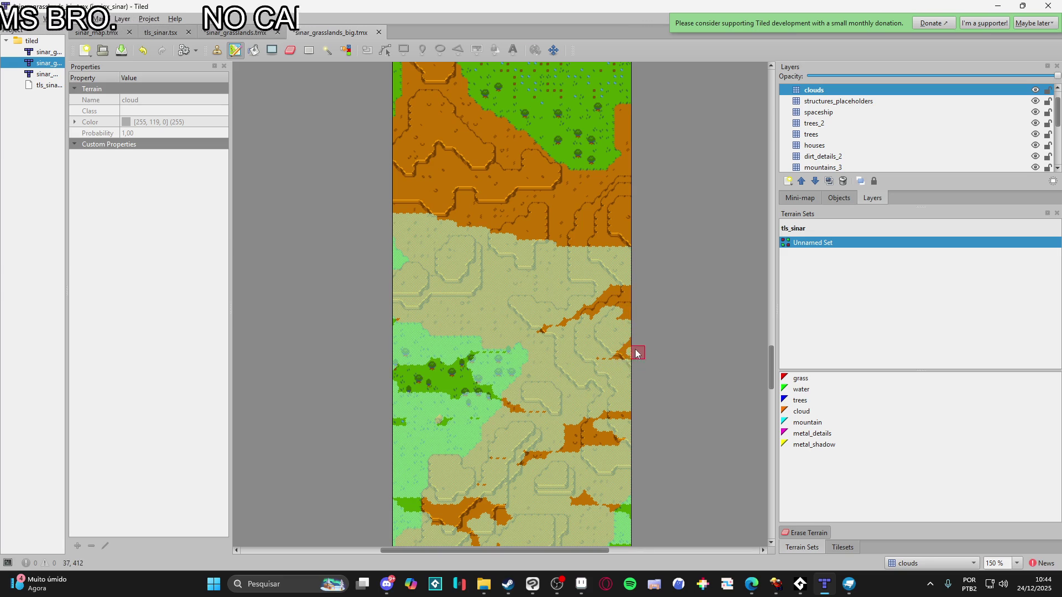
pyautogui.moveTo(386, 273)
pyautogui.mouseDown()
pyautogui.moveTo(417, 270)
pyautogui.moveTo(408, 265)
pyautogui.moveTo(474, 281)
pyautogui.moveTo(459, 284)
pyautogui.mouseUp()
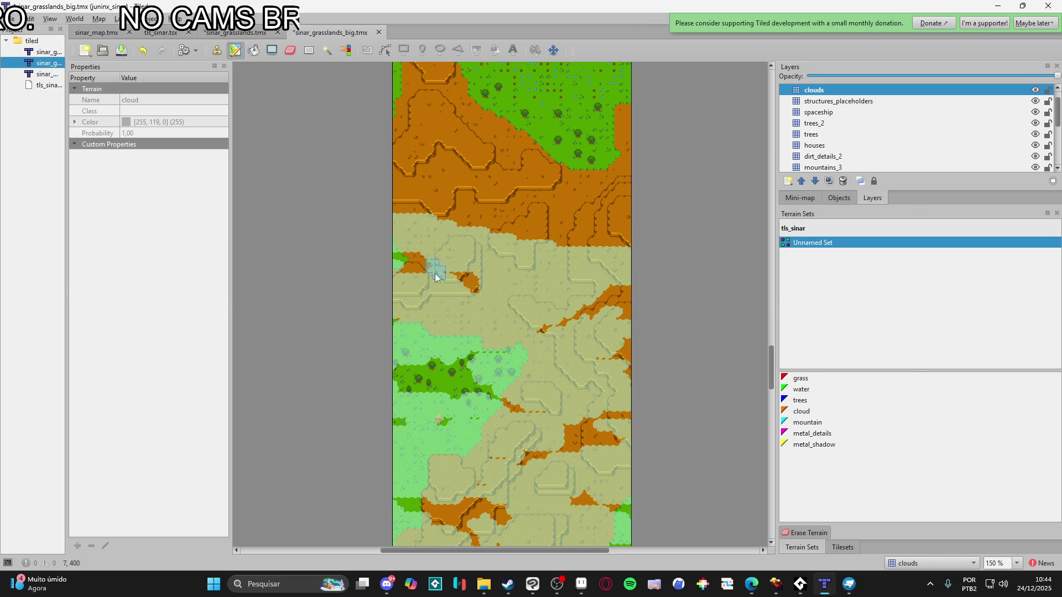
pyautogui.rightClick(485, 236)
# Paint a cloud blob over the dirt edge, trim it with Erase Terrain, and repaint the patch
pyautogui.moveTo(472, 228)
pyautogui.mouseDown()
pyautogui.moveTo(506, 225)
pyautogui.moveTo(479, 234)
pyautogui.mouseUp()
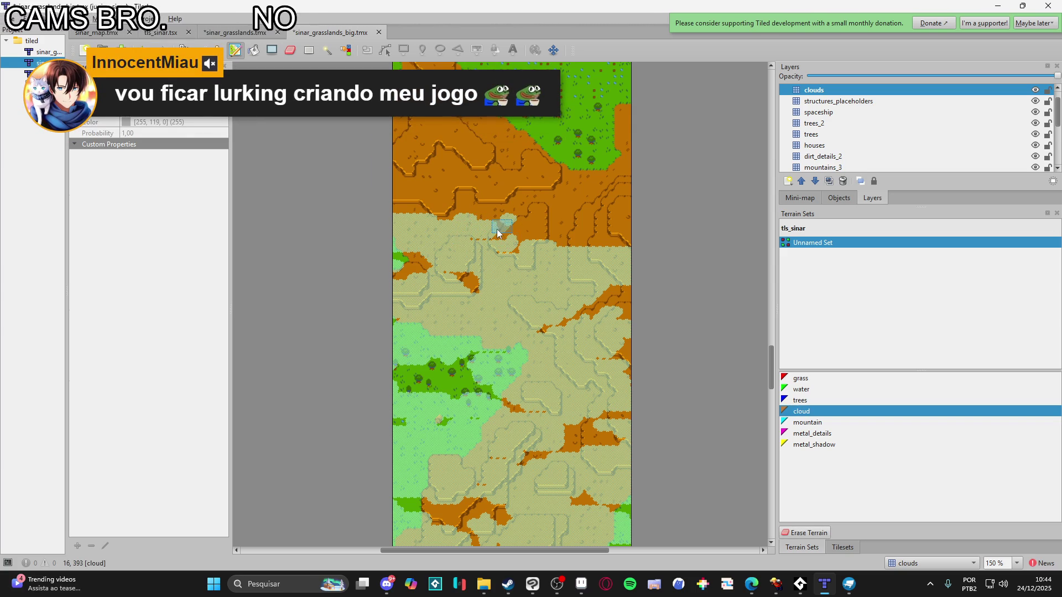
pyautogui.keyDown('ctrl'); pyautogui.scroll(1, 497, 225); pyautogui.keyUp('ctrl')
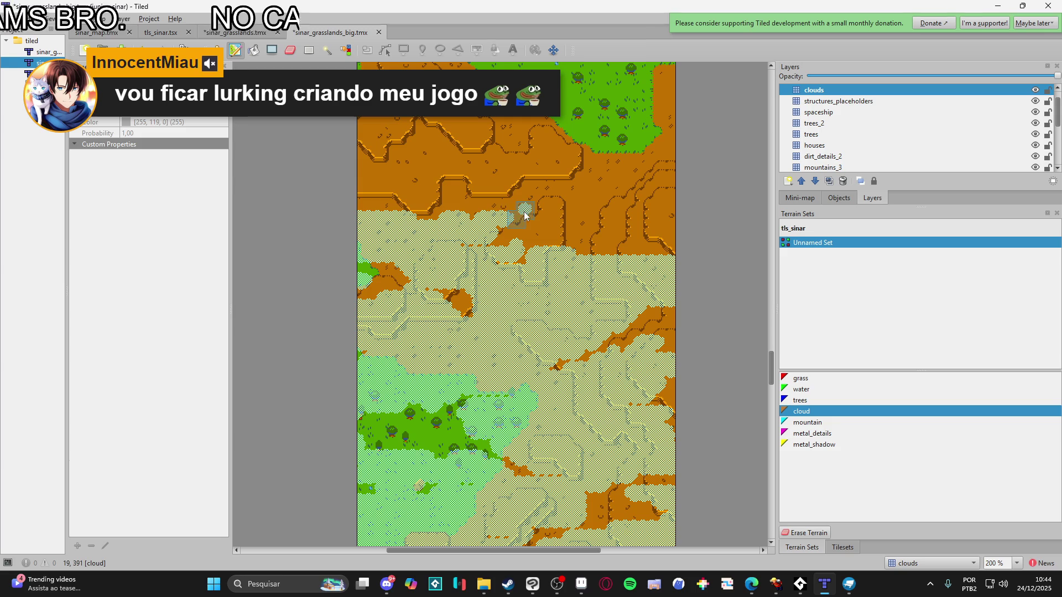
pyautogui.press('e')
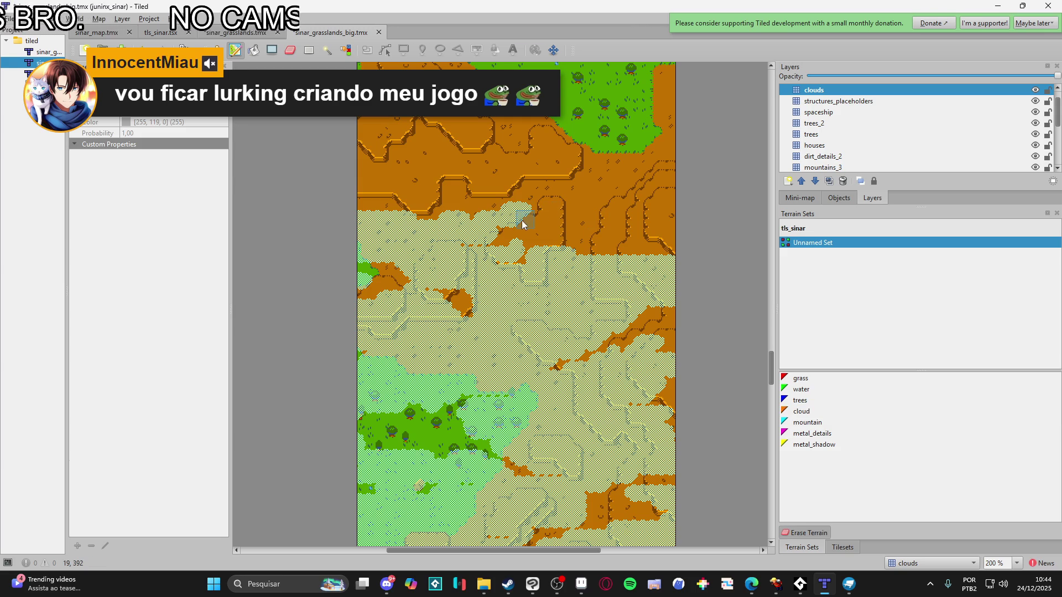
pyautogui.click(506, 224)
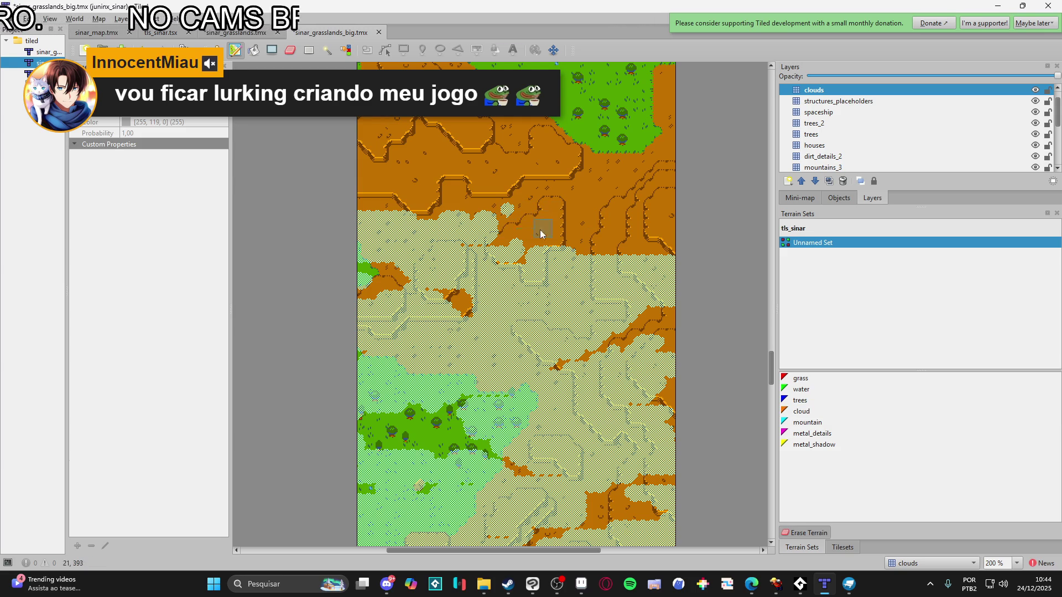
pyautogui.press('t')
pyautogui.moveTo(486, 231)
pyautogui.mouseDown()
pyautogui.moveTo(505, 209)
pyautogui.moveTo(527, 208)
pyautogui.mouseUp()
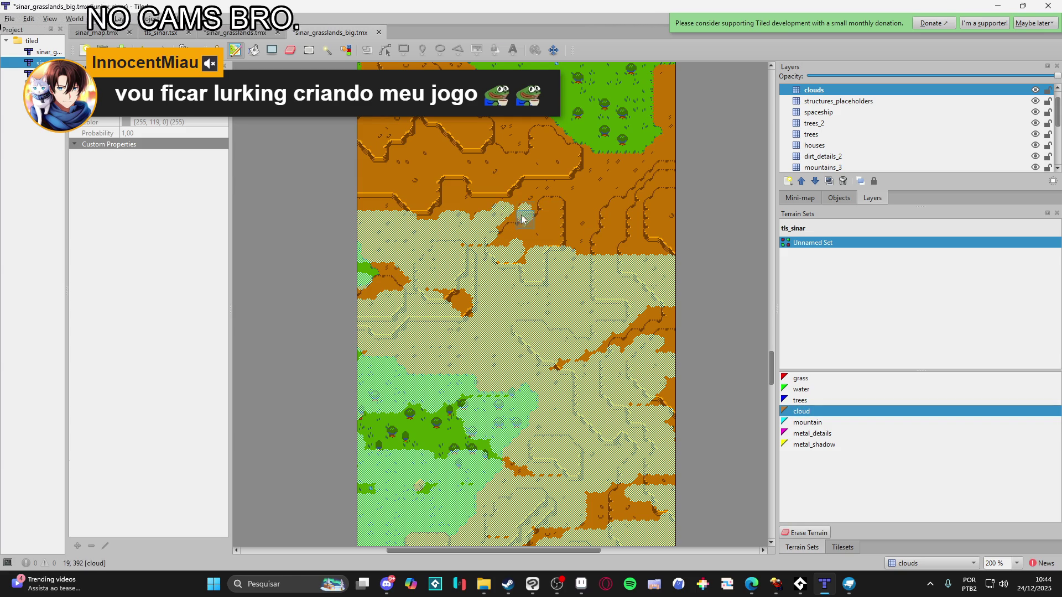
# Add a new cloud blob on the dirt and larger blobs near the map's right edge
pyautogui.press('e')
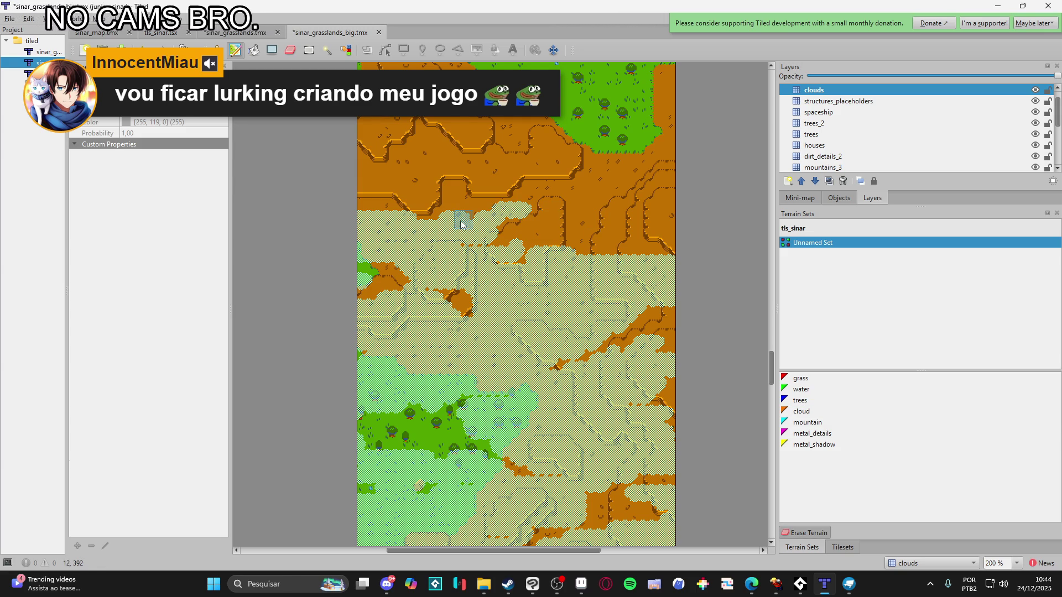
pyautogui.press('t')
pyautogui.moveTo(445, 194)
pyautogui.mouseDown()
pyautogui.moveTo(408, 191)
pyautogui.moveTo(438, 196)
pyautogui.moveTo(387, 209)
pyautogui.moveTo(400, 199)
pyautogui.moveTo(384, 188)
pyautogui.moveTo(419, 202)
pyautogui.mouseUp()
pyautogui.moveTo(636, 200)
pyautogui.mouseDown()
pyautogui.moveTo(604, 218)
pyautogui.moveTo(673, 205)
pyautogui.moveTo(602, 230)
pyautogui.moveTo(625, 226)
pyautogui.mouseUp()
pyautogui.press('t')
pyautogui.press('t')
pyautogui.moveTo(612, 273)
pyautogui.mouseDown()
pyautogui.moveTo(650, 242)
pyautogui.moveTo(676, 258)
pyautogui.mouseUp()
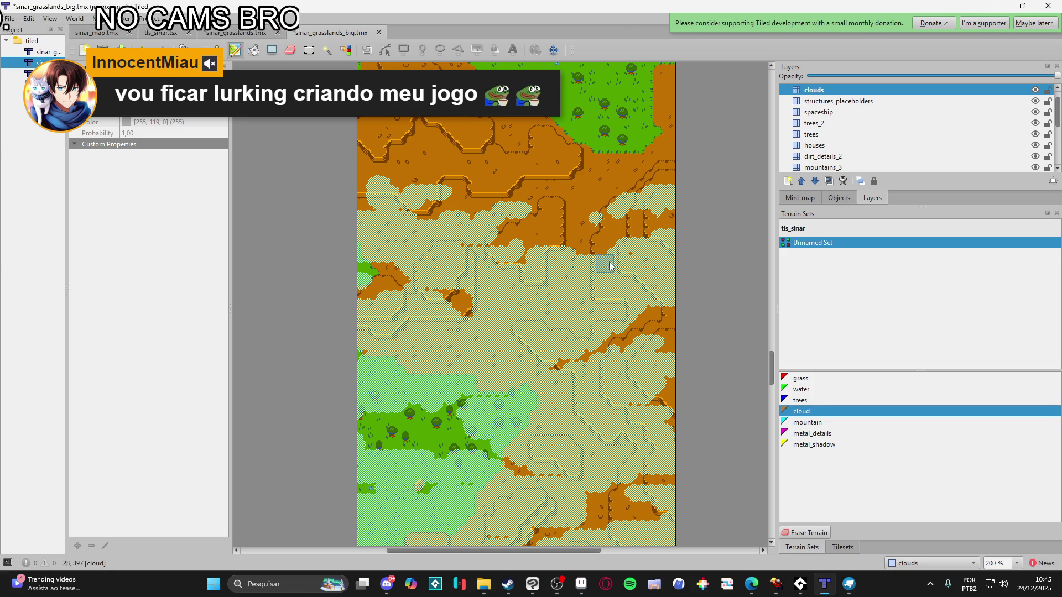
# Zoom and pan to bring the southern grassland into view and review the cloud cover
pyautogui.scroll(-2, 562, 320)
pyautogui.scroll(-2, 583, 330)
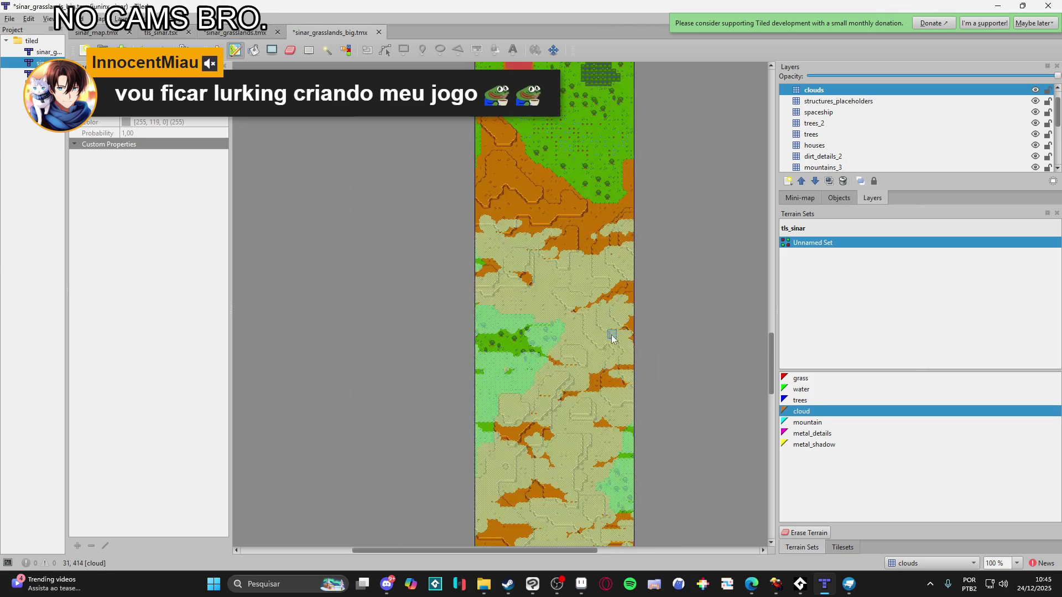
pyautogui.scroll(1, 584, 258)
pyautogui.scroll(2, 550, 204)
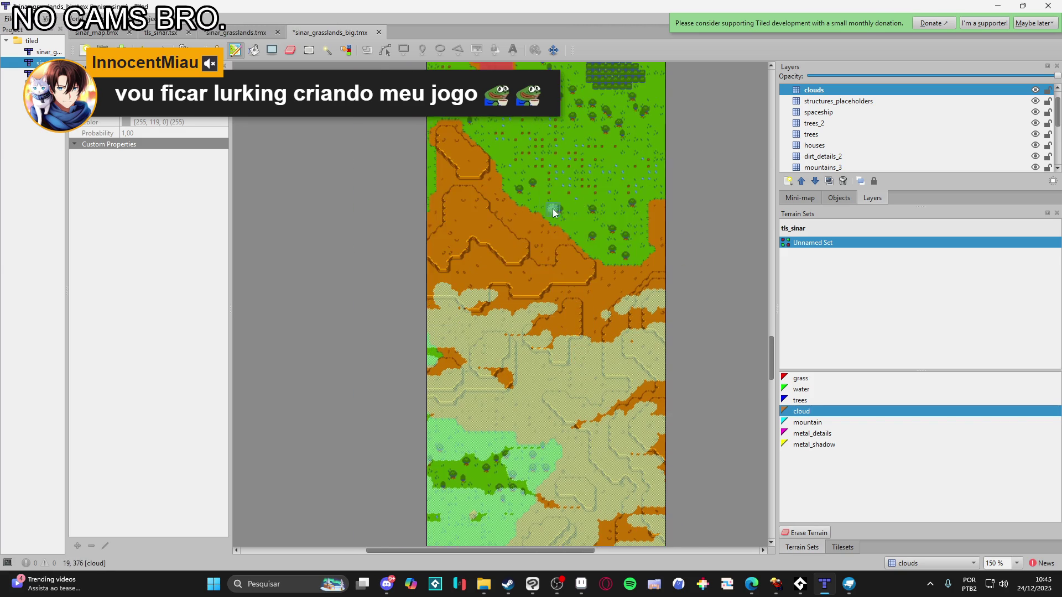
pyautogui.scroll(1, 562, 289)
pyautogui.moveTo(540, 252)
pyautogui.mouseDown()
pyautogui.moveTo(573, 263)
pyautogui.moveTo(467, 247)
pyautogui.moveTo(495, 260)
pyautogui.moveTo(528, 244)
pyautogui.moveTo(540, 259)
pyautogui.mouseUp()
pyautogui.scroll(-1, 539, 259)
pyautogui.scroll(-2, 603, 314)
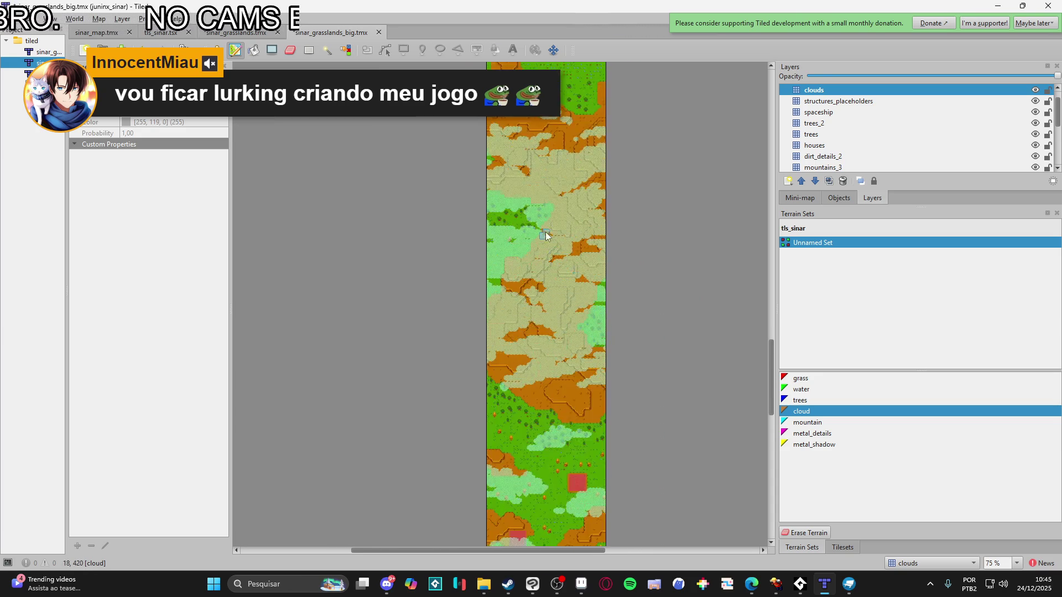
pyautogui.scroll(-5, 545, 232)
pyautogui.moveTo(596, 257); pyautogui.dragTo(585, 307)
pyautogui.scroll(6, 569, 289)
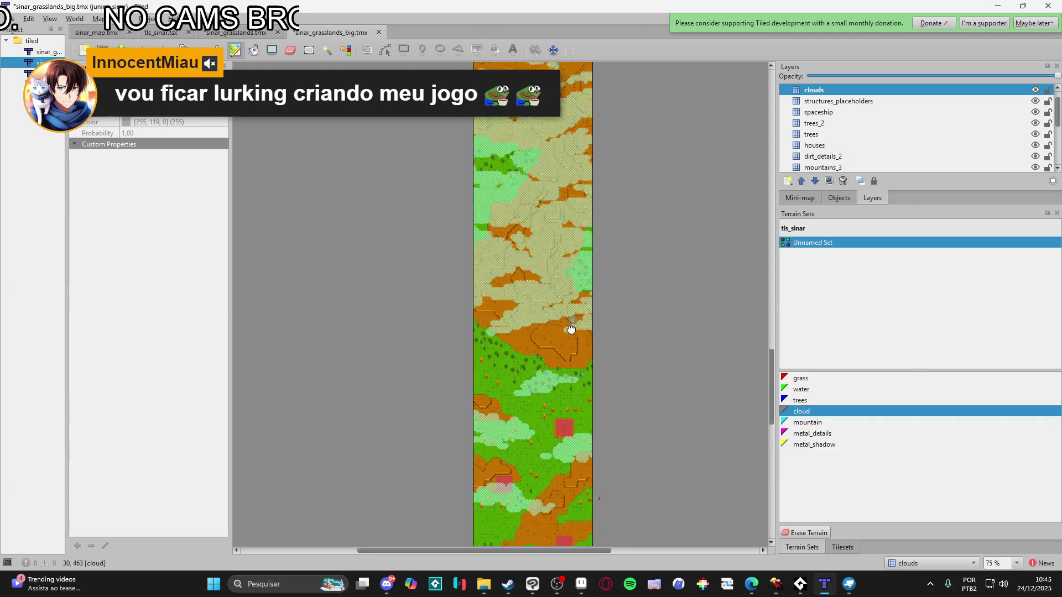
pyautogui.scroll(1, 557, 346)
pyautogui.scroll(3, 540, 266)
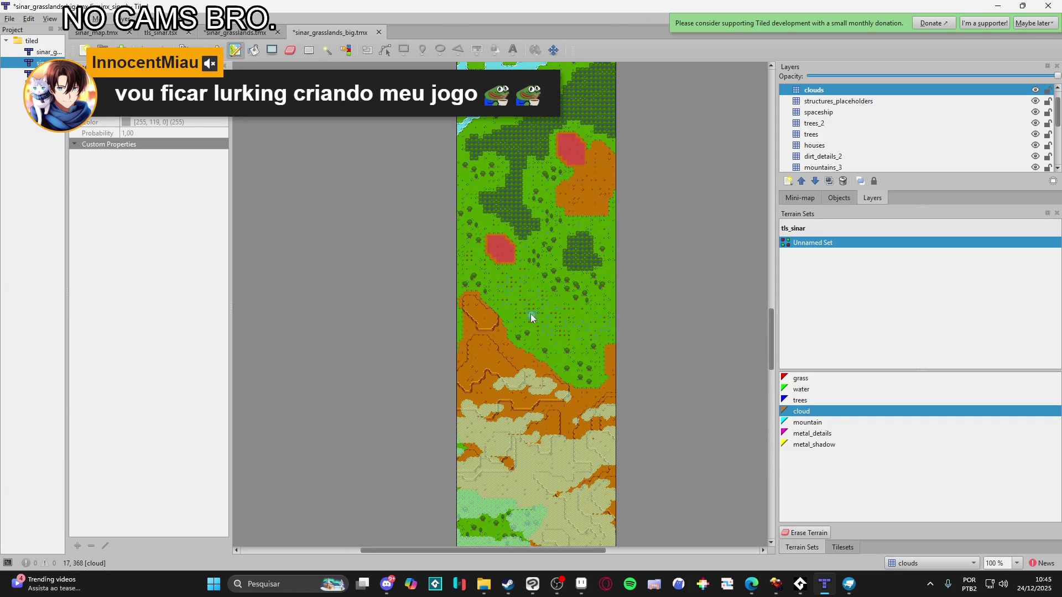
pyautogui.scroll(4, 549, 372)
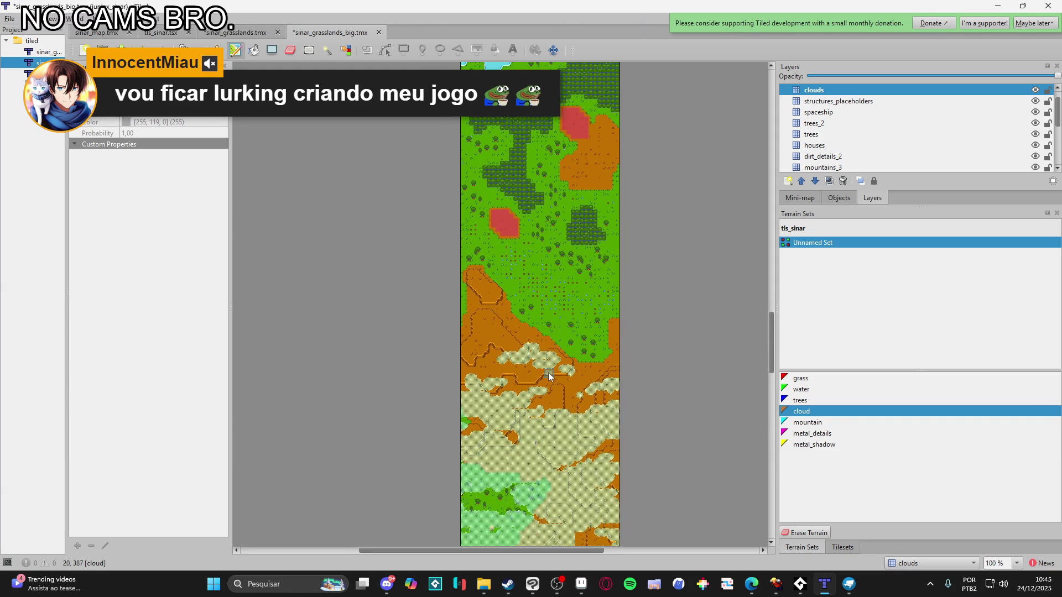
pyautogui.scroll(1, 542, 400)
pyautogui.scroll(2, 546, 395)
pyautogui.scroll(-2, 548, 398)
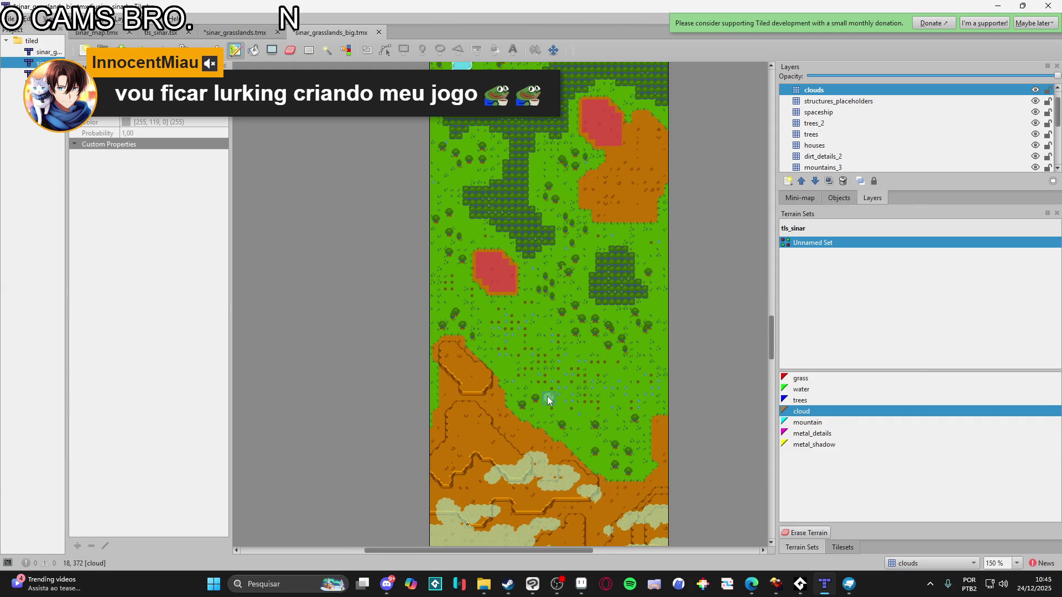
# Back in Tiled, shift the view to the northern forest and paint a new cloud patch over the dirt
pyautogui.click(557, 595)
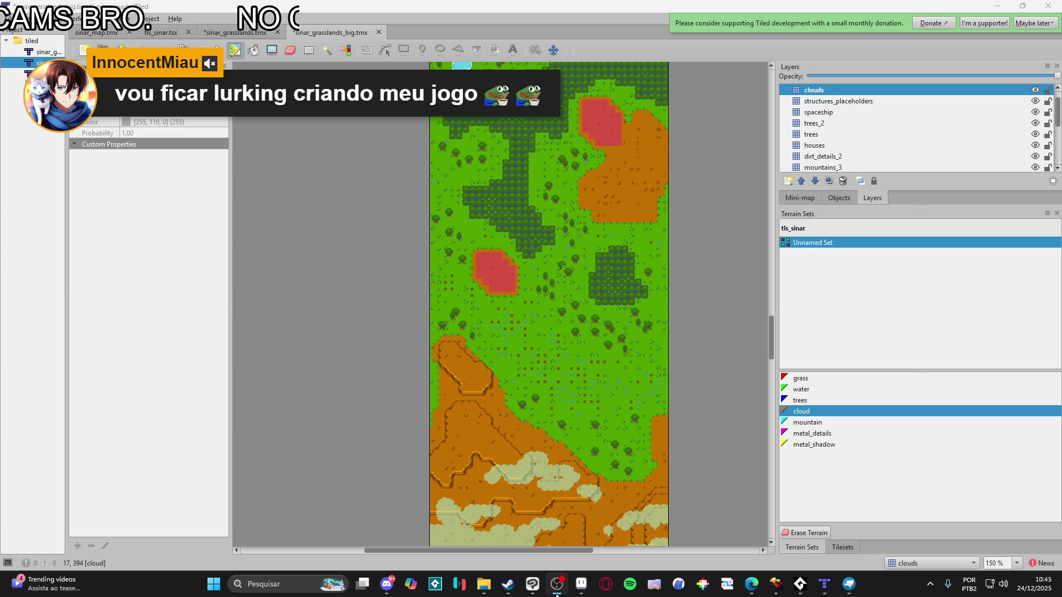
pyautogui.click(557, 594)
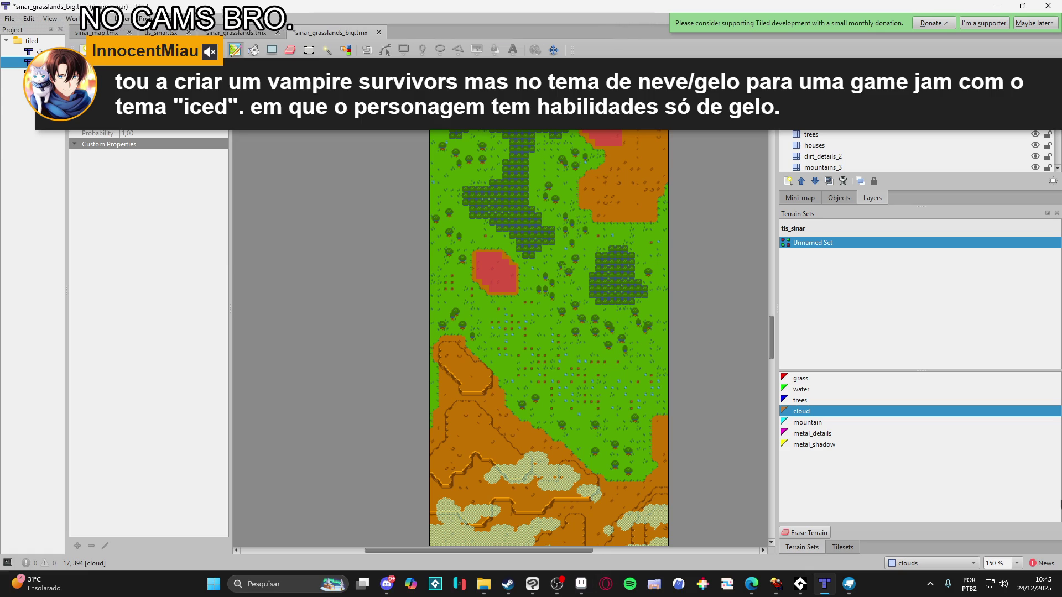
pyautogui.scroll(-3, 616, 467)
pyautogui.scroll(1, 550, 325)
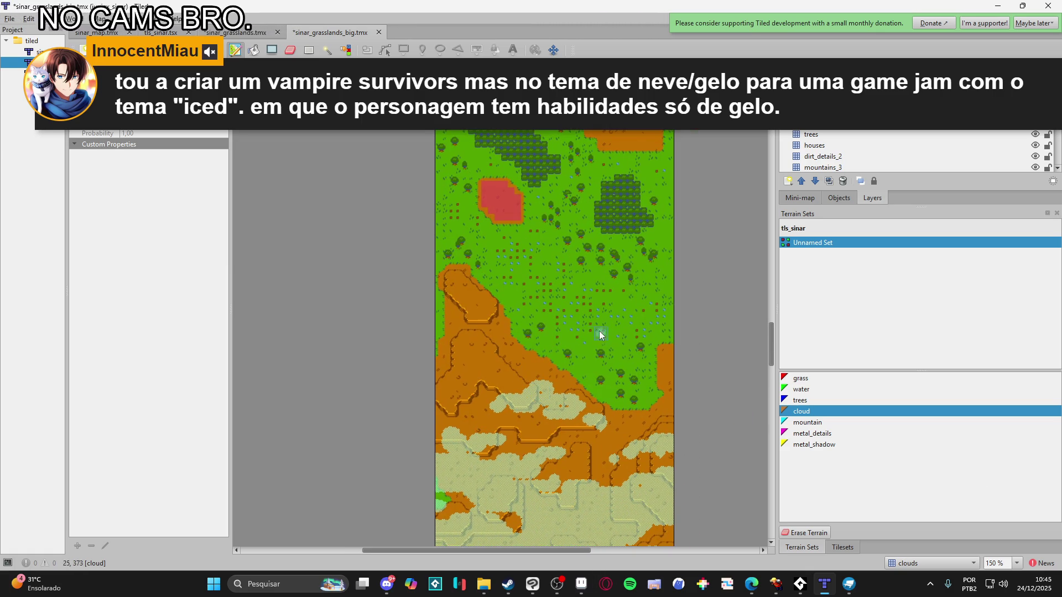
pyautogui.scroll(1, 602, 324)
pyautogui.scroll(2, 603, 368)
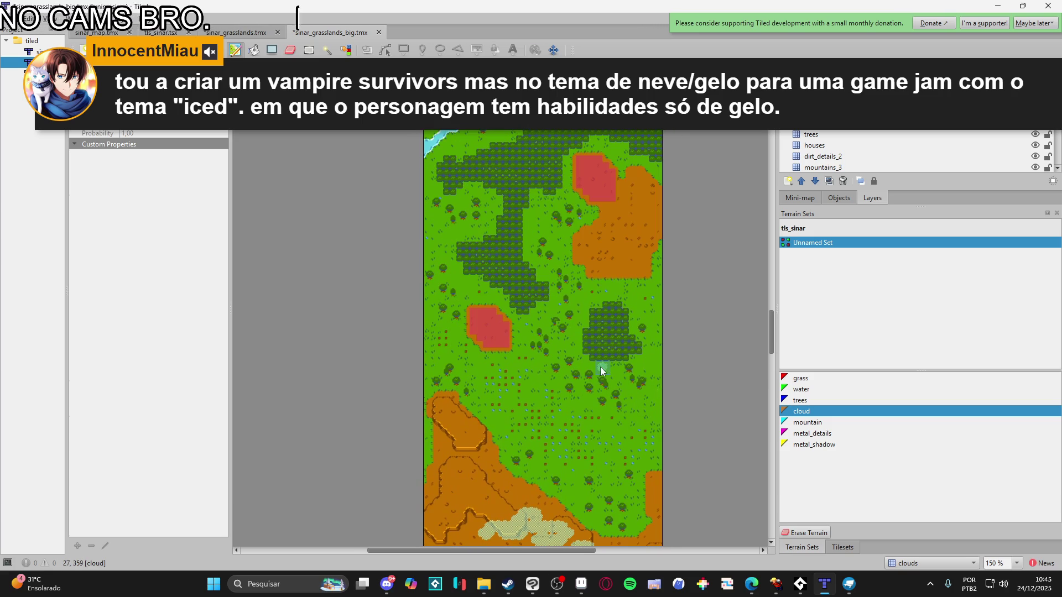
pyautogui.scroll(2, 600, 368)
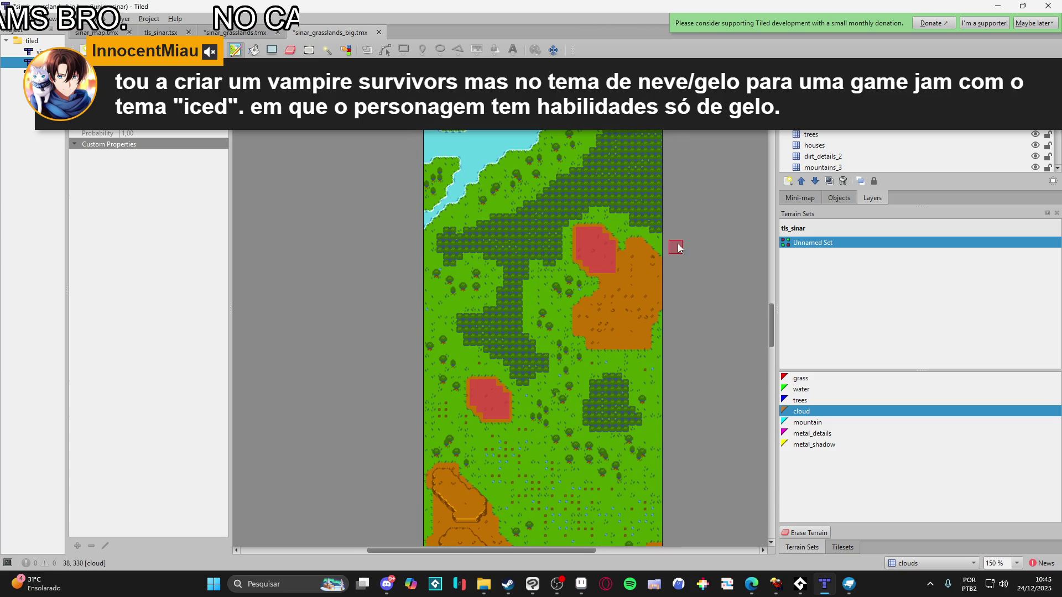
pyautogui.moveTo(567, 251); pyautogui.dragTo(550, 261)
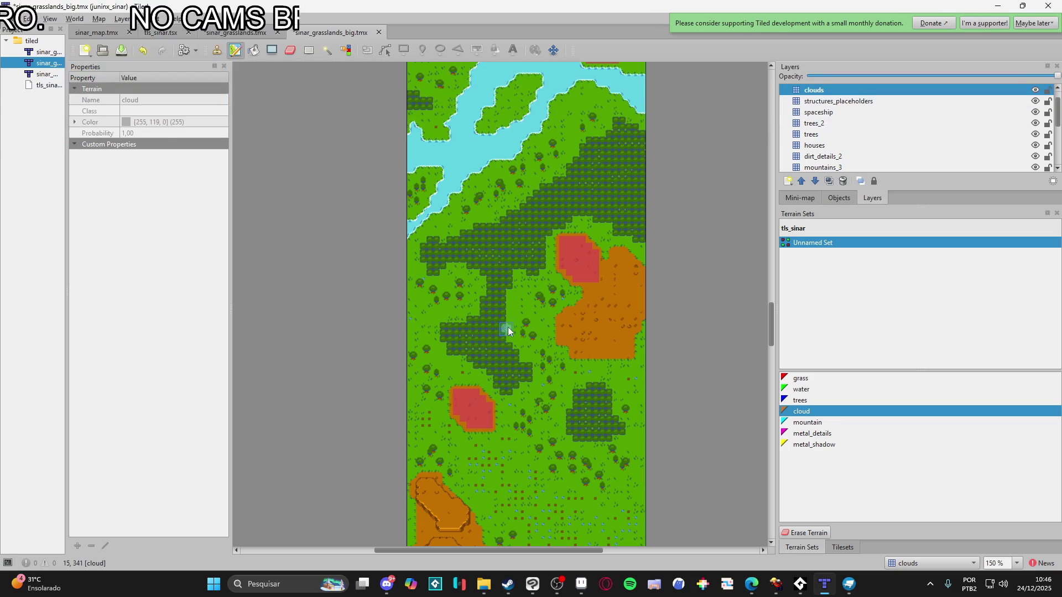
pyautogui.scroll(-5, 506, 317)
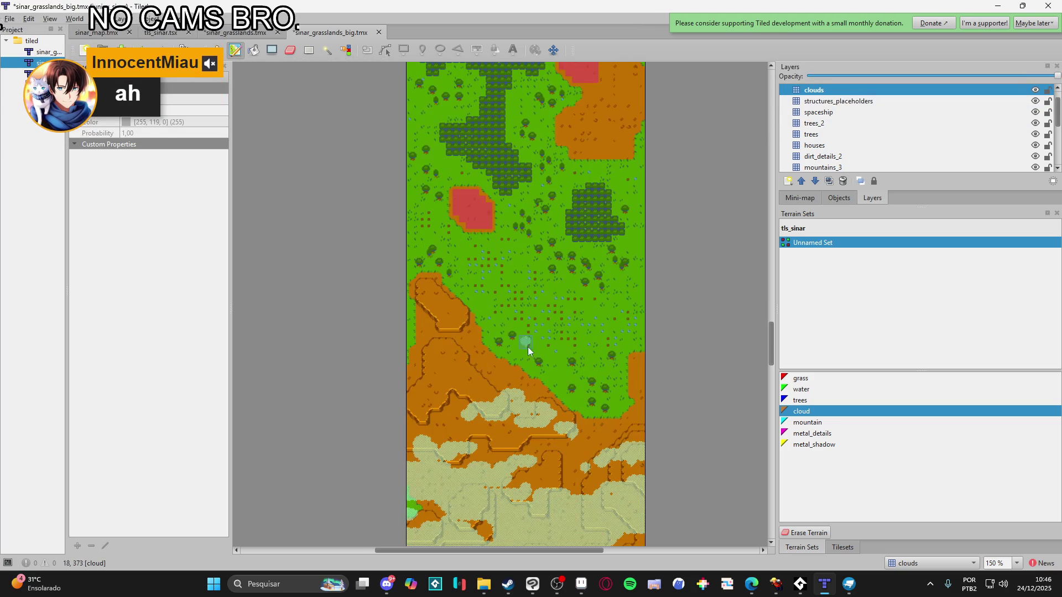
pyautogui.keyDown('ctrl'); pyautogui.scroll(1, 474, 364); pyautogui.keyUp('ctrl')
pyautogui.moveTo(394, 354)
pyautogui.mouseDown()
pyautogui.moveTo(387, 325)
pyautogui.moveTo(416, 331)
pyautogui.moveTo(439, 355)
pyautogui.moveTo(432, 365)
pyautogui.moveTo(396, 342)
pyautogui.moveTo(376, 346)
pyautogui.moveTo(395, 319)
pyautogui.moveTo(425, 321)
pyautogui.moveTo(409, 327)
pyautogui.moveTo(443, 332)
pyautogui.moveTo(443, 343)
pyautogui.moveTo(446, 335)
pyautogui.moveTo(481, 346)
pyautogui.moveTo(431, 346)
pyautogui.moveTo(468, 348)
pyautogui.mouseUp()
# Reshape the cloud edge over the dirt slope and paint cloud along the grass edge
pyautogui.rightClick(493, 354)
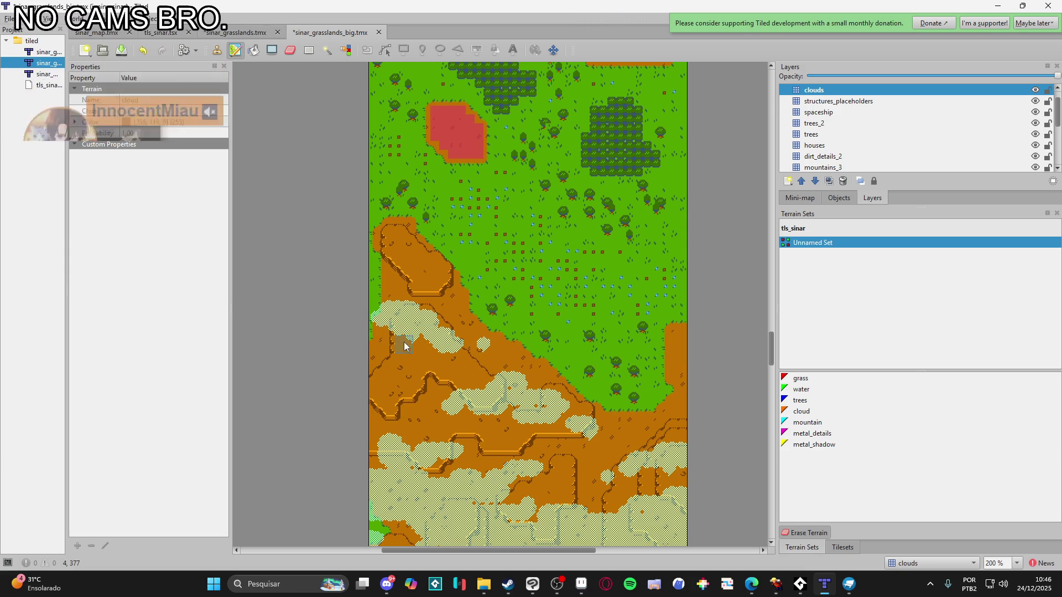
pyautogui.moveTo(401, 314)
pyautogui.mouseDown()
pyautogui.moveTo(391, 303)
pyautogui.moveTo(435, 302)
pyautogui.moveTo(427, 311)
pyautogui.mouseUp()
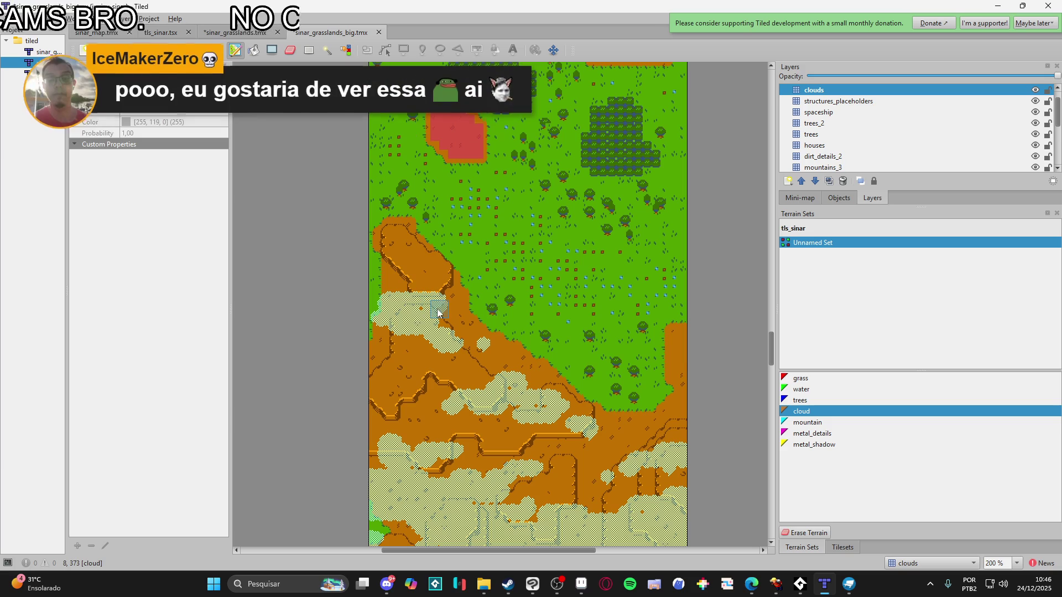
pyautogui.moveTo(466, 311); pyautogui.dragTo(492, 321)
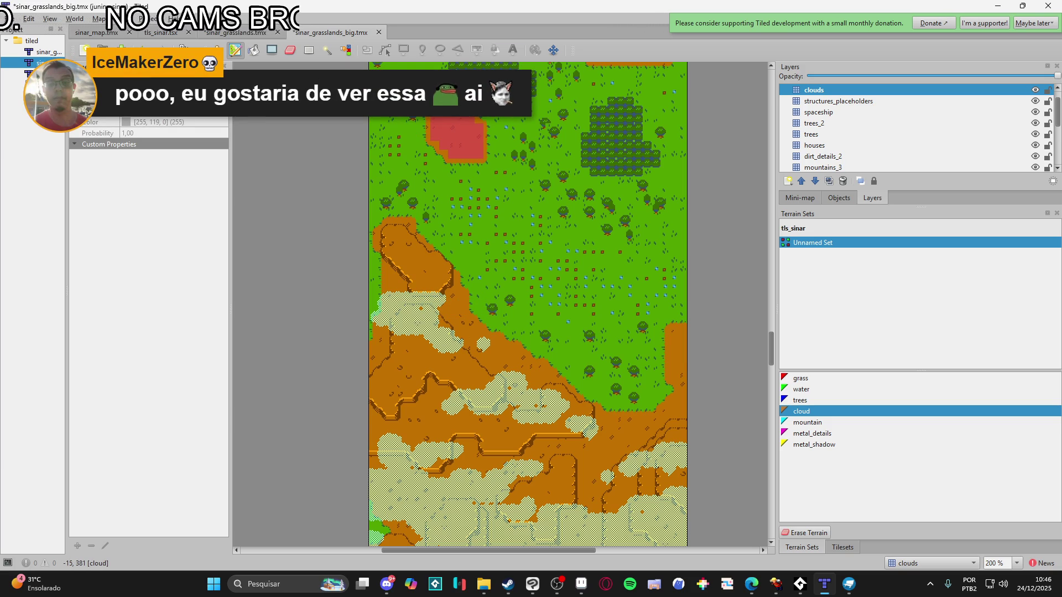
# Pick the cloud terrain from the map and paint a large cloud patch over the grassland
pyautogui.rightClick(470, 315)
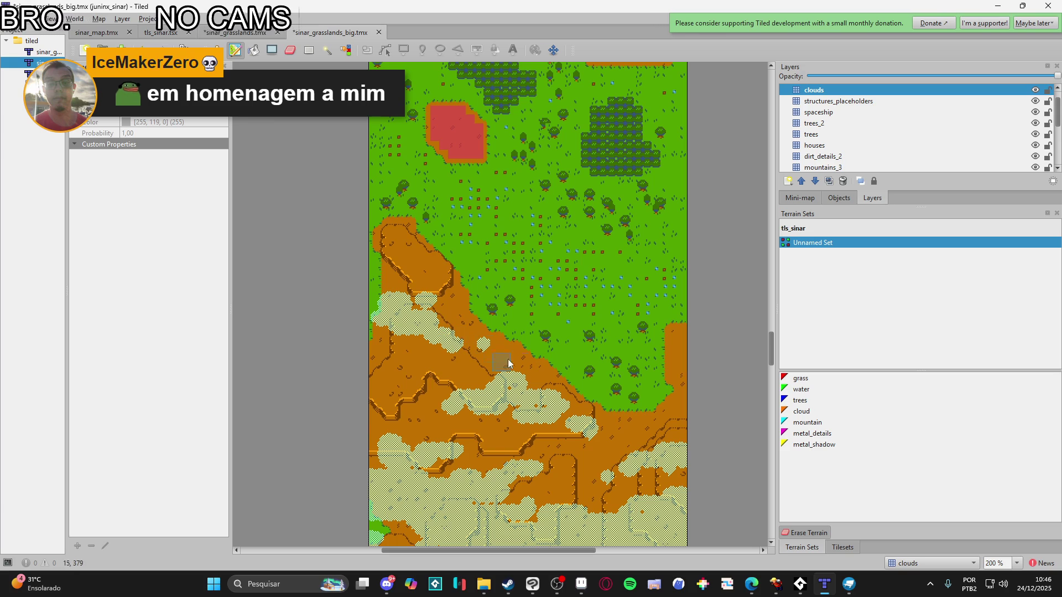
pyautogui.rightClick(395, 327)
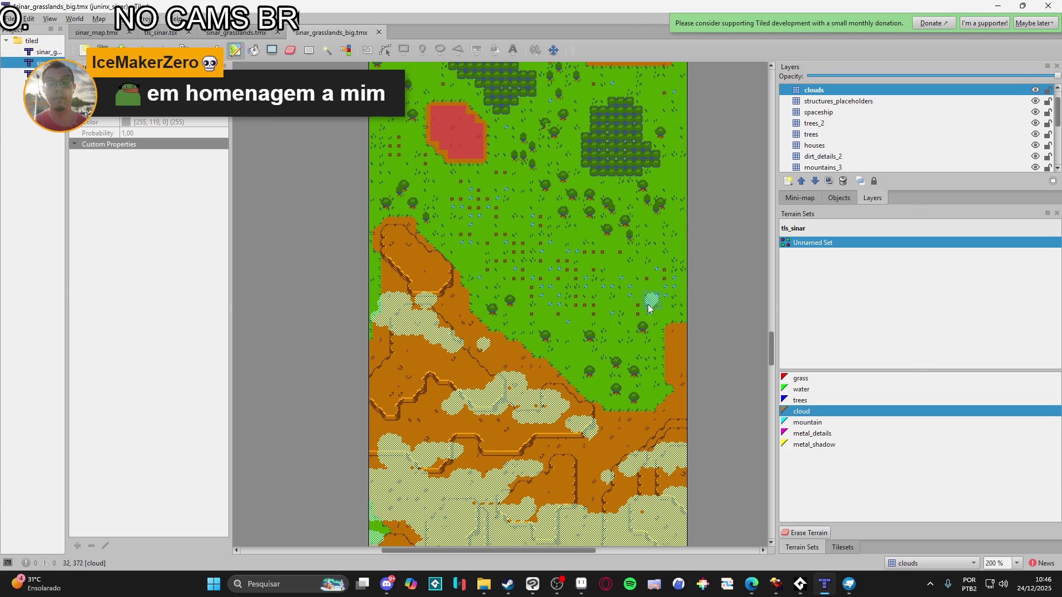
pyautogui.moveTo(664, 310)
pyautogui.mouseDown()
pyautogui.moveTo(619, 321)
pyautogui.moveTo(576, 354)
pyautogui.moveTo(586, 332)
pyautogui.moveTo(643, 327)
pyautogui.moveTo(652, 304)
pyautogui.moveTo(636, 299)
pyautogui.moveTo(697, 301)
pyautogui.moveTo(670, 320)
pyautogui.moveTo(649, 316)
pyautogui.moveTo(659, 292)
pyautogui.moveTo(592, 318)
pyautogui.moveTo(675, 349)
pyautogui.moveTo(688, 332)
pyautogui.moveTo(613, 318)
pyautogui.mouseUp()
pyautogui.scroll(-1, 649, 373)
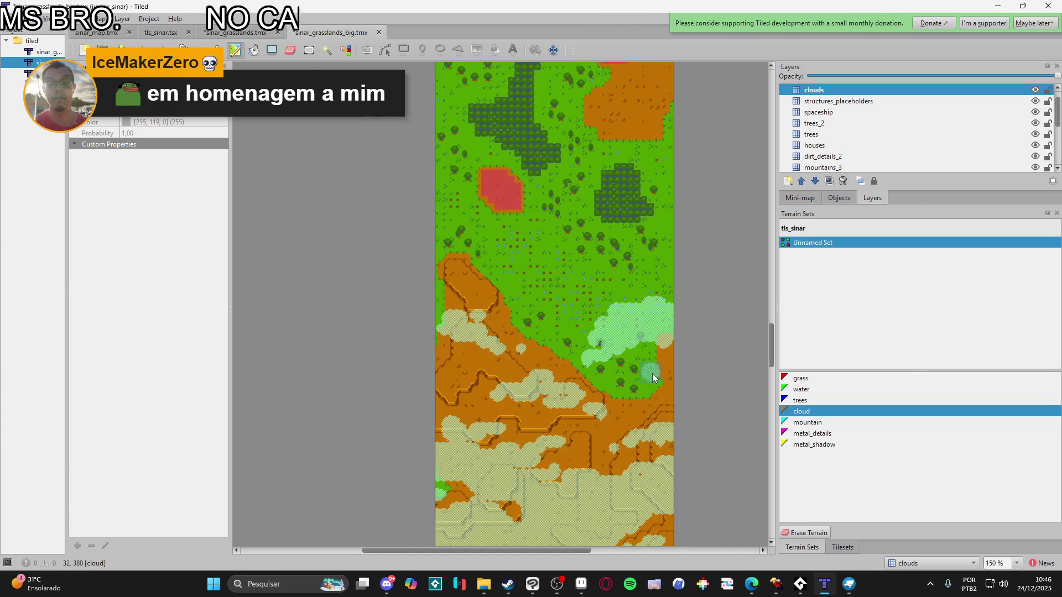
# Paint a short cloud stroke just above the first grassland patch, then zoom around to review it
pyautogui.moveTo(543, 282); pyautogui.dragTo(587, 296)
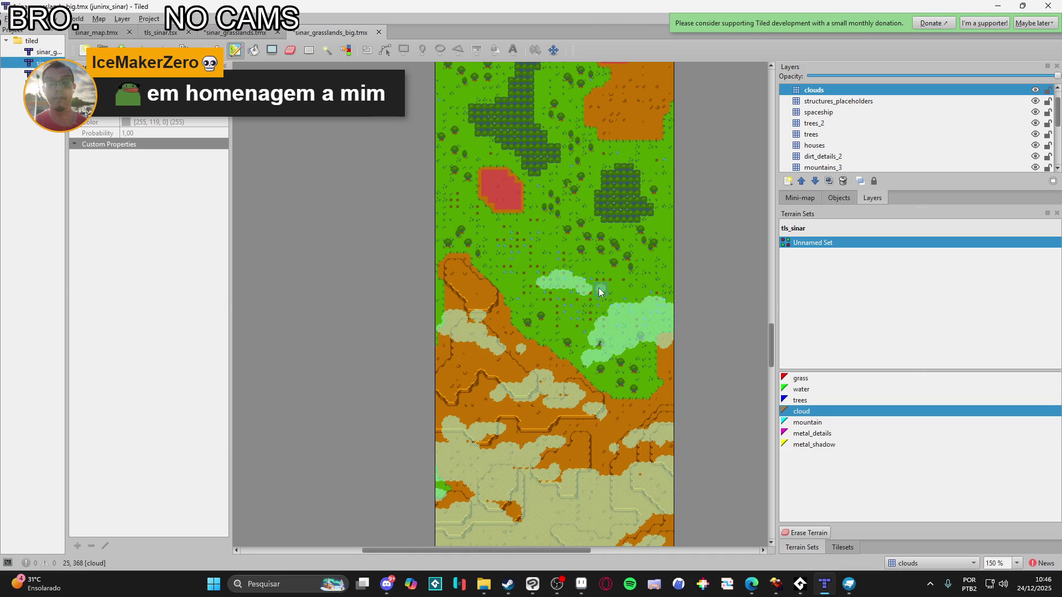
pyautogui.scroll(-1, 636, 373)
pyautogui.scroll(10, 604, 394)
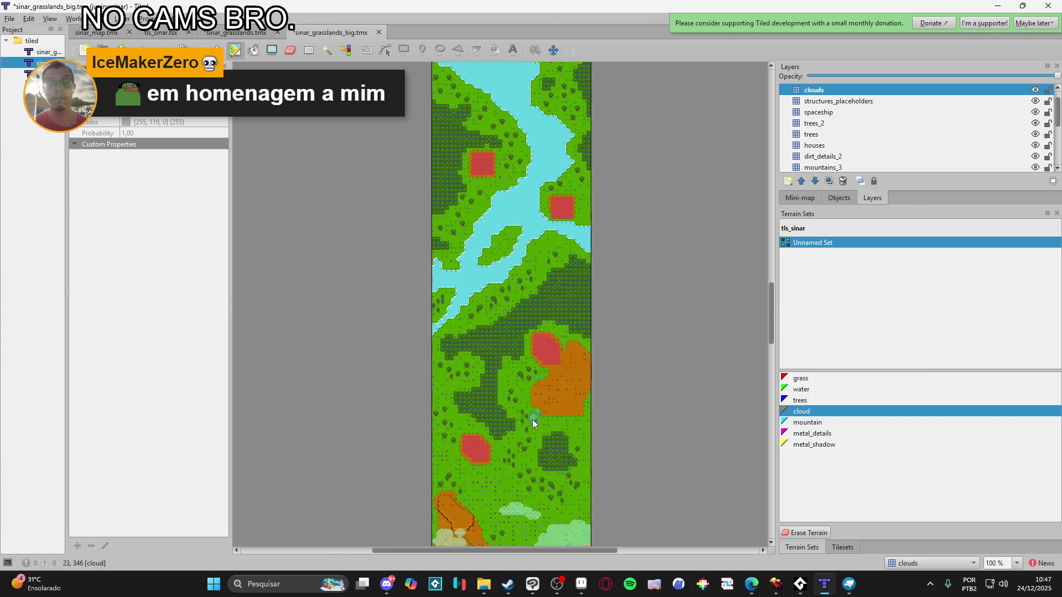
pyautogui.scroll(-2, 520, 442)
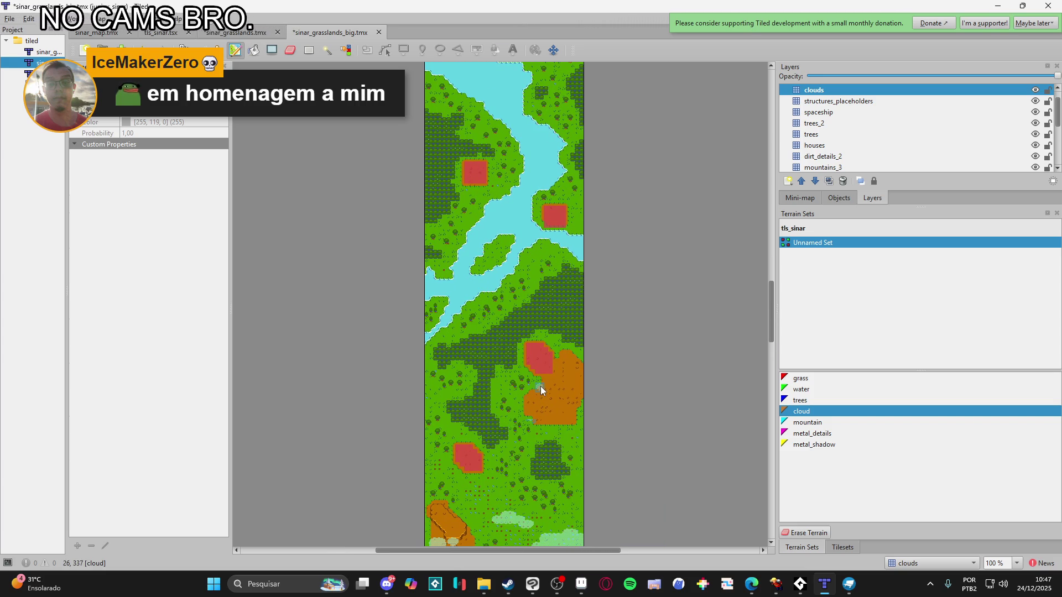
pyautogui.scroll(-7, 543, 409)
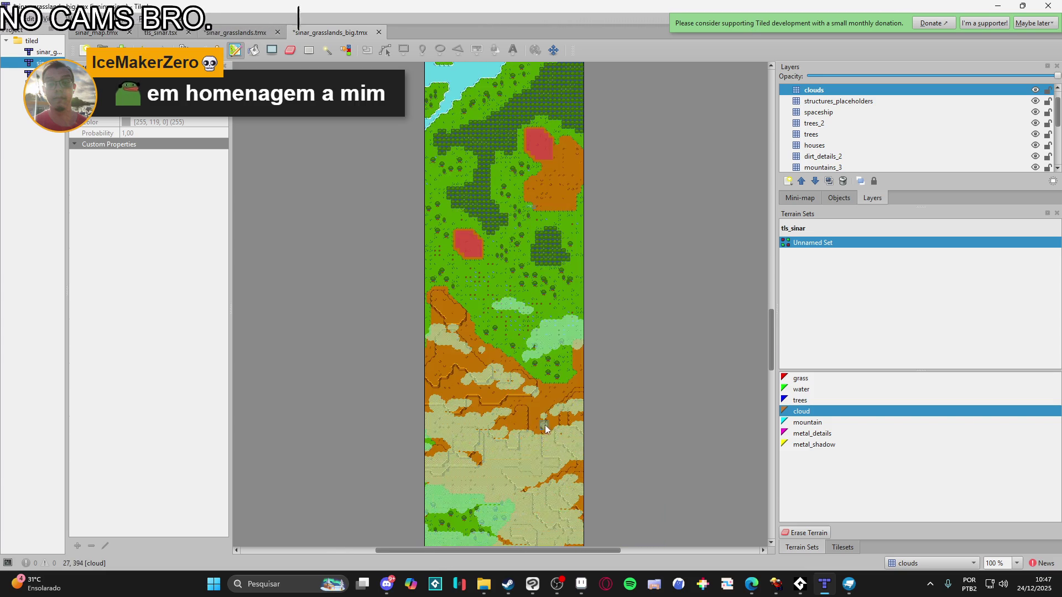
pyautogui.scroll(-11, 544, 428)
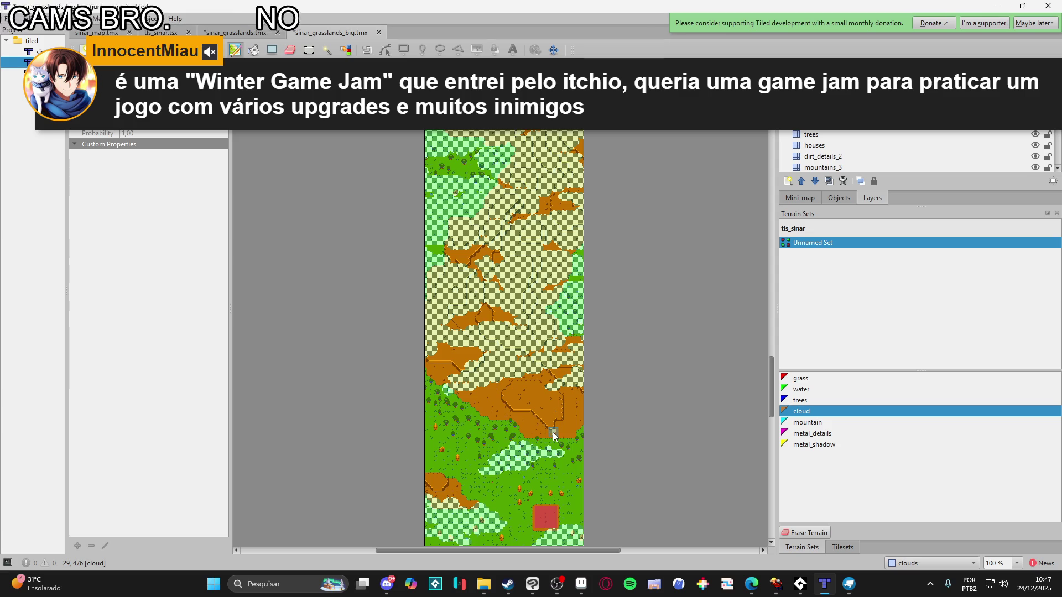
pyautogui.scroll(4, 554, 436)
pyautogui.scroll(-2, 553, 436)
pyautogui.scroll(1, 972, 145)
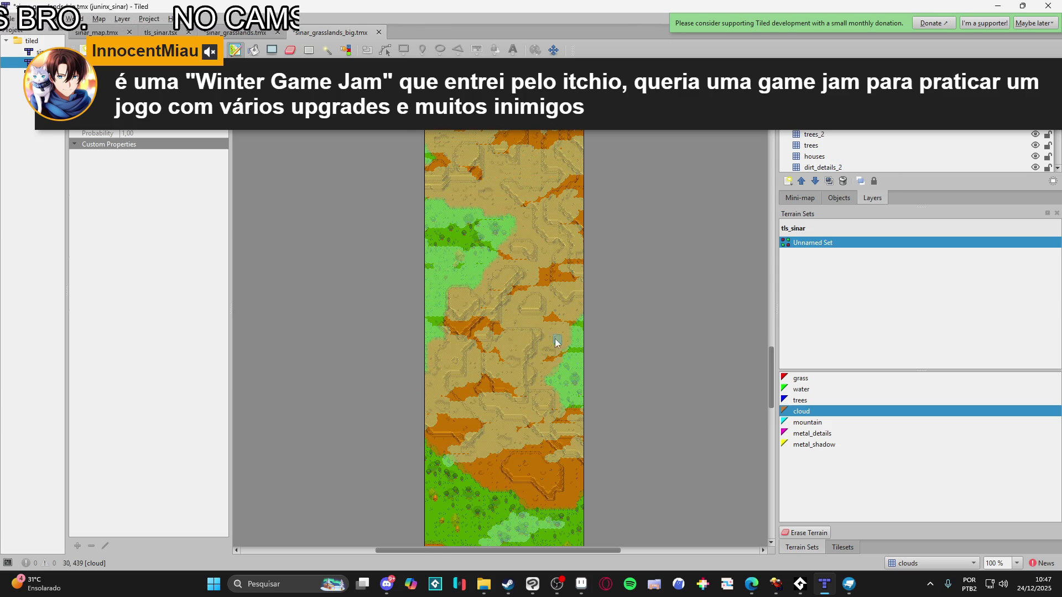
pyautogui.scroll(-2, 547, 335)
pyautogui.keyDown('ctrl'); pyautogui.scroll(2, 516, 360); pyautogui.keyUp('ctrl')
pyautogui.keyDown('ctrl'); pyautogui.scroll(-2, 524, 391); pyautogui.keyUp('ctrl')
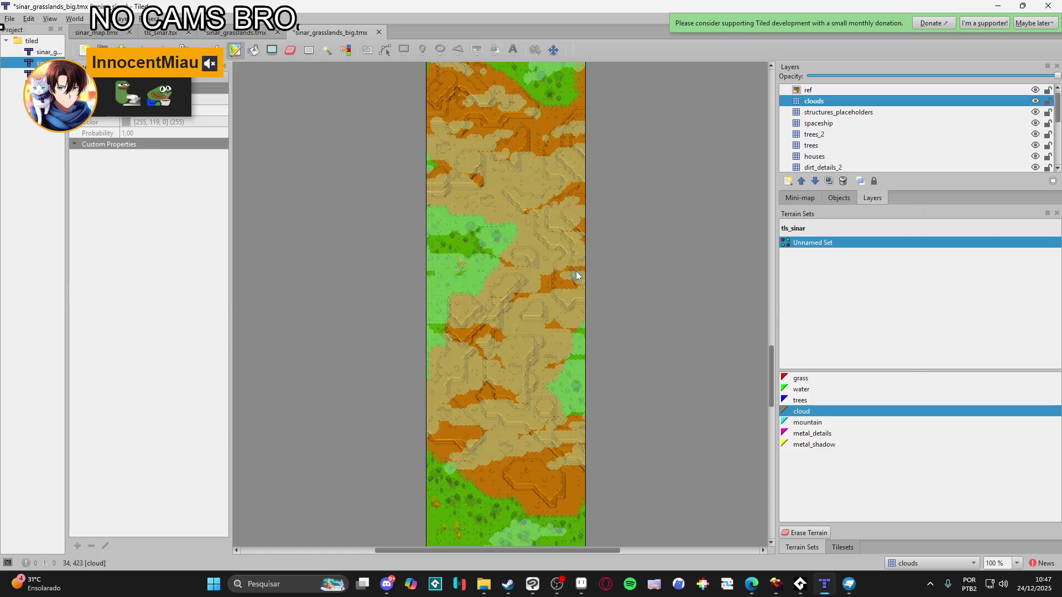
# Hide the ref reference layer in the Layers panel
pyautogui.scroll(5, 581, 303)
pyautogui.click(1033, 90)
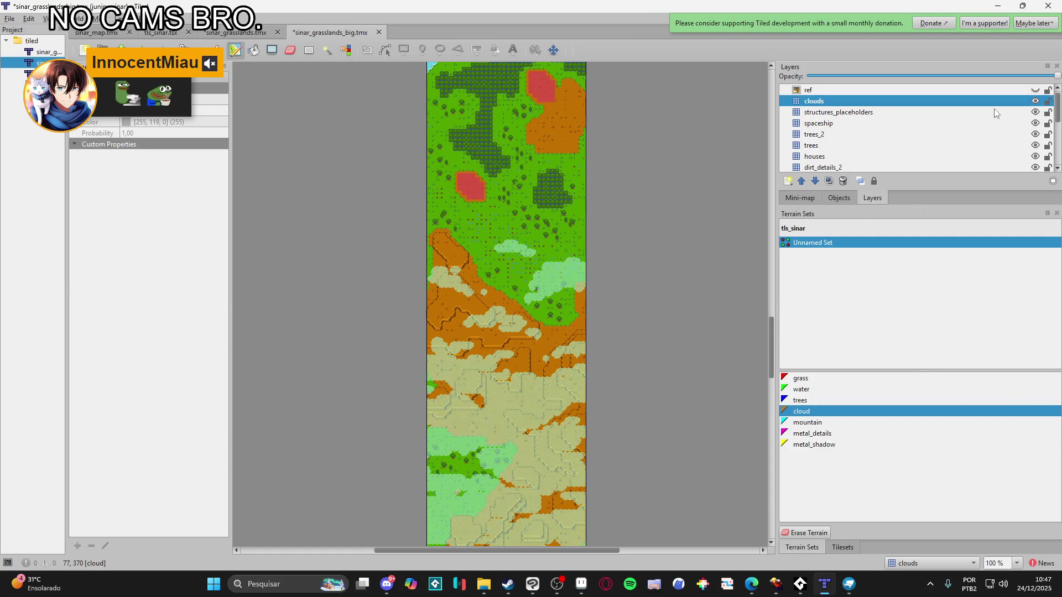
pyautogui.scroll(-15, 507, 376)
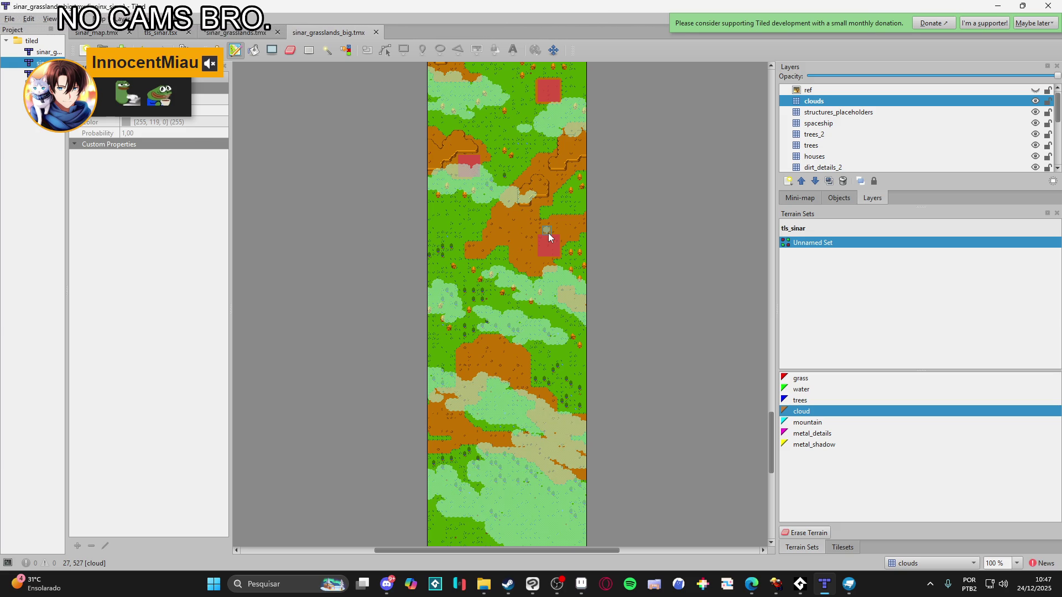
# Zoom in and paint a cloud patch on the meadow near the map's right edge
pyautogui.scroll(5, 549, 233)
pyautogui.scroll(5, 545, 239)
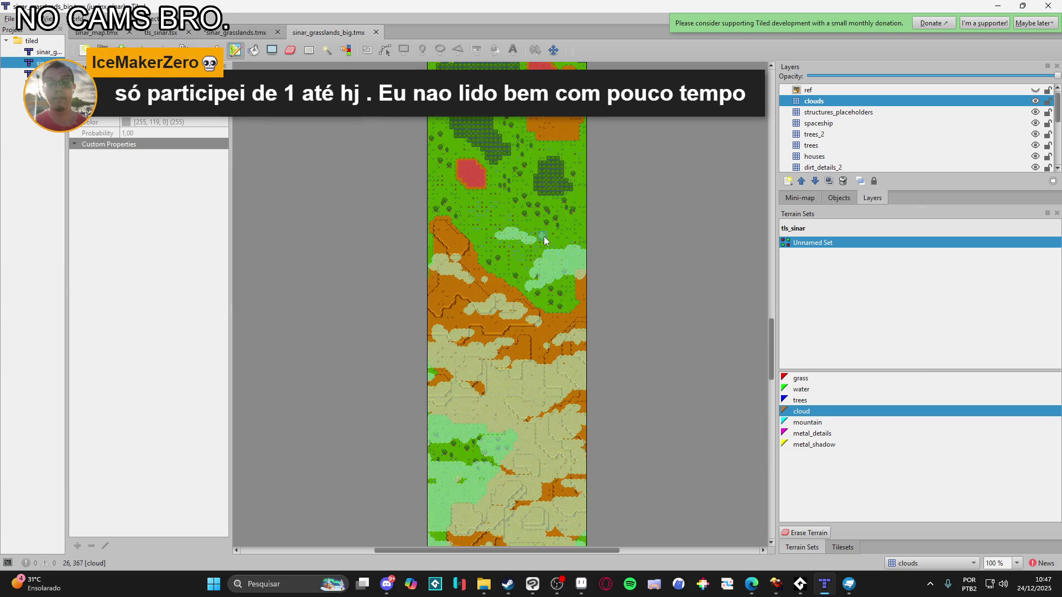
pyautogui.scroll(2, 491, 442)
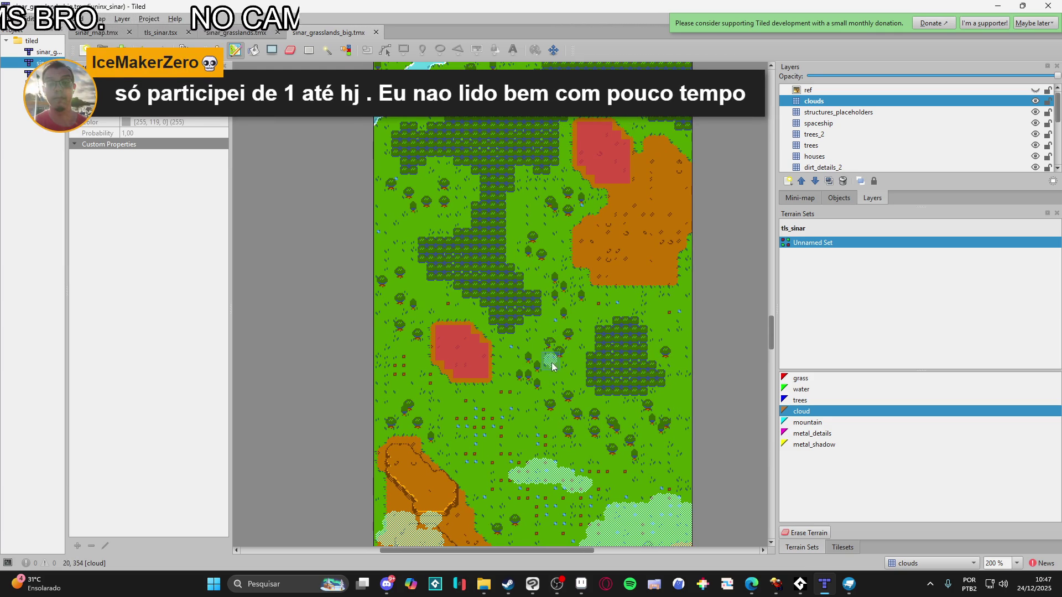
pyautogui.scroll(1, 638, 358)
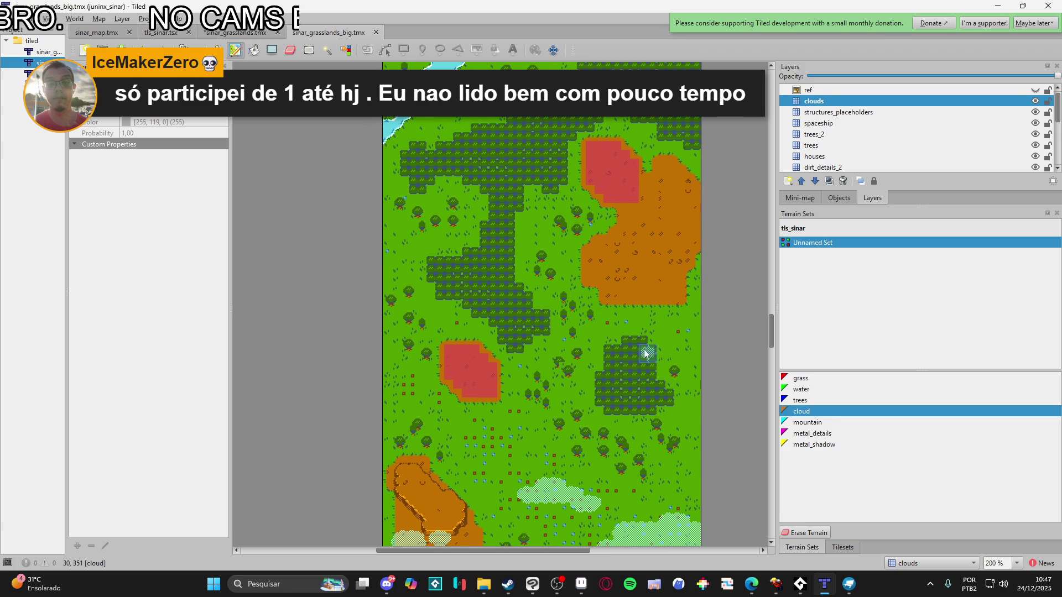
pyautogui.scroll(1, 622, 340)
pyautogui.moveTo(626, 360)
pyautogui.mouseDown()
pyautogui.moveTo(669, 346)
pyautogui.moveTo(624, 366)
pyautogui.moveTo(671, 320)
pyautogui.moveTo(704, 332)
pyautogui.moveTo(697, 317)
pyautogui.moveTo(713, 351)
pyautogui.moveTo(671, 324)
pyautogui.moveTo(725, 375)
pyautogui.mouseUp()
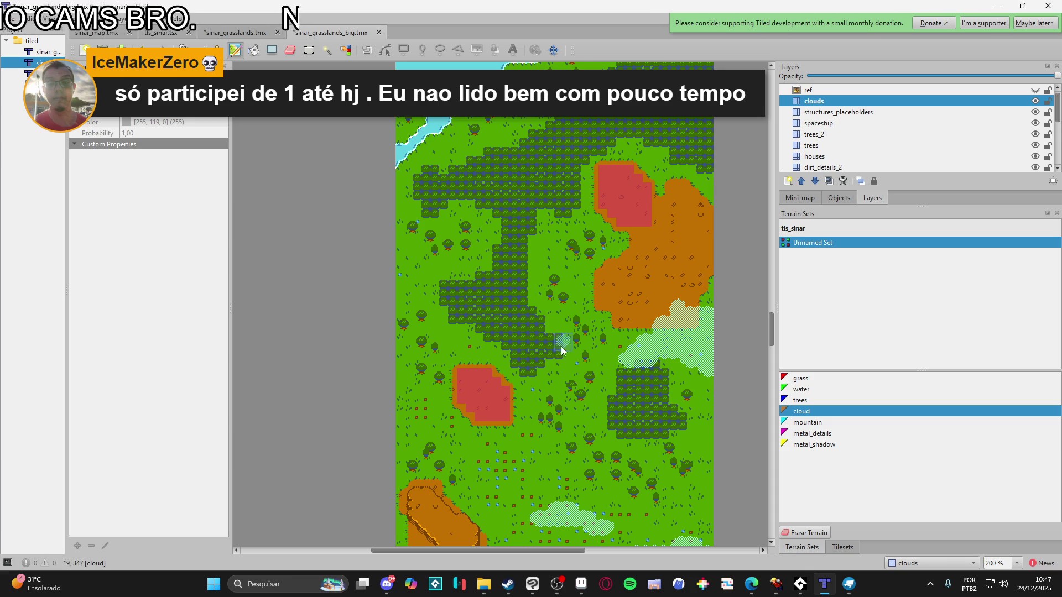
# Extend the cloud band leftward across the grassland, re-pick cloud terrain, and save the map
pyautogui.moveTo(620, 363)
pyautogui.mouseDown()
pyautogui.moveTo(604, 356)
pyautogui.moveTo(623, 350)
pyautogui.moveTo(562, 348)
pyautogui.moveTo(575, 350)
pyautogui.mouseUp()
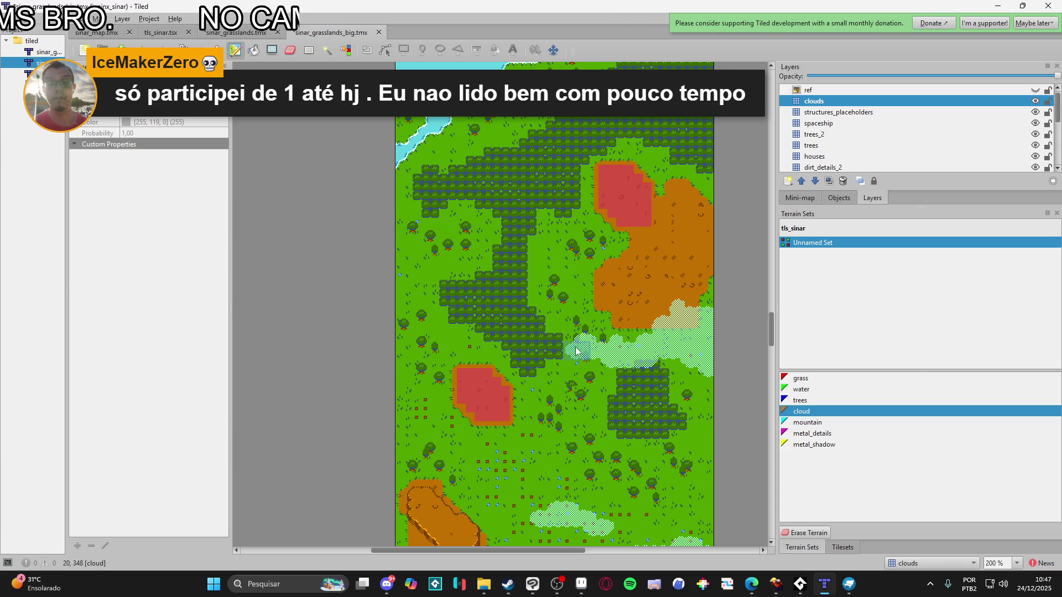
pyautogui.moveTo(374, 336)
pyautogui.mouseDown()
pyautogui.moveTo(398, 296)
pyautogui.moveTo(425, 292)
pyautogui.moveTo(437, 276)
pyautogui.moveTo(485, 286)
pyautogui.moveTo(479, 298)
pyautogui.moveTo(531, 327)
pyautogui.mouseUp()
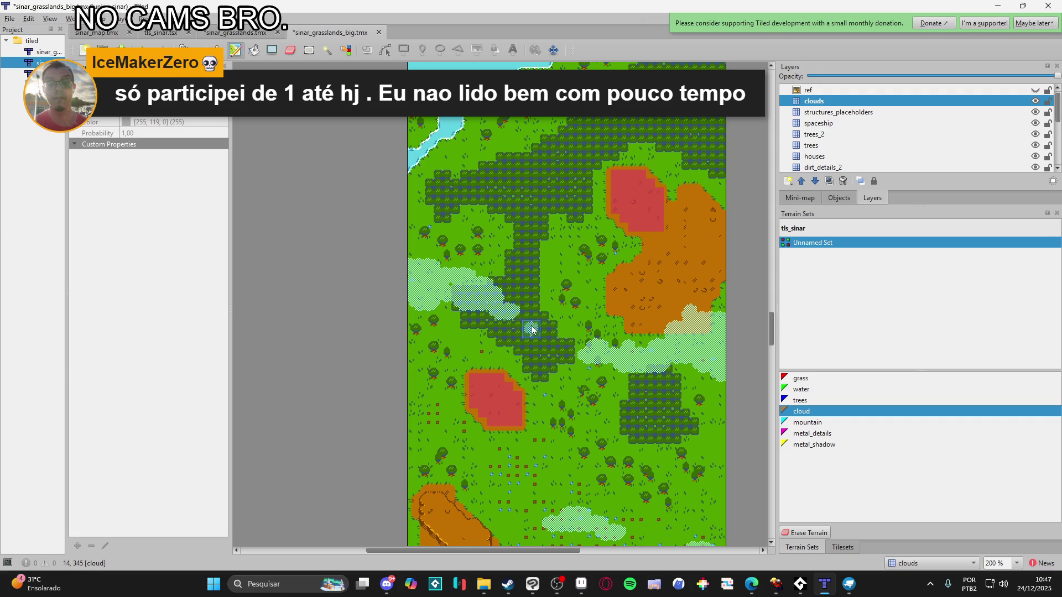
pyautogui.moveTo(408, 314)
pyautogui.mouseDown()
pyautogui.moveTo(449, 293)
pyautogui.moveTo(442, 311)
pyautogui.moveTo(416, 268)
pyautogui.moveTo(458, 278)
pyautogui.moveTo(446, 337)
pyautogui.moveTo(459, 330)
pyautogui.moveTo(484, 346)
pyautogui.moveTo(452, 367)
pyautogui.mouseUp()
pyautogui.rightClick(497, 282)
pyautogui.rightClick(437, 335)
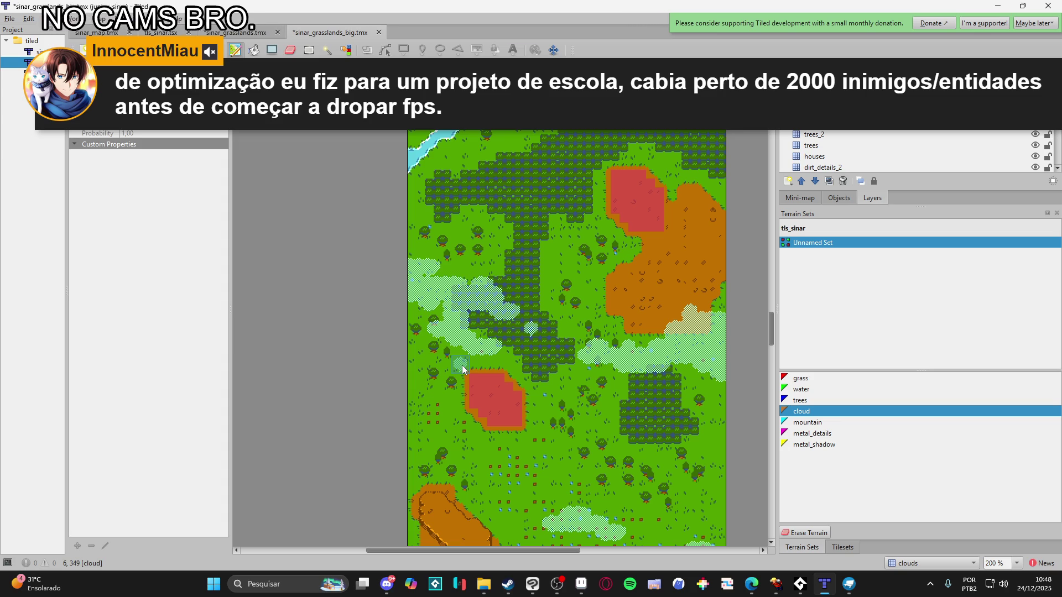
pyautogui.hotkey('ctrl', 's')
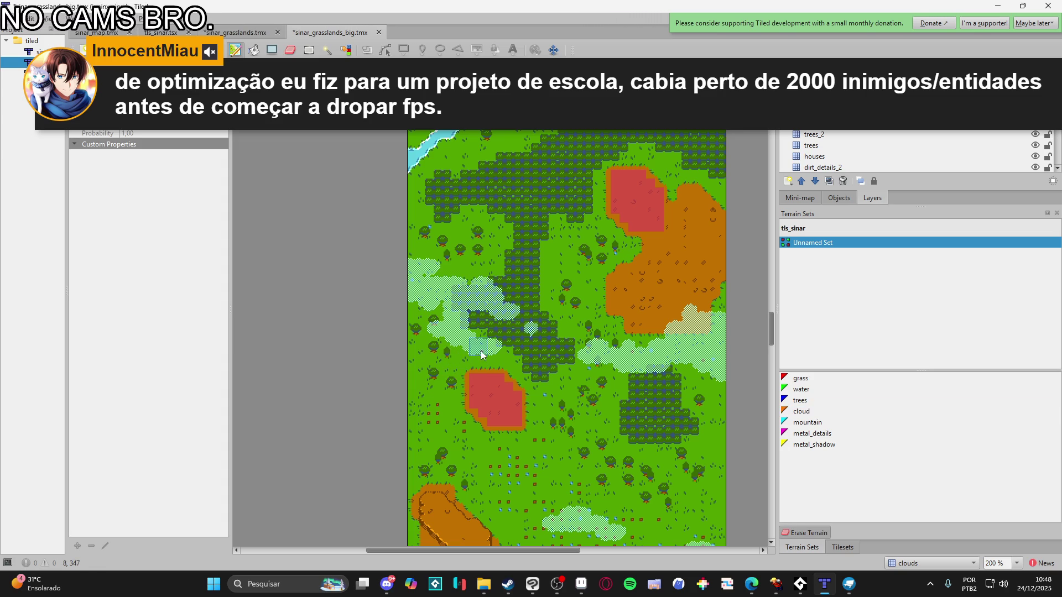
# Touch up clouds by the forest edge and over the forest's left branch, re-picking cloud terrain
pyautogui.click(474, 354)
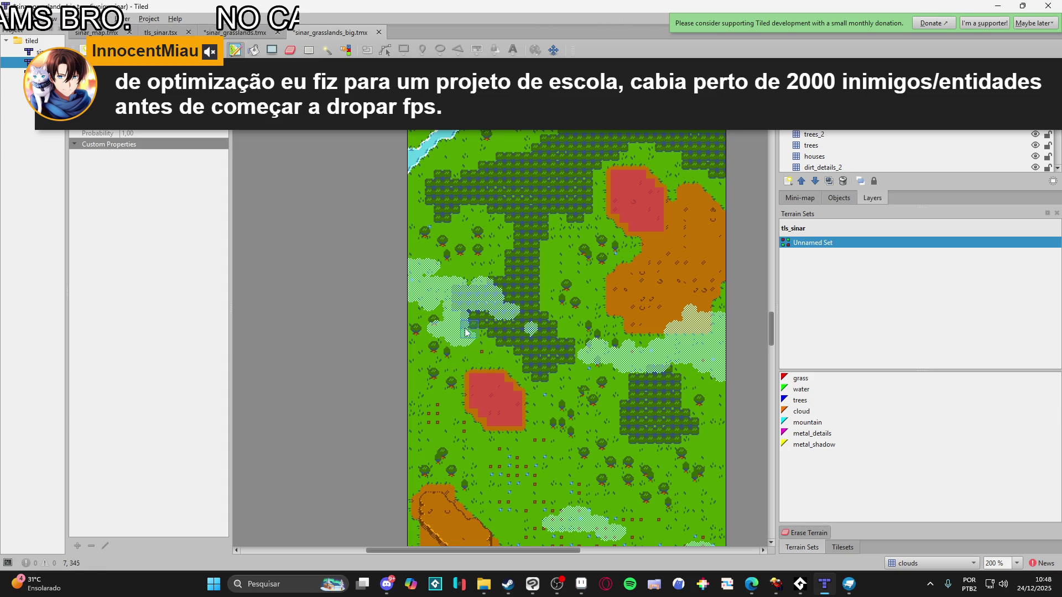
pyautogui.rightClick(466, 332)
pyautogui.click(491, 360)
pyautogui.rightClick(473, 374)
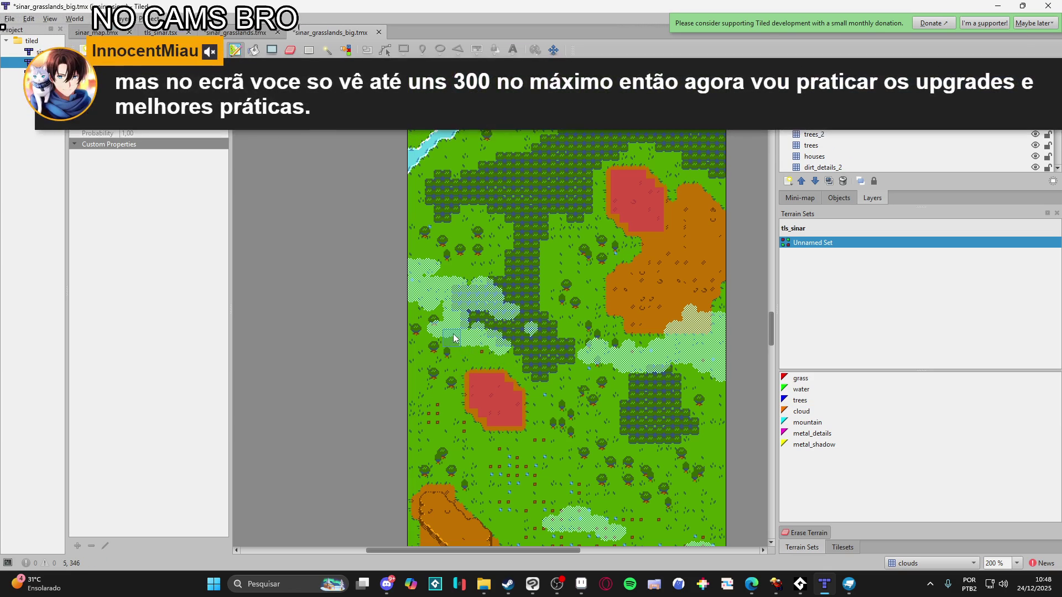
pyautogui.moveTo(449, 349); pyautogui.dragTo(447, 363)
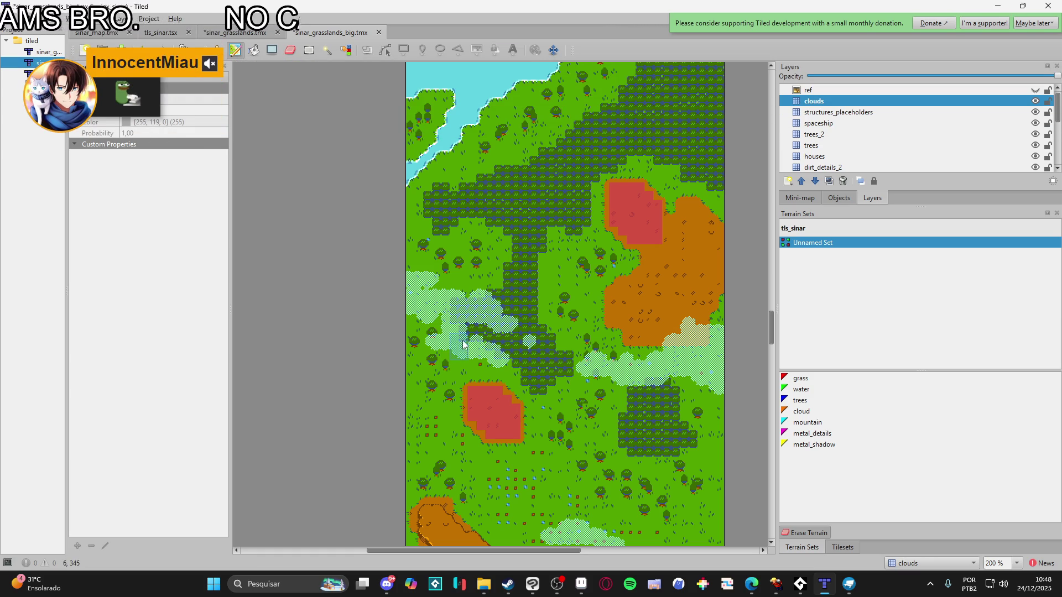
pyautogui.rightClick(465, 341)
pyautogui.moveTo(476, 341)
pyautogui.mouseDown()
pyautogui.moveTo(523, 359)
pyautogui.moveTo(503, 366)
pyautogui.mouseUp()
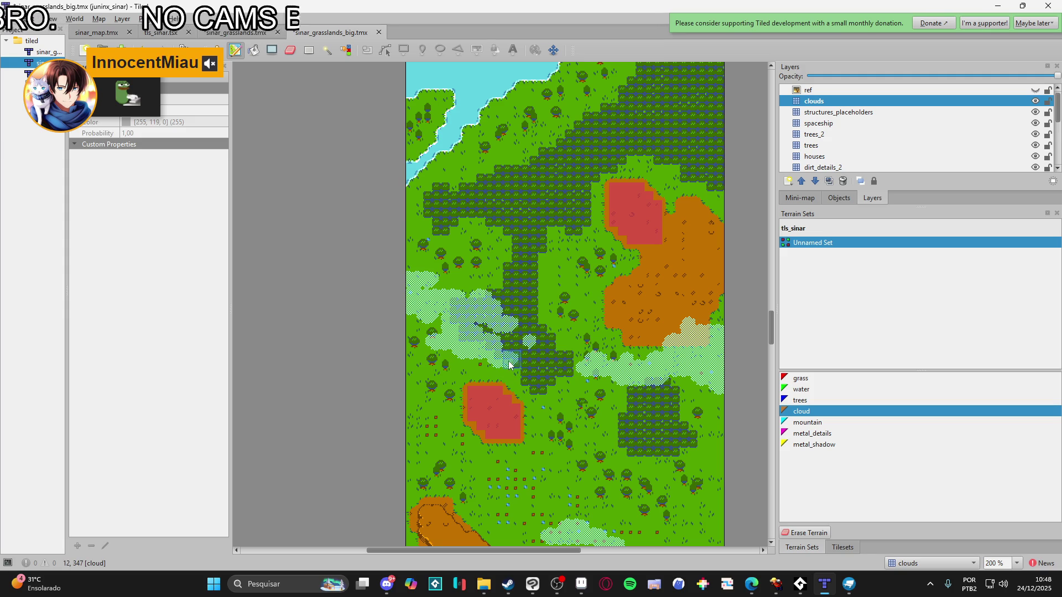
pyautogui.rightClick(524, 364)
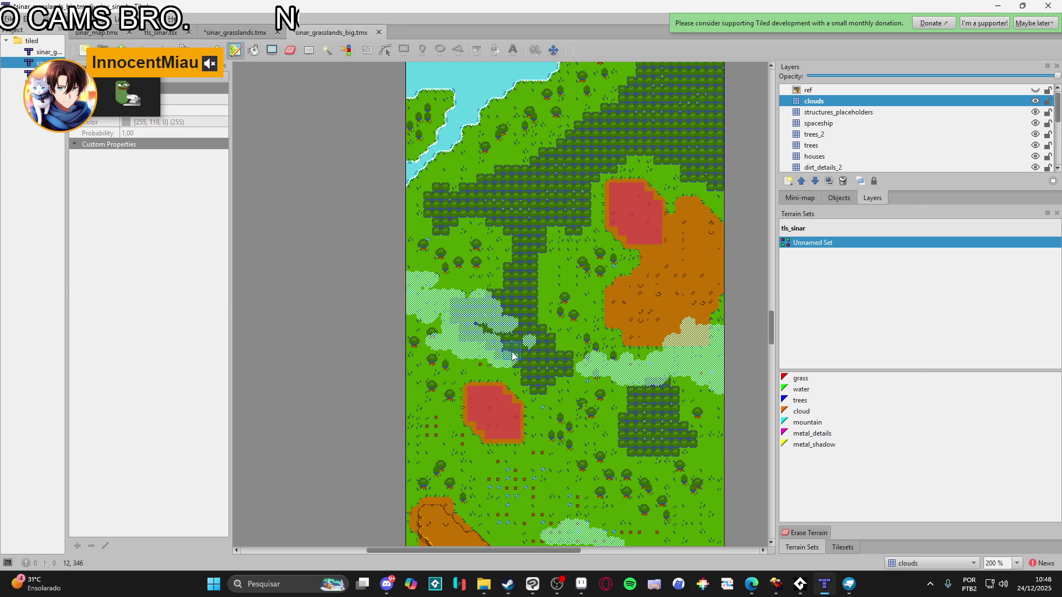
pyautogui.rightClick(489, 360)
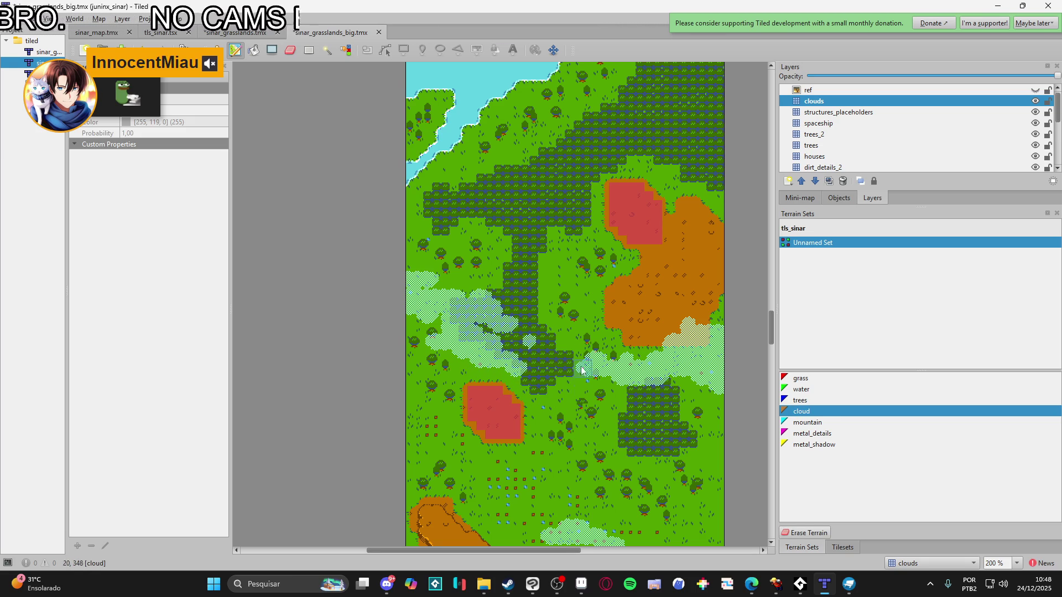
# Paint cloud onto the grass at the map's left edge and over the forest trunk
pyautogui.scroll(2, 512, 371)
pyautogui.moveTo(404, 393)
pyautogui.mouseDown()
pyautogui.moveTo(434, 384)
pyautogui.moveTo(422, 381)
pyautogui.mouseUp()
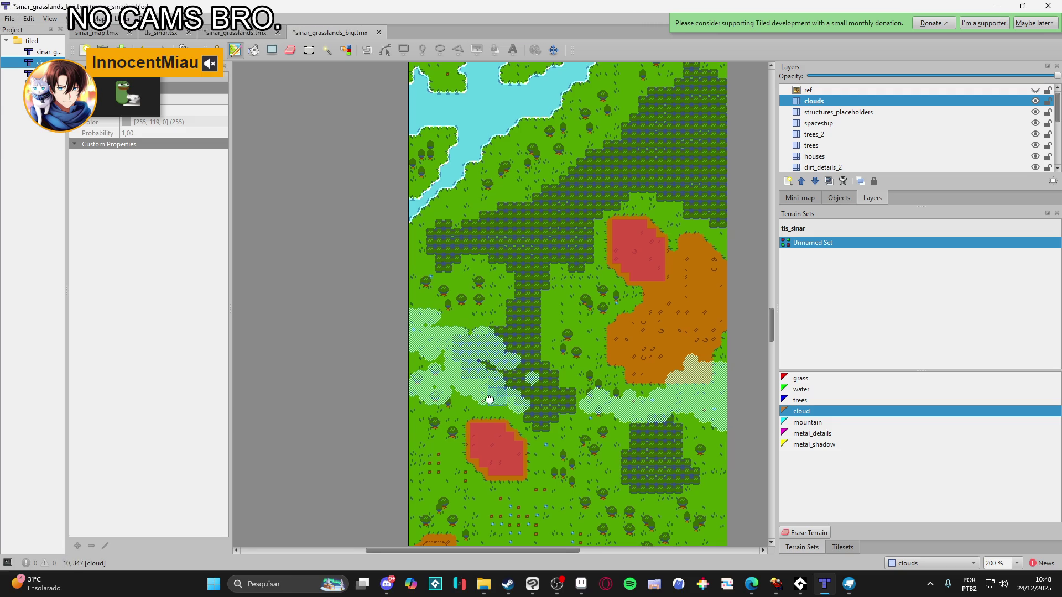
pyautogui.scroll(3, 503, 387)
pyautogui.hscroll(2, 671, 375)
pyautogui.scroll(2, 672, 363)
pyautogui.hscroll(1, 671, 348)
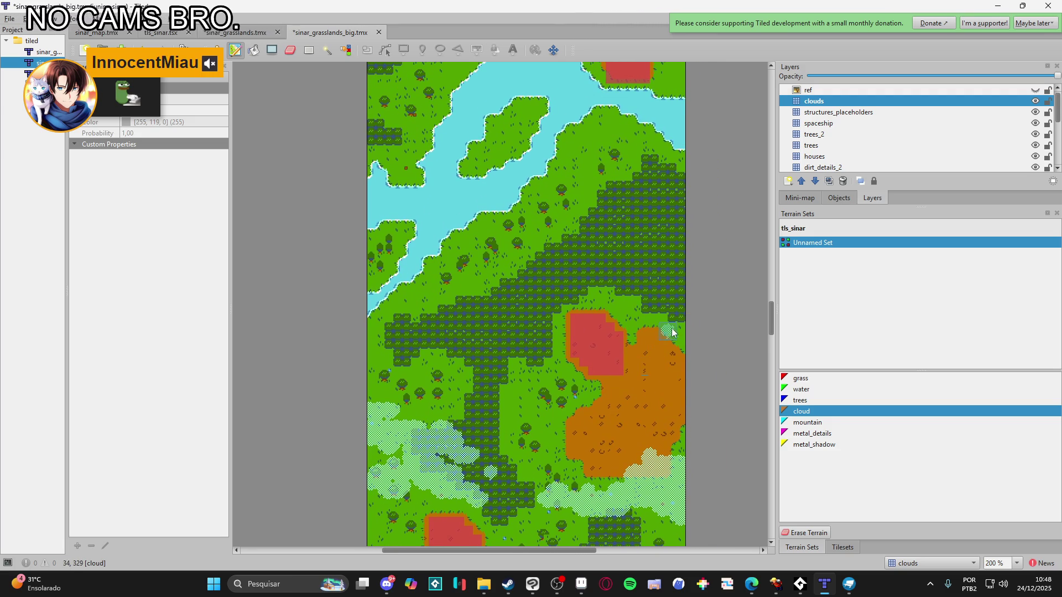
pyautogui.moveTo(541, 366)
pyautogui.mouseDown()
pyautogui.moveTo(507, 350)
pyautogui.moveTo(581, 362)
pyautogui.moveTo(486, 335)
pyautogui.moveTo(528, 381)
pyautogui.moveTo(475, 357)
pyautogui.moveTo(466, 363)
pyautogui.moveTo(468, 351)
pyautogui.mouseUp()
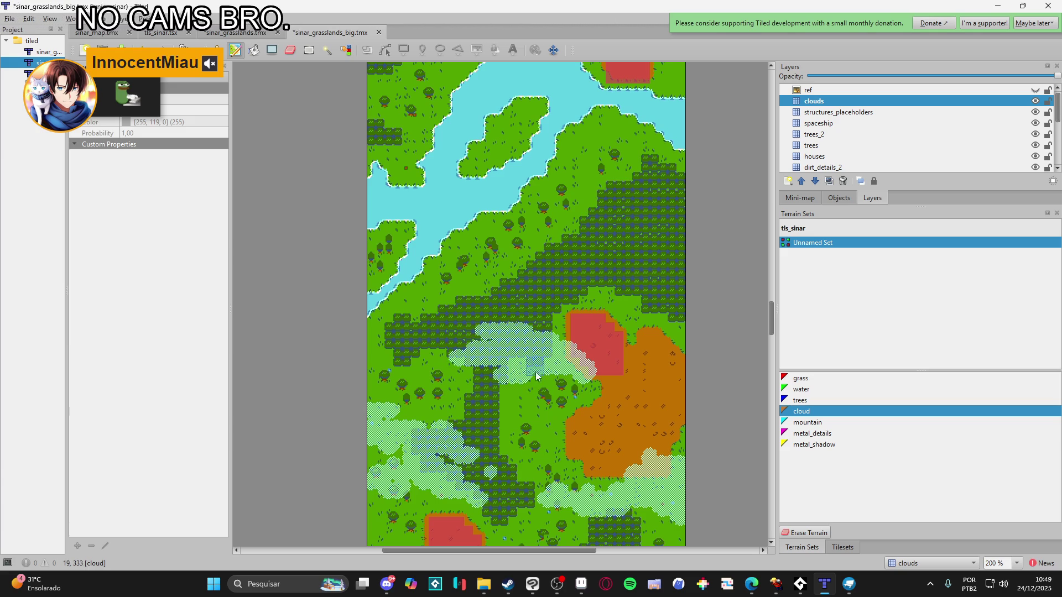
pyautogui.rightClick(606, 372)
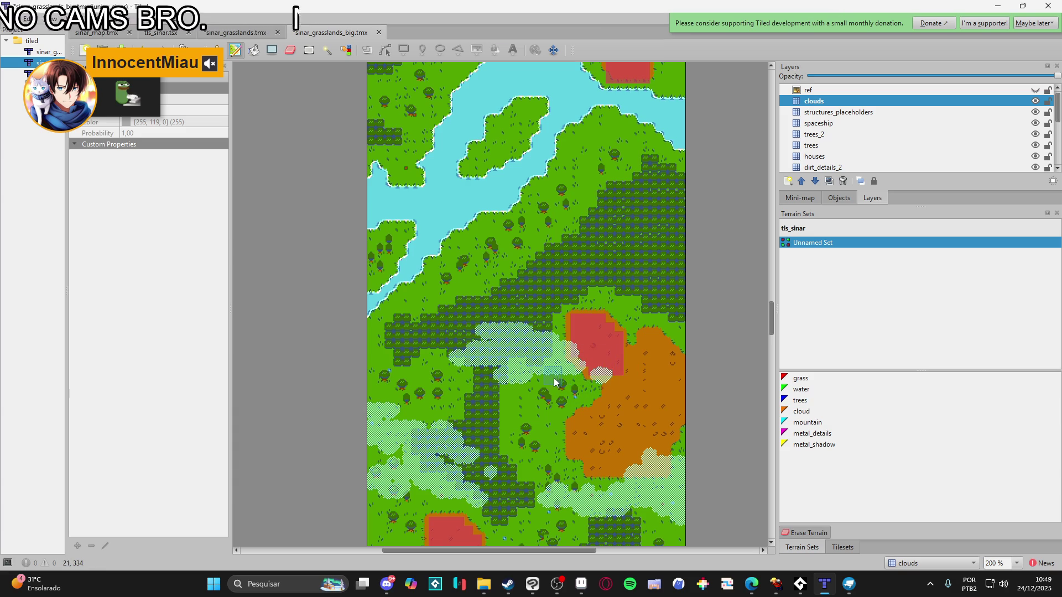
pyautogui.rightClick(545, 357)
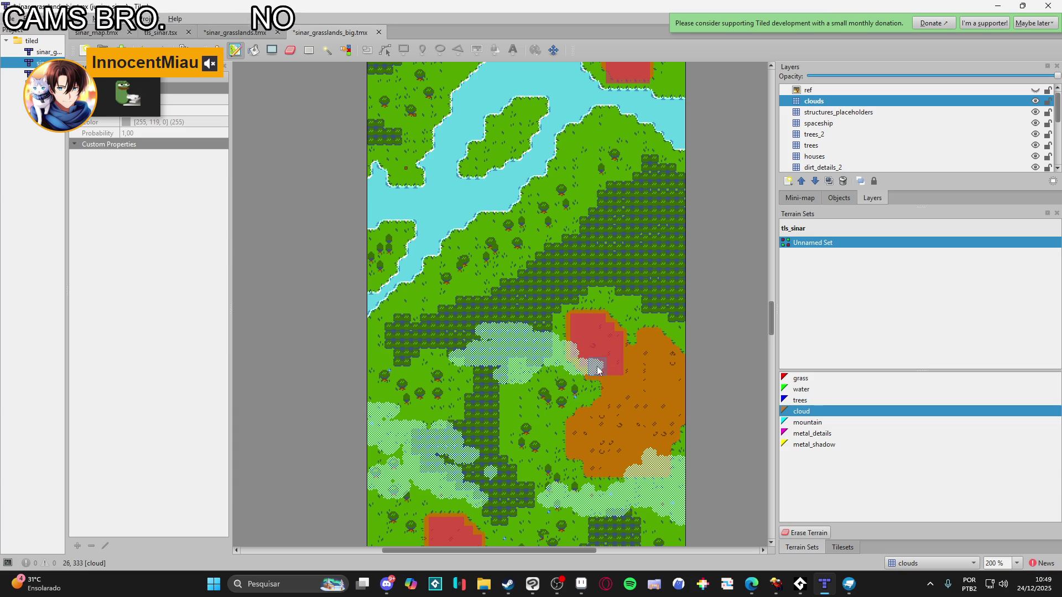
pyautogui.scroll(-2, 636, 401)
pyautogui.scroll(5, 570, 301)
pyautogui.hscroll(-2, 569, 301)
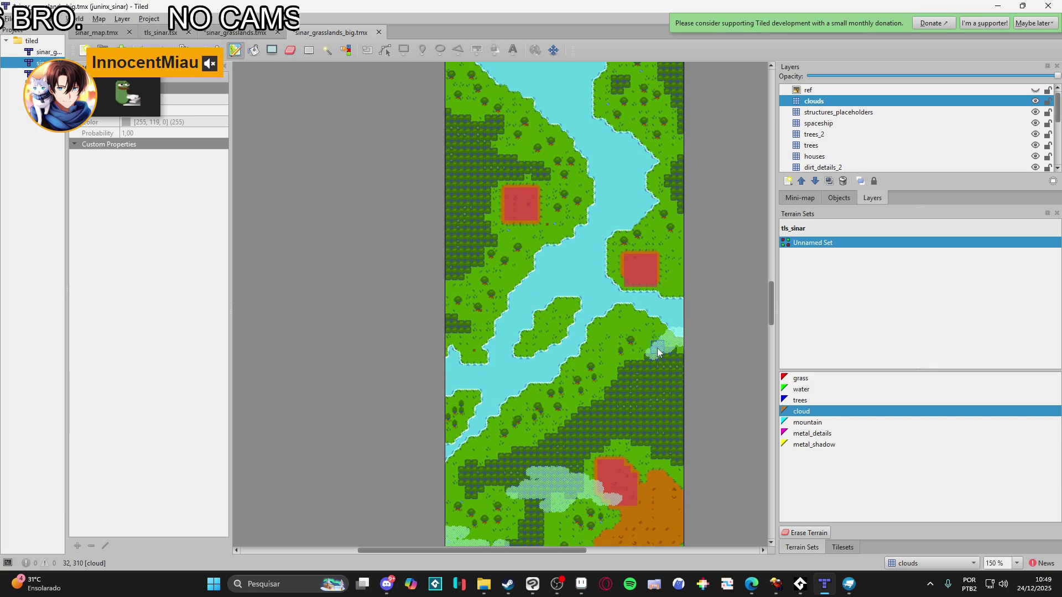
# Spread clouds over the grass below the river, the dense forest, and the river's grassy edge, trimming the right edge
pyautogui.moveTo(617, 354)
pyautogui.mouseDown()
pyautogui.moveTo(655, 343)
pyautogui.moveTo(603, 349)
pyautogui.moveTo(565, 369)
pyautogui.moveTo(593, 373)
pyautogui.mouseUp()
pyautogui.keyDown('ctrl'); pyautogui.scroll(1, 590, 383); pyautogui.keyUp('ctrl')
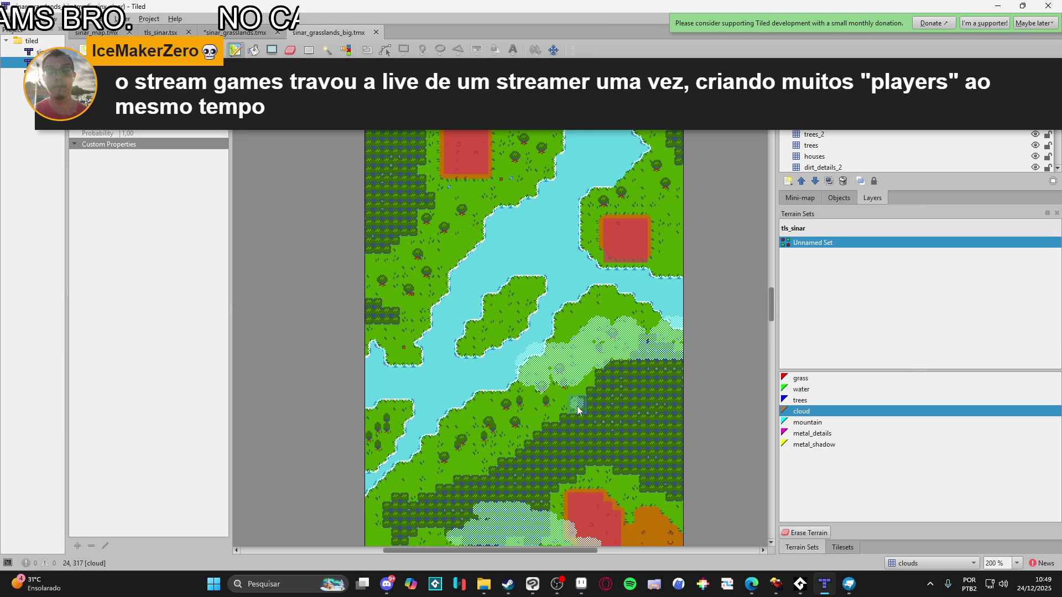
pyautogui.moveTo(609, 377)
pyautogui.mouseDown()
pyautogui.moveTo(626, 363)
pyautogui.moveTo(686, 360)
pyautogui.moveTo(607, 337)
pyautogui.moveTo(647, 315)
pyautogui.moveTo(669, 318)
pyautogui.moveTo(675, 288)
pyautogui.moveTo(624, 310)
pyautogui.moveTo(600, 303)
pyautogui.moveTo(591, 332)
pyautogui.moveTo(640, 372)
pyautogui.moveTo(675, 341)
pyautogui.mouseUp()
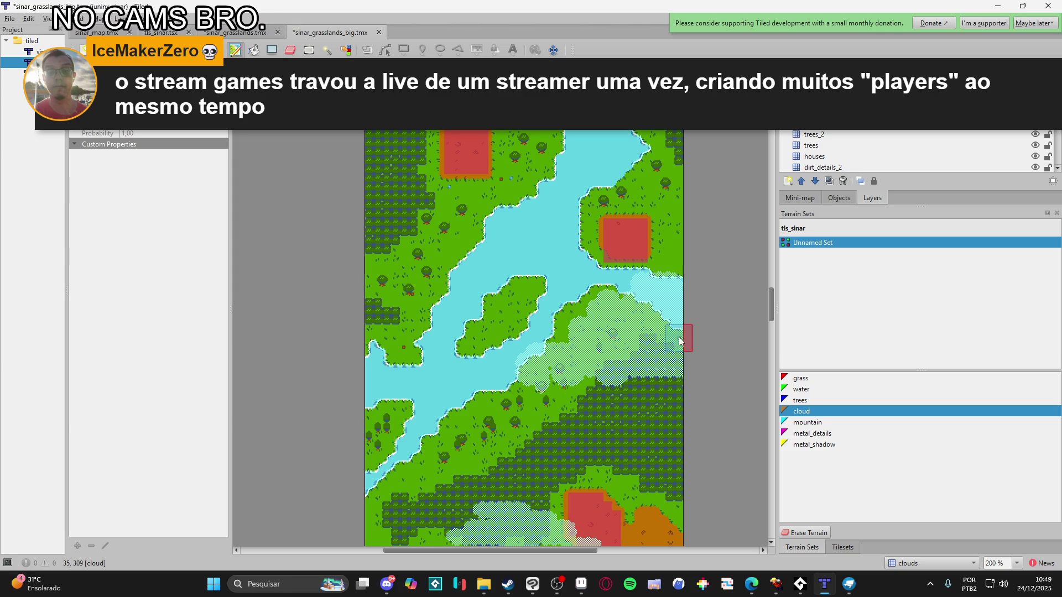
pyautogui.moveTo(510, 390)
pyautogui.mouseDown()
pyautogui.moveTo(612, 415)
pyautogui.moveTo(604, 406)
pyautogui.moveTo(586, 418)
pyautogui.moveTo(604, 430)
pyautogui.moveTo(598, 415)
pyautogui.moveTo(624, 424)
pyautogui.mouseUp()
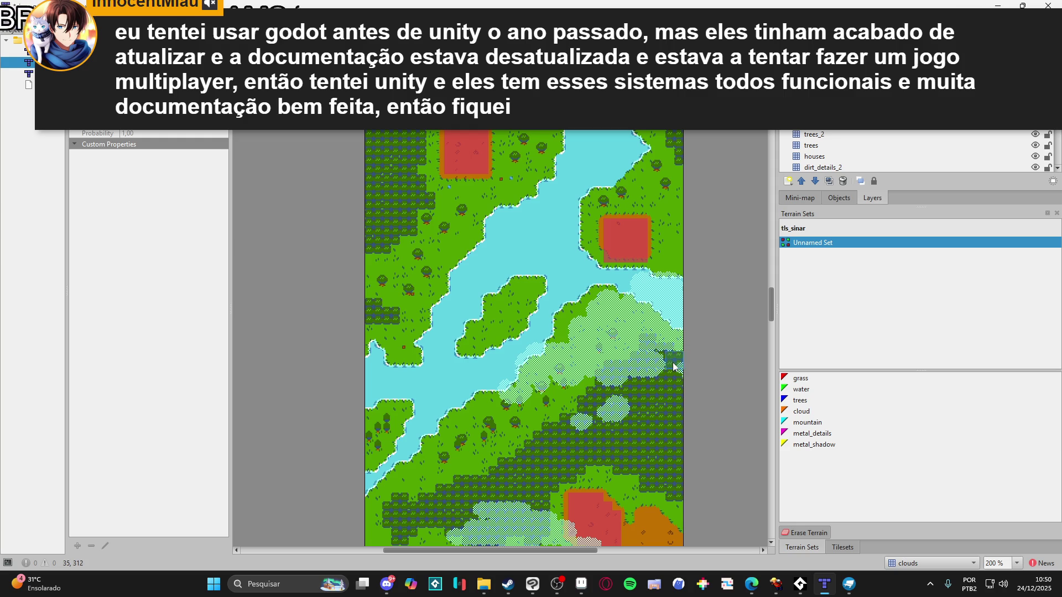
pyautogui.moveTo(678, 369)
pyautogui.mouseDown()
pyautogui.moveTo(640, 354)
pyautogui.moveTo(645, 346)
pyautogui.moveTo(623, 355)
pyautogui.mouseUp()
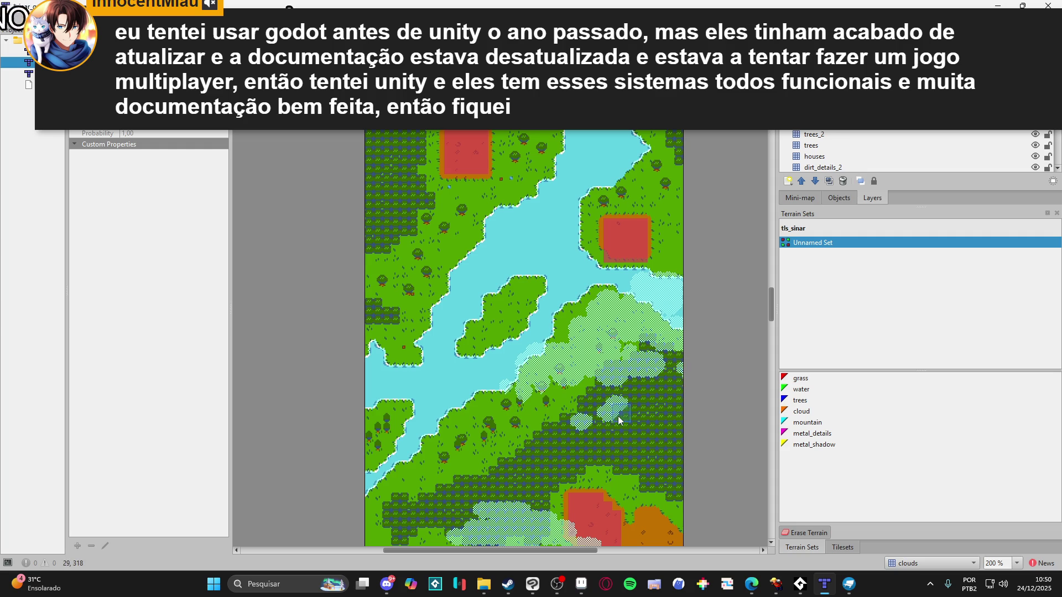
pyautogui.click(802, 411)
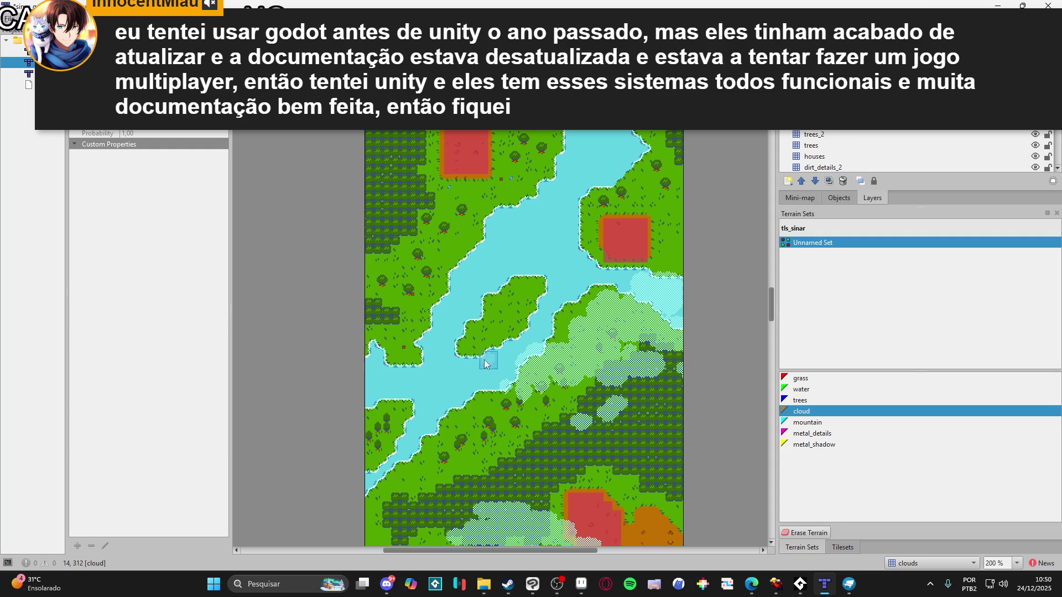
pyautogui.moveTo(389, 299)
pyautogui.mouseDown()
pyautogui.moveTo(418, 291)
pyautogui.moveTo(401, 274)
pyautogui.moveTo(426, 279)
pyautogui.moveTo(402, 292)
pyautogui.moveTo(455, 307)
pyautogui.moveTo(384, 290)
pyautogui.moveTo(361, 272)
pyautogui.moveTo(406, 254)
pyautogui.moveTo(487, 316)
pyautogui.moveTo(464, 320)
pyautogui.moveTo(496, 329)
pyautogui.moveTo(463, 348)
pyautogui.moveTo(484, 330)
pyautogui.moveTo(373, 304)
pyautogui.moveTo(384, 330)
pyautogui.mouseUp()
# Paint a cloud patch over the river water near the red blocks, extending it up and left
pyautogui.rightClick(427, 300)
pyautogui.scroll(1, 453, 299)
pyautogui.moveTo(506, 287)
pyautogui.mouseDown()
pyautogui.moveTo(525, 285)
pyautogui.moveTo(518, 268)
pyautogui.moveTo(487, 285)
pyautogui.mouseUp()
pyautogui.click(517, 268)
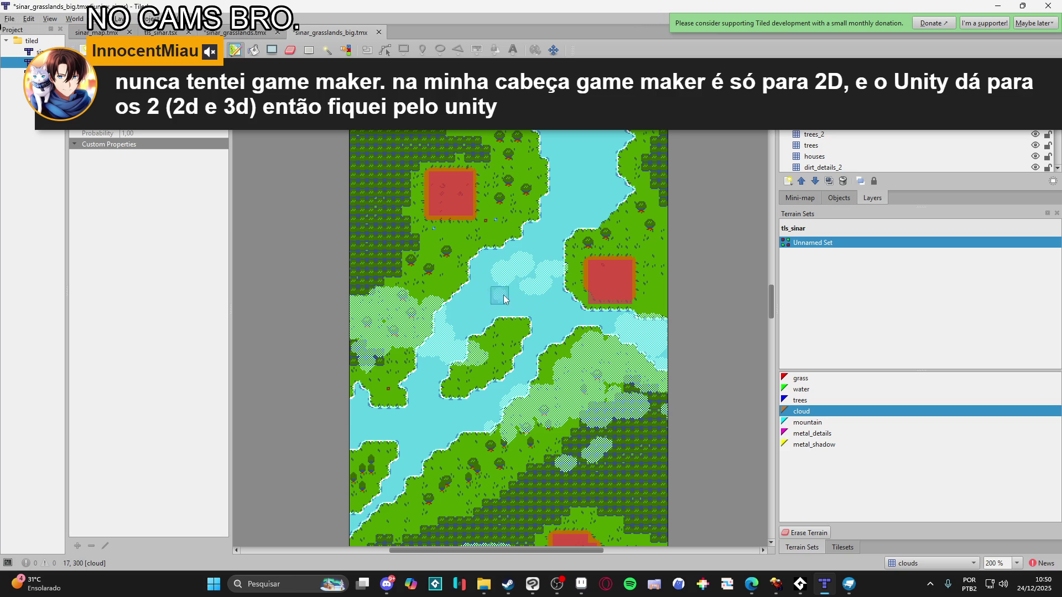
pyautogui.click(490, 285)
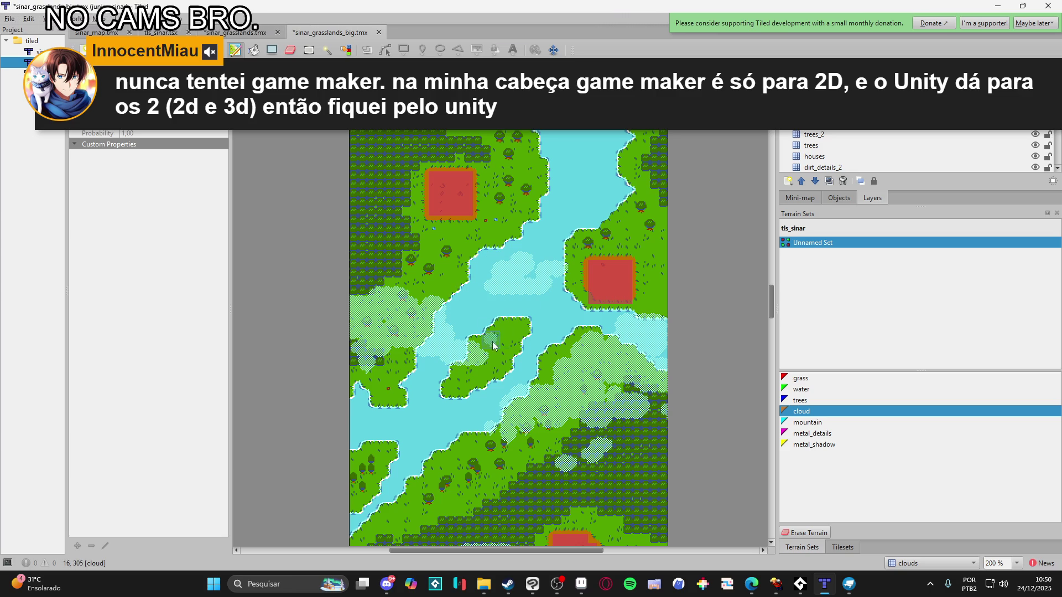
pyautogui.scroll(1, 552, 321)
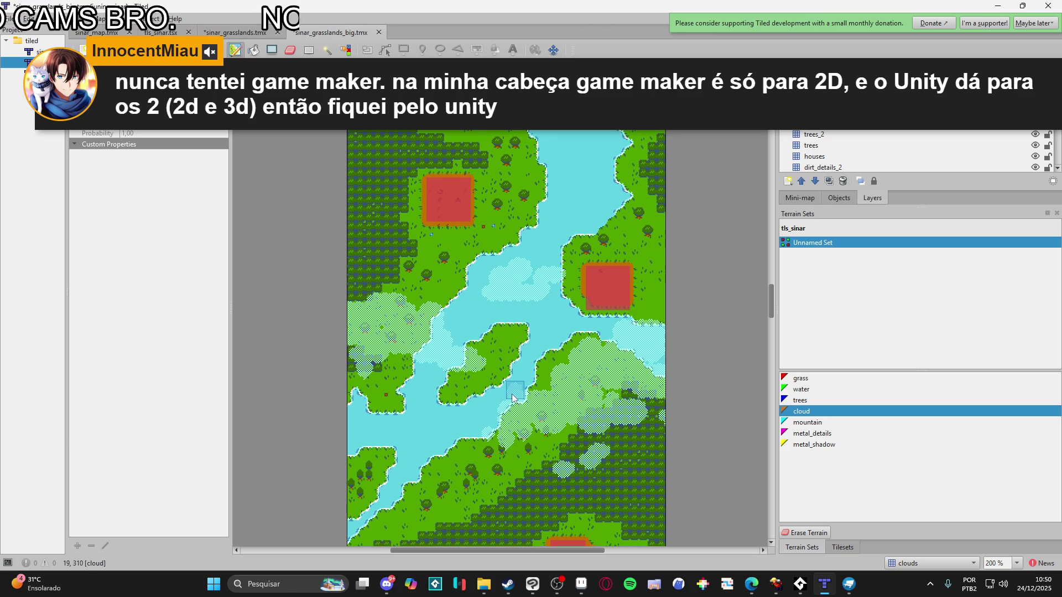
# Add clouds along the river bank, save the map, and add one more cloud tile on the water
pyautogui.moveTo(505, 428); pyautogui.dragTo(503, 442)
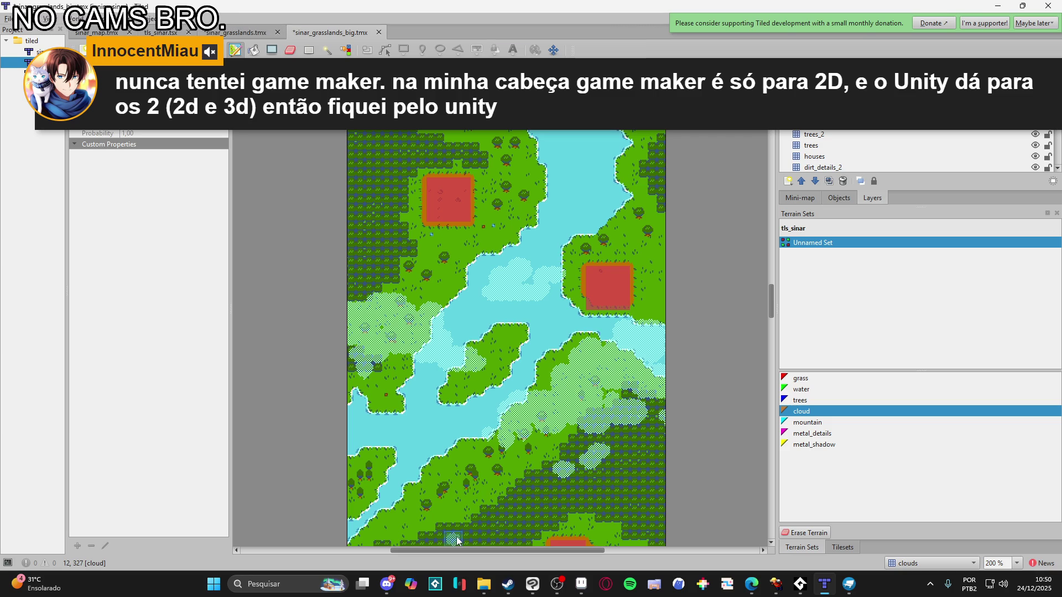
pyautogui.scroll(3, 543, 270)
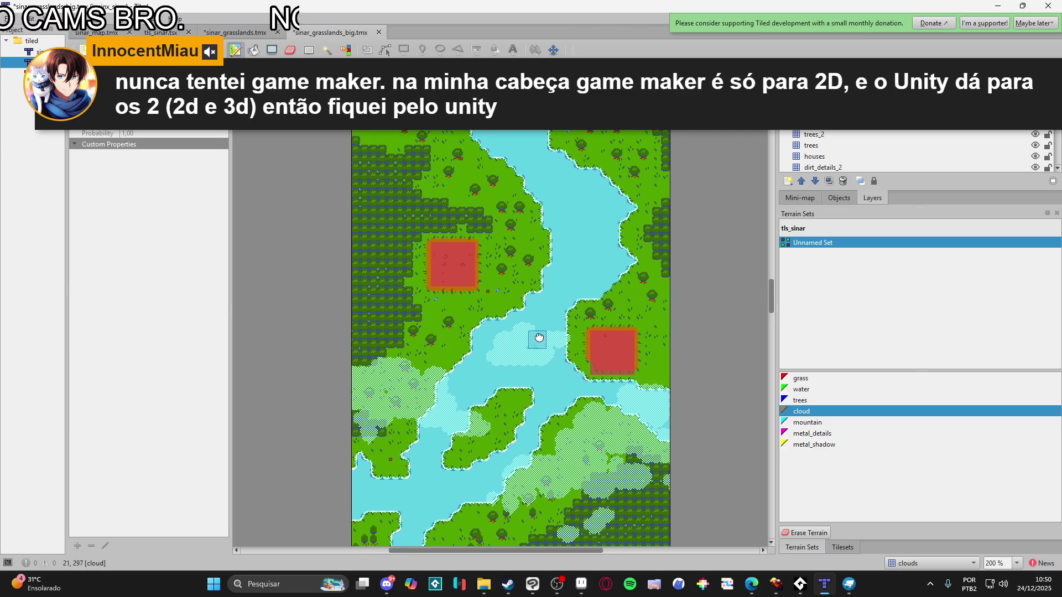
pyautogui.scroll(1, 415, 261)
pyautogui.hotkey('ctrl', 's')
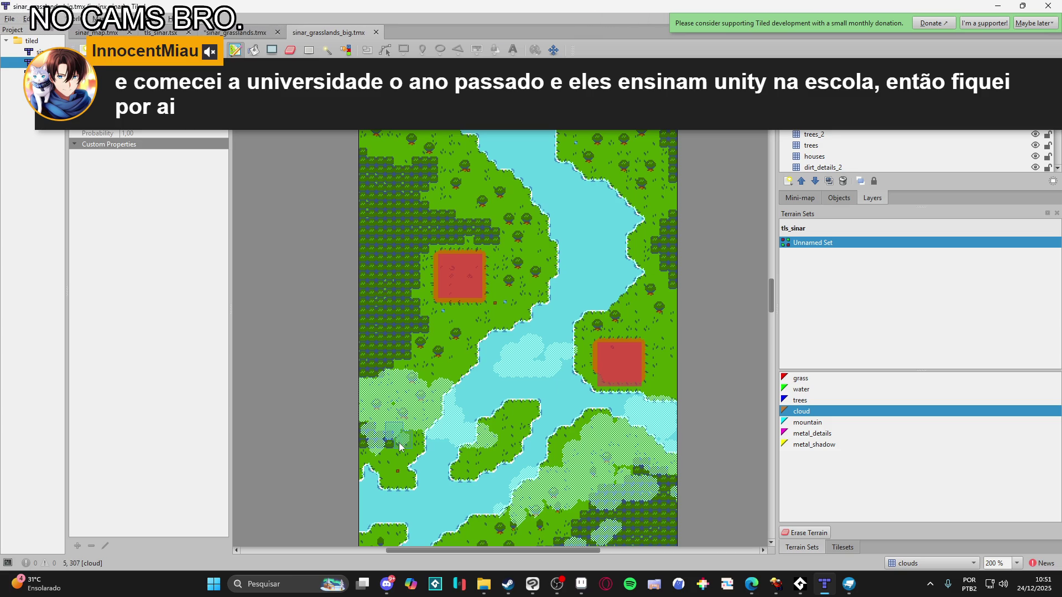
pyautogui.click(502, 378)
# Save the map and try tls_sinar tiles, settling on a single water tile as the brush
pyautogui.hotkey('ctrl', 's')
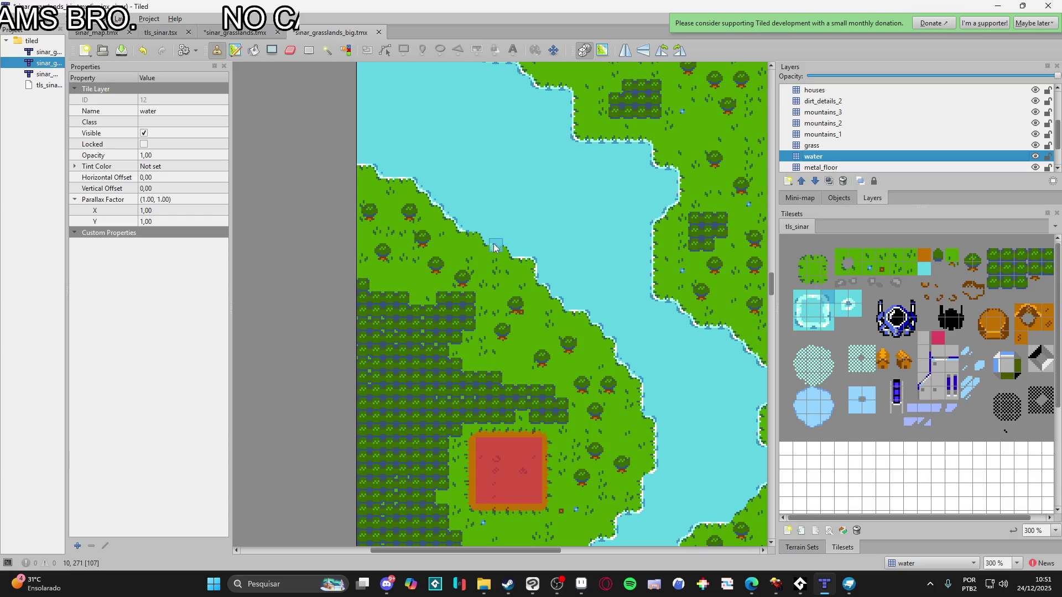
pyautogui.click(828, 311)
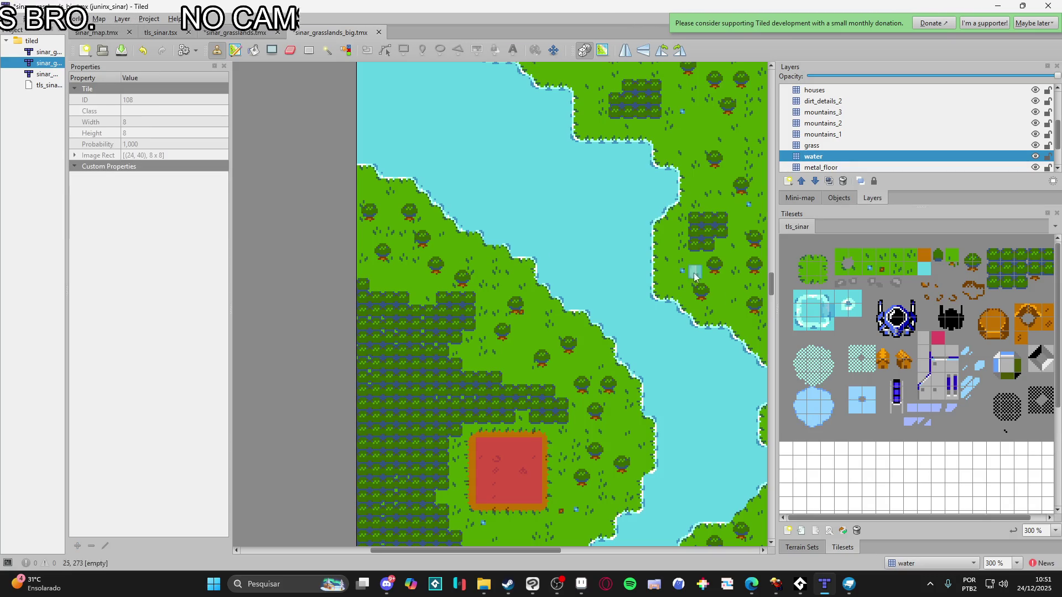
pyautogui.click(483, 248)
pyautogui.moveTo(828, 303); pyautogui.dragTo(813, 295)
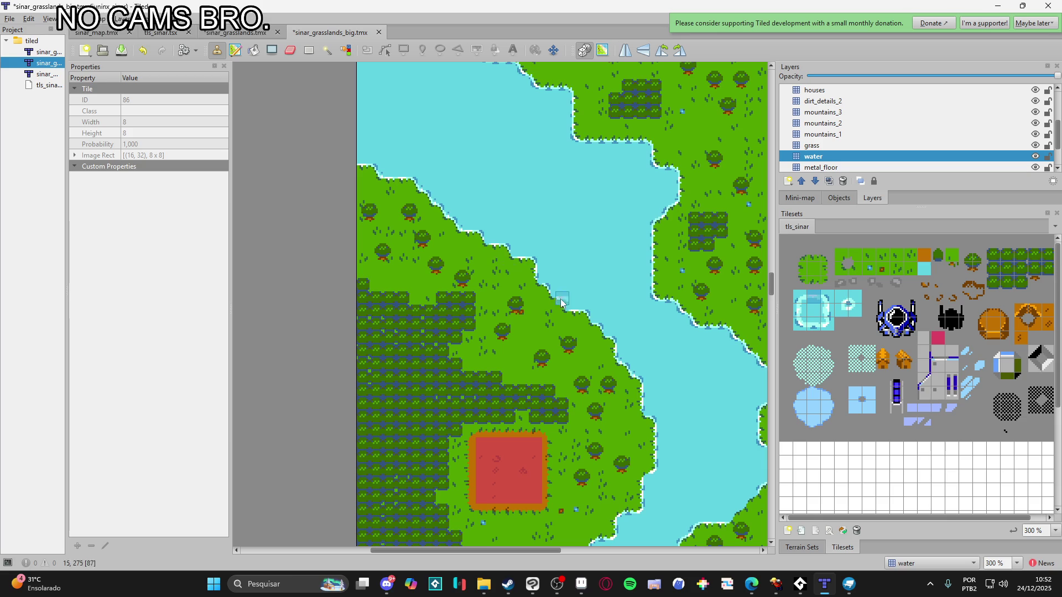
pyautogui.click(799, 323)
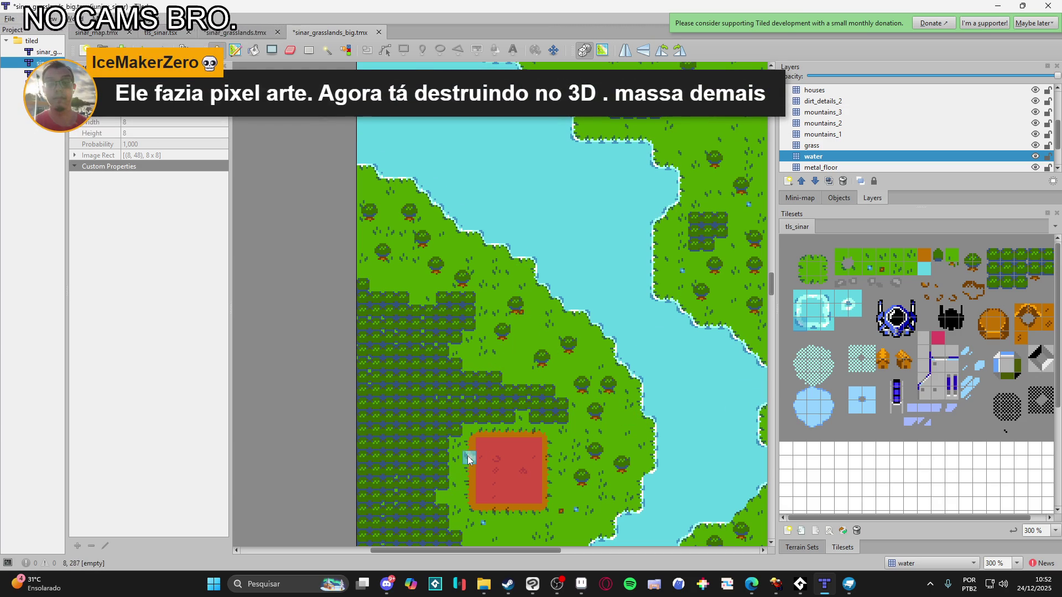
# Pick the blue water tile from the tileset, then select the clouds layer
pyautogui.scroll(-1, 534, 407)
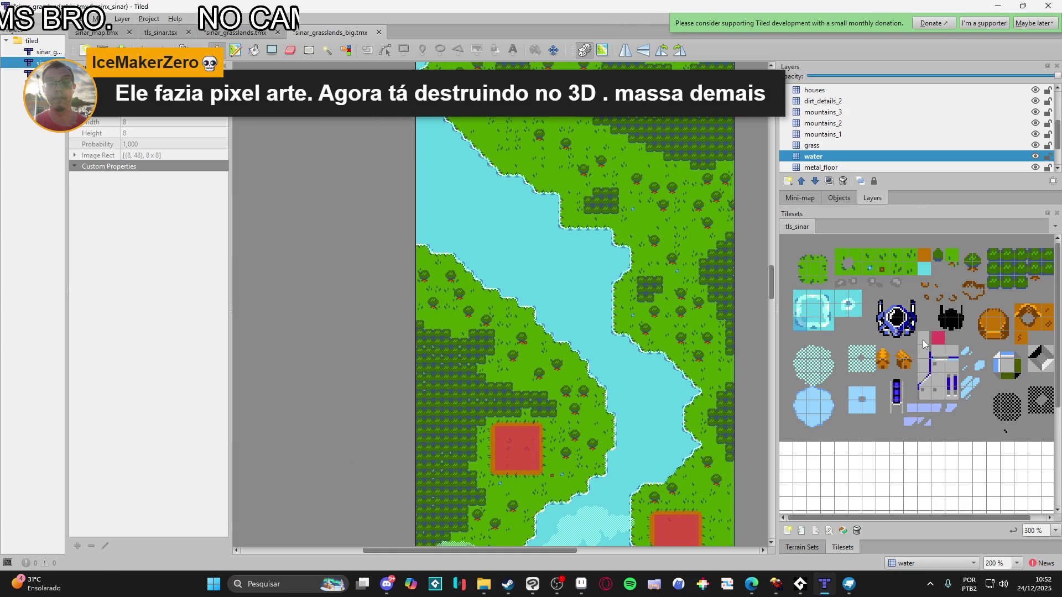
pyautogui.click(855, 337)
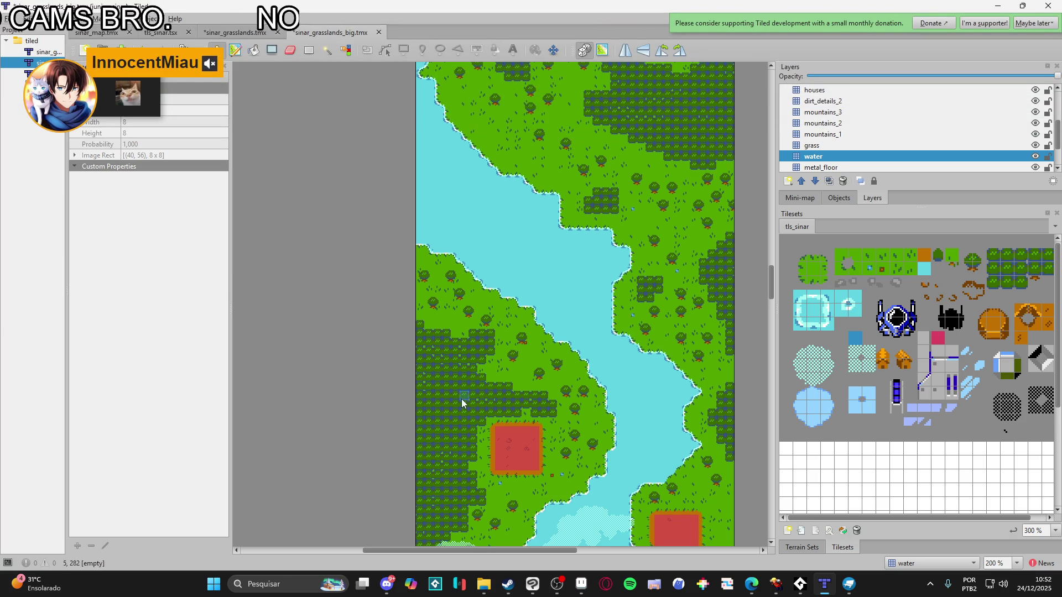
pyautogui.scroll(-4, 498, 399)
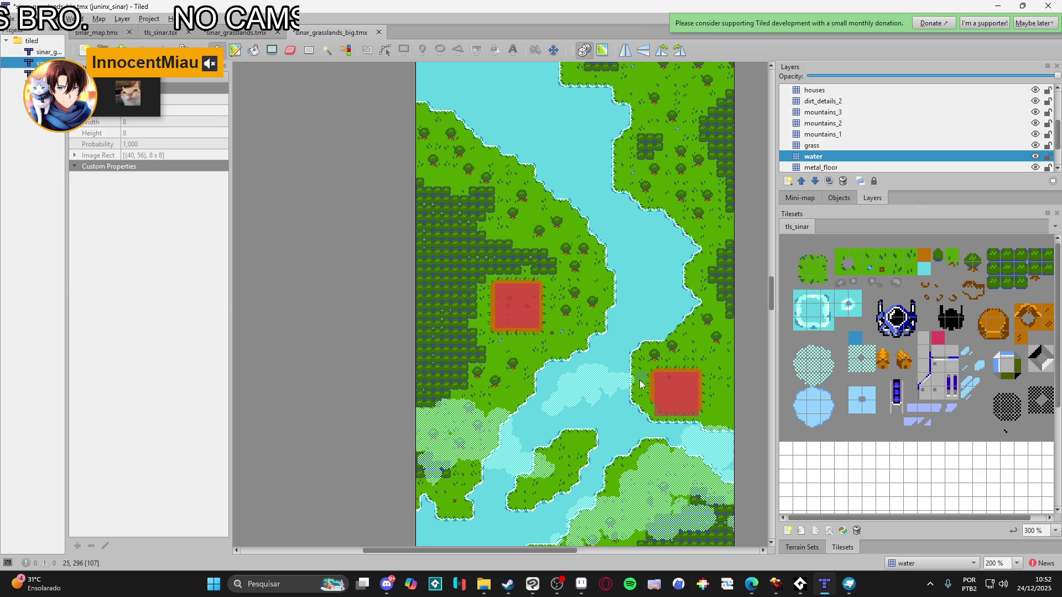
pyautogui.scroll(1, 857, 145)
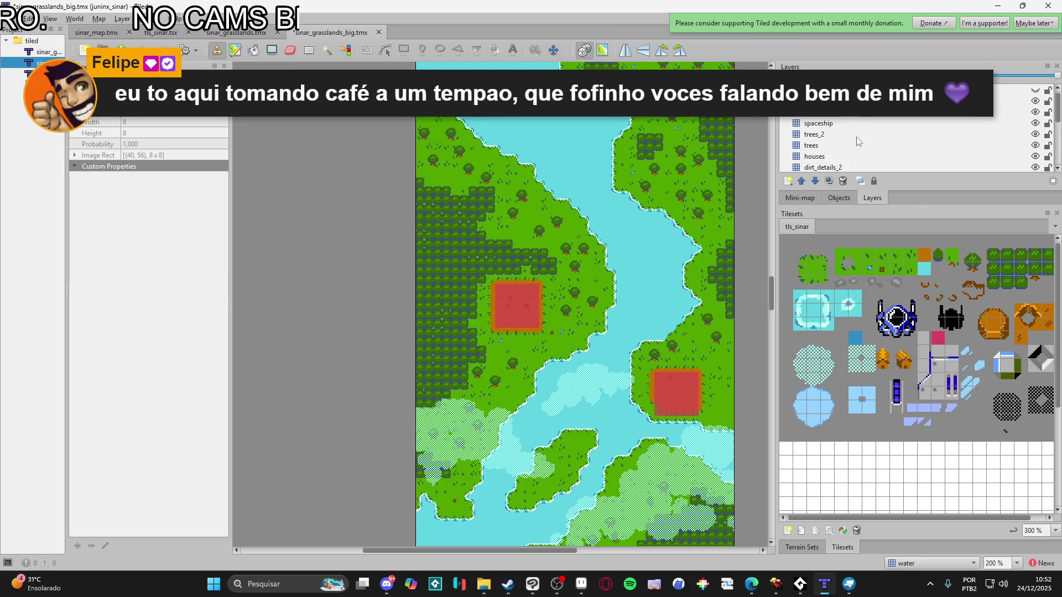
pyautogui.click(855, 100)
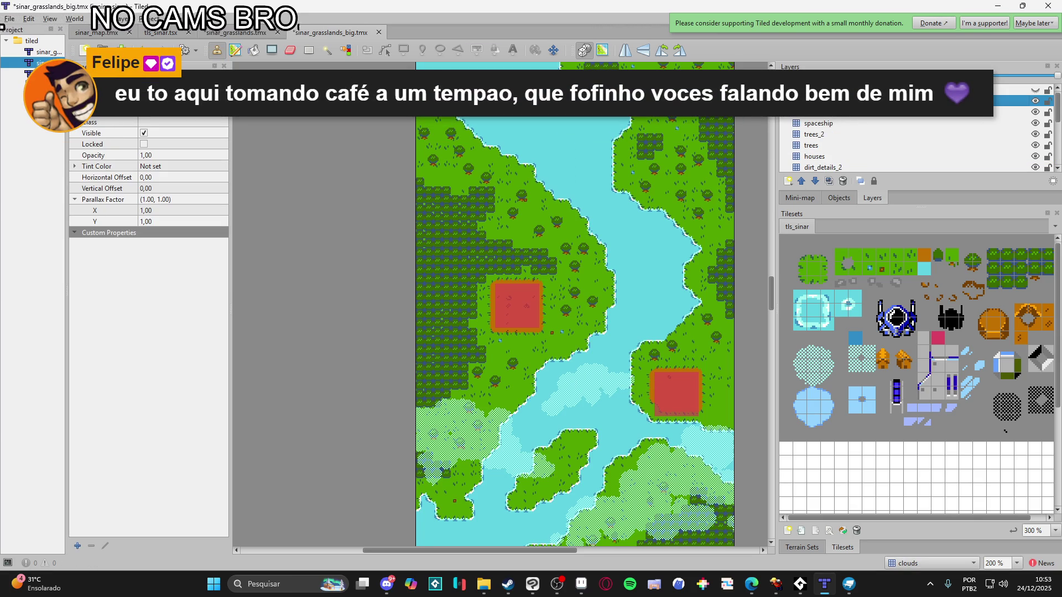
# With the clouds layer active, switch the panel to Terrain Sets and back to the tileset tiles
pyautogui.scroll(-1, 541, 433)
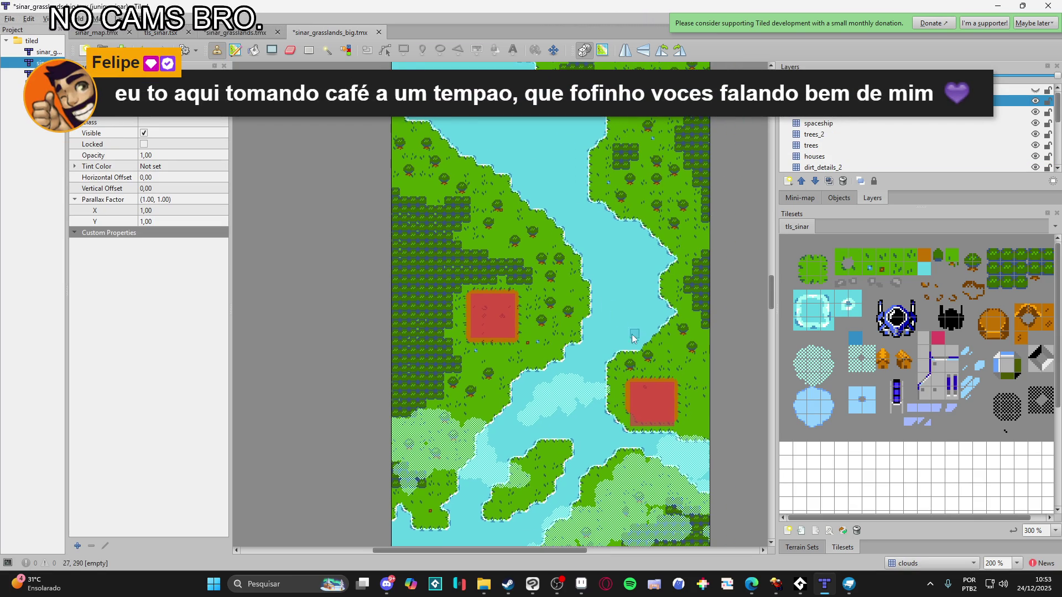
pyautogui.scroll(2, 615, 408)
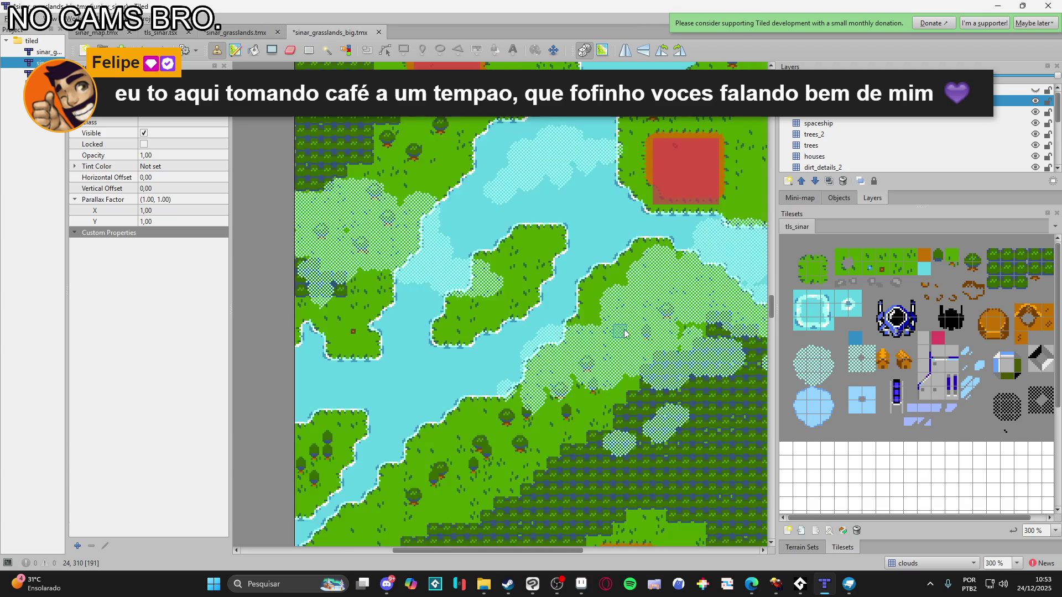
pyautogui.scroll(5, 584, 349)
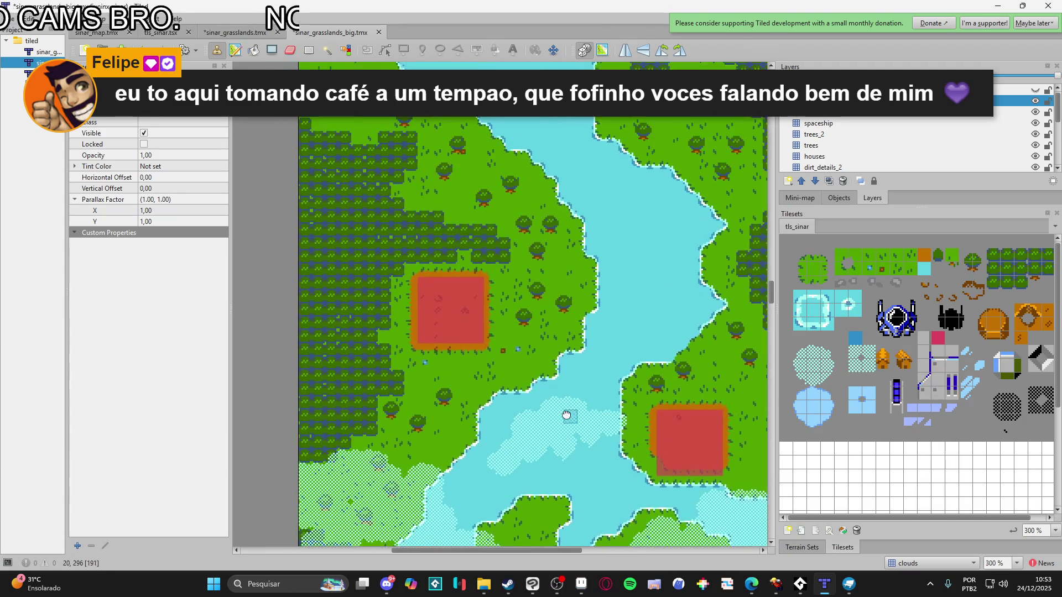
pyautogui.scroll(-1, 577, 352)
pyautogui.scroll(1, 576, 364)
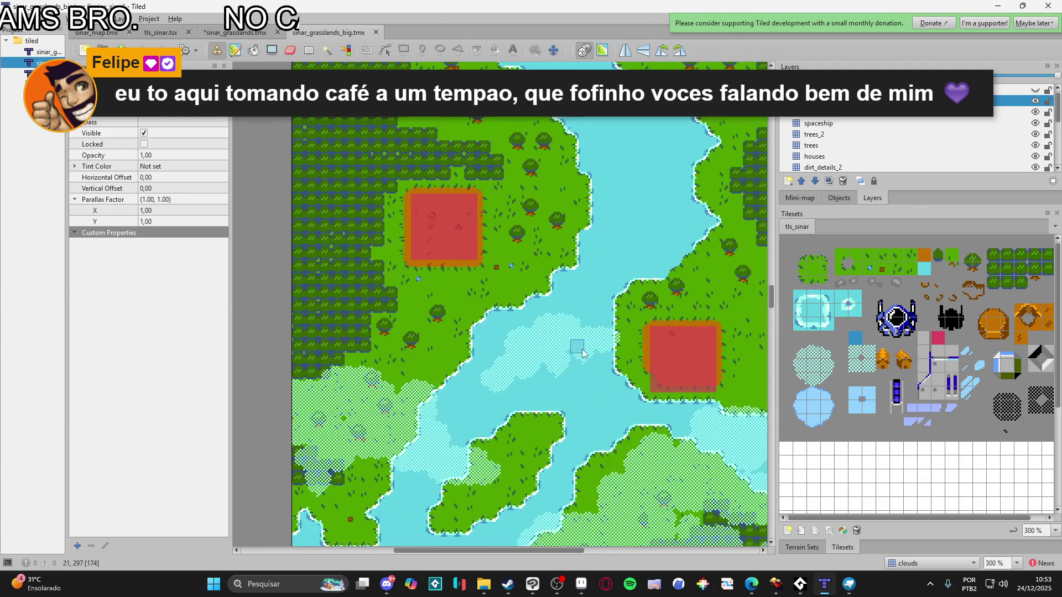
pyautogui.scroll(-1, 576, 363)
pyautogui.scroll(1, 573, 366)
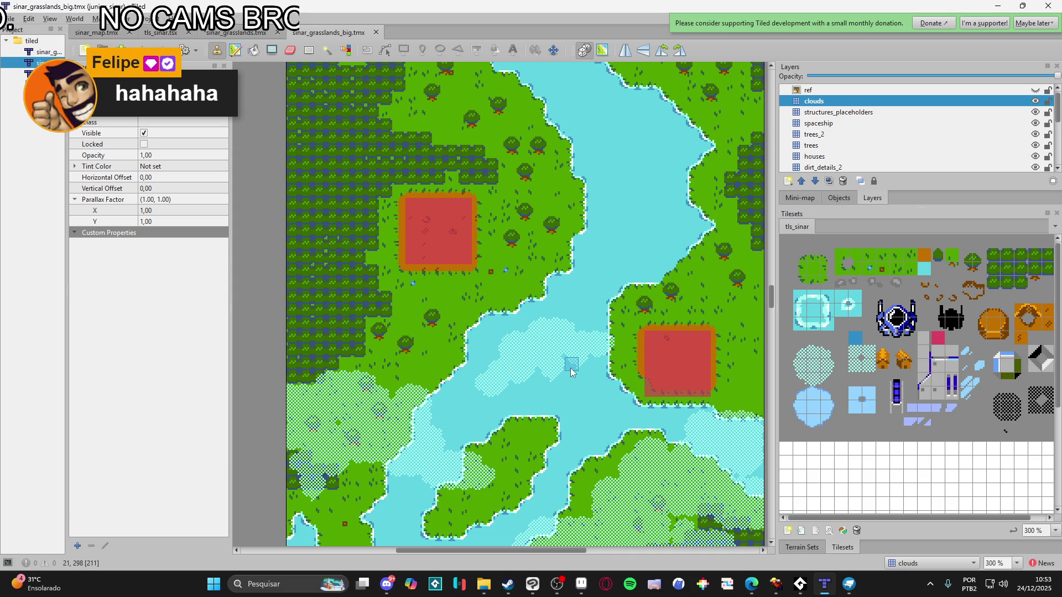
pyautogui.scroll(-1, 569, 368)
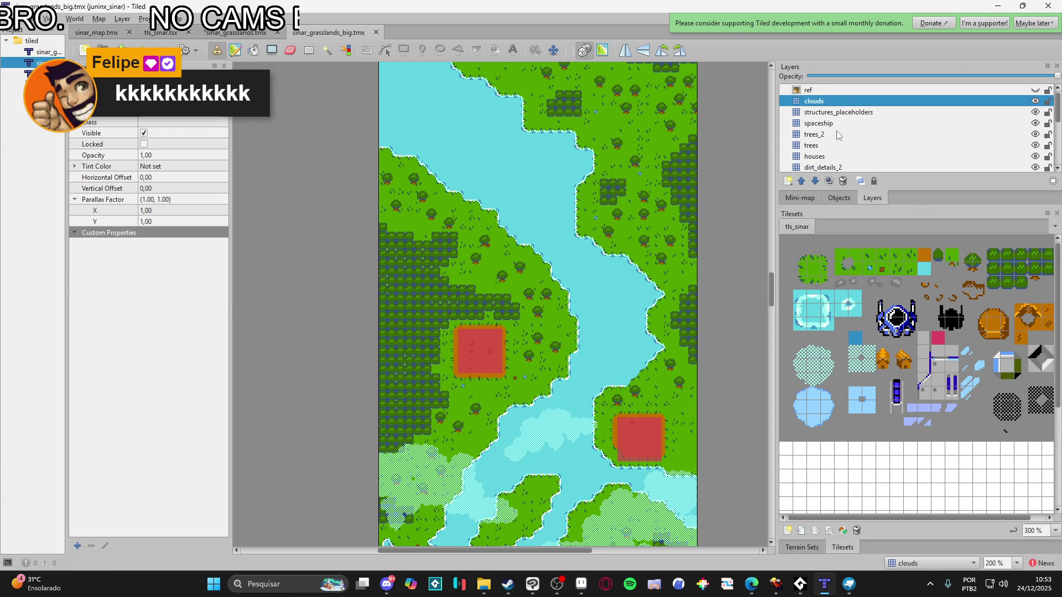
pyautogui.click(802, 547)
pyautogui.click(843, 547)
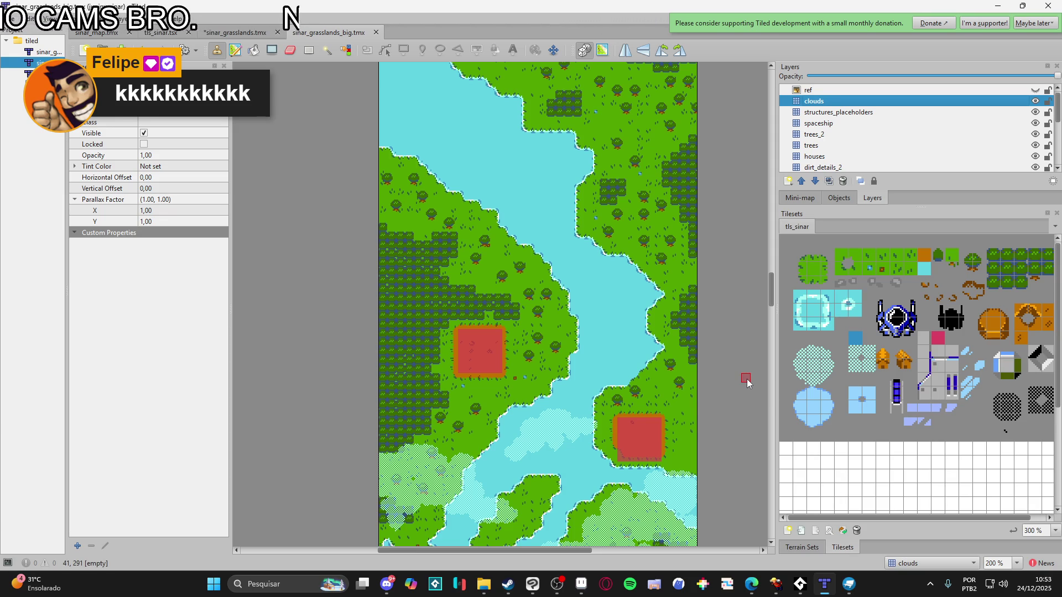
# Choose cloud terrain from Terrain Sets and paint along the river's right bank and grass–water edge
pyautogui.click(818, 546)
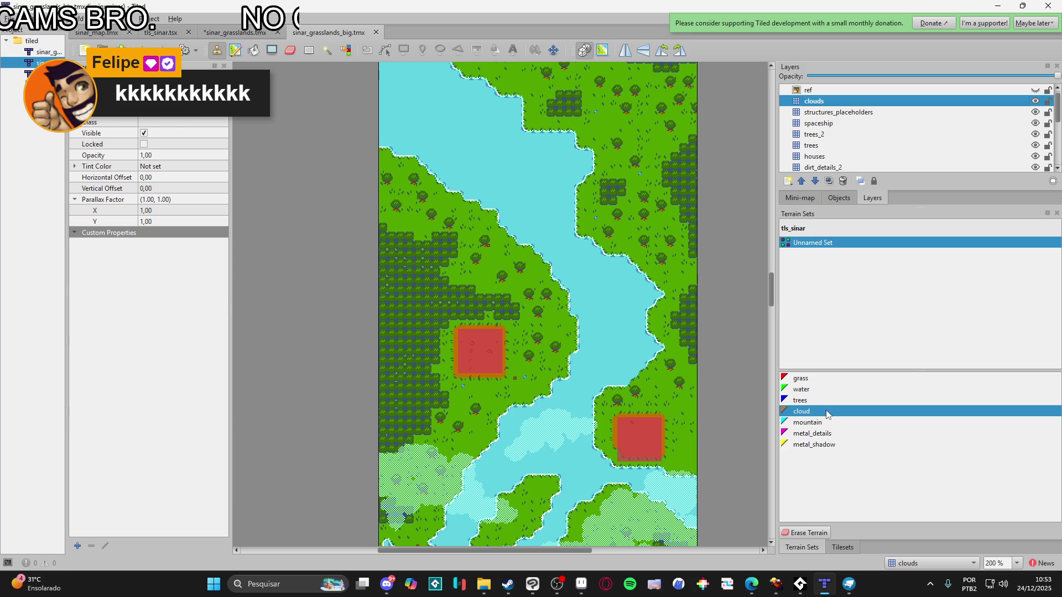
pyautogui.click(826, 413)
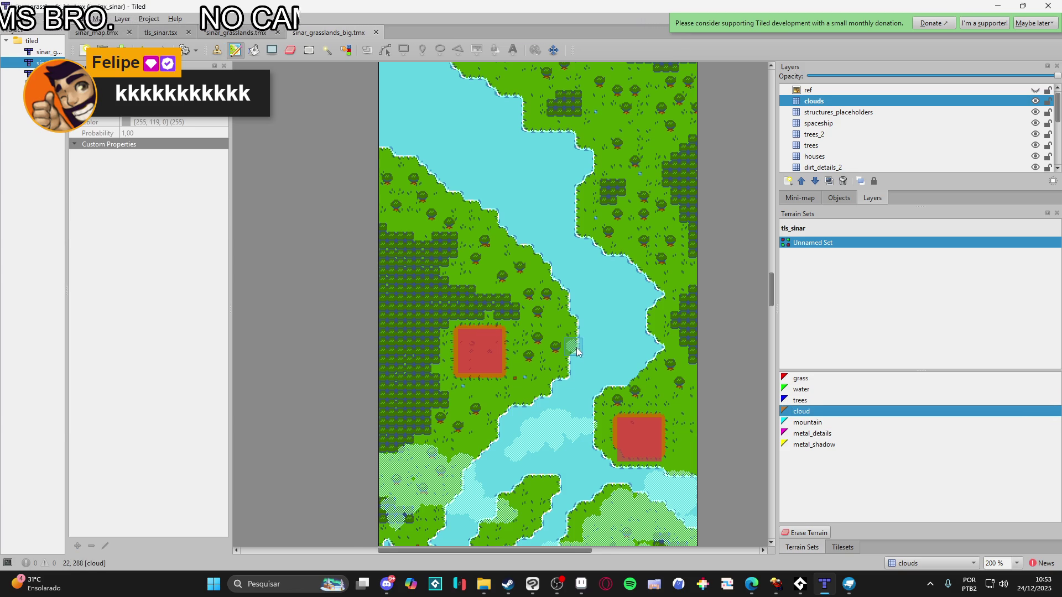
pyautogui.hscroll(1, 577, 352)
pyautogui.scroll(1, 577, 352)
pyautogui.scroll(1, 605, 321)
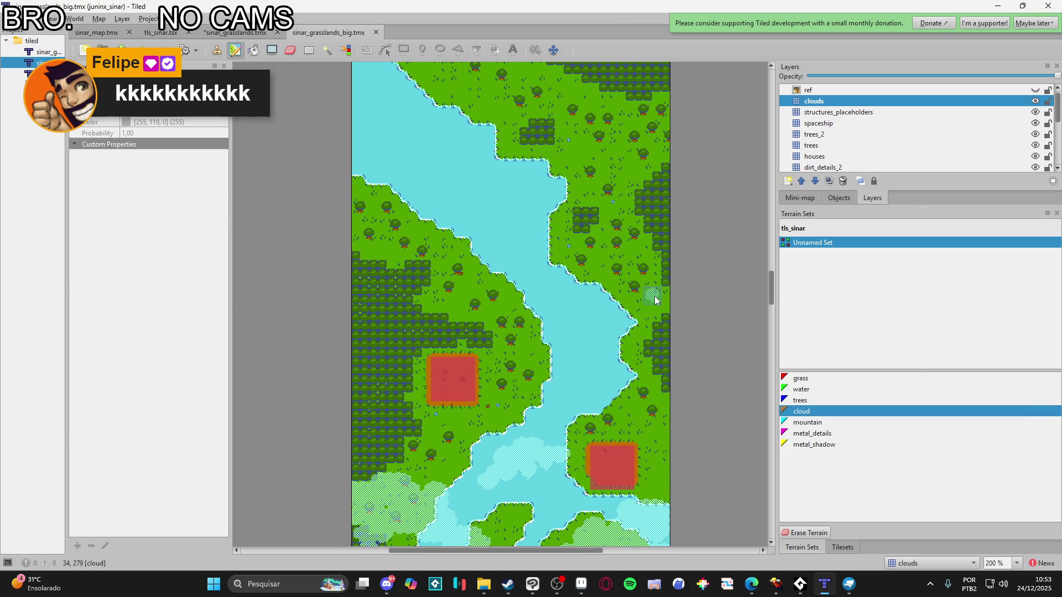
pyautogui.moveTo(679, 271)
pyautogui.mouseDown()
pyautogui.moveTo(624, 304)
pyautogui.moveTo(676, 292)
pyautogui.moveTo(678, 315)
pyautogui.moveTo(593, 337)
pyautogui.moveTo(637, 276)
pyautogui.moveTo(541, 350)
pyautogui.moveTo(581, 323)
pyautogui.moveTo(583, 354)
pyautogui.moveTo(605, 354)
pyautogui.moveTo(625, 343)
pyautogui.moveTo(489, 336)
pyautogui.moveTo(470, 346)
pyautogui.moveTo(471, 330)
pyautogui.mouseUp()
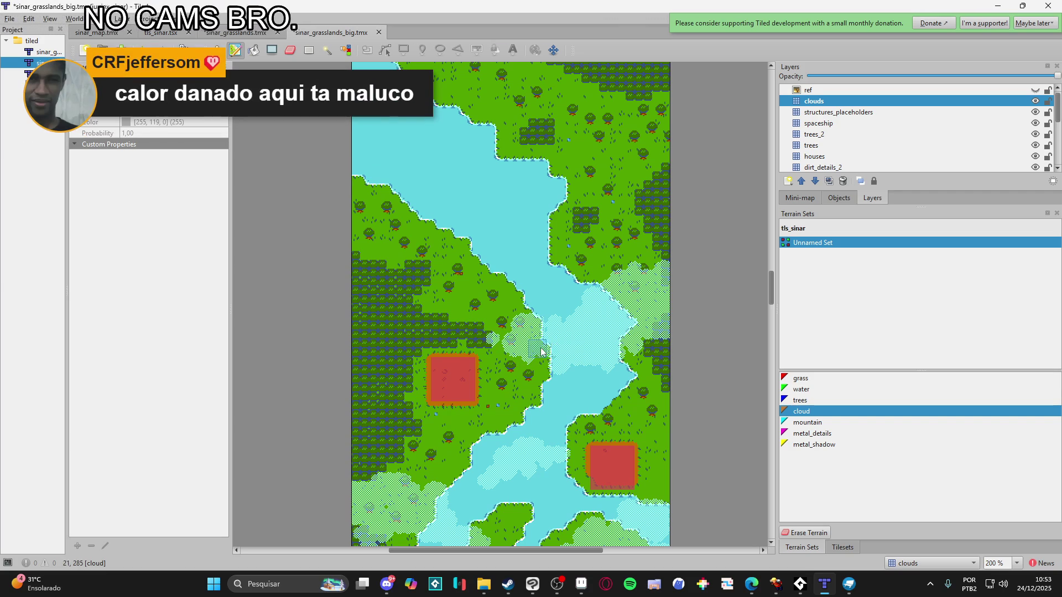
pyautogui.moveTo(618, 390)
pyautogui.mouseDown()
pyautogui.moveTo(639, 396)
pyautogui.moveTo(619, 403)
pyautogui.moveTo(645, 408)
pyautogui.moveTo(633, 410)
pyautogui.moveTo(655, 403)
pyautogui.moveTo(661, 387)
pyautogui.moveTo(667, 395)
pyautogui.mouseUp()
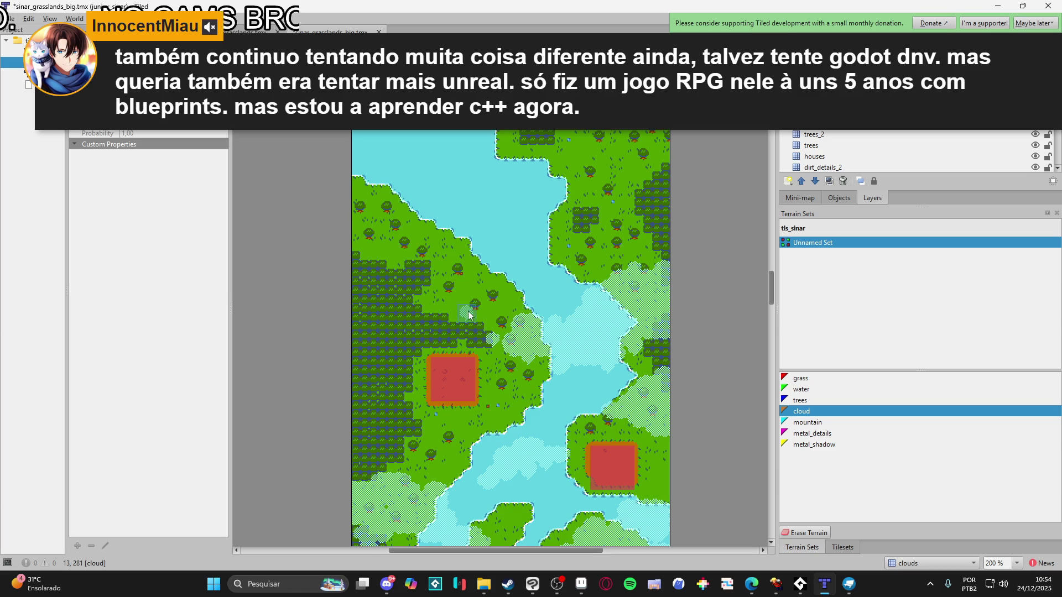
# Paint a light cloud trail from the water edge on the left coast
pyautogui.scroll(2, 469, 317)
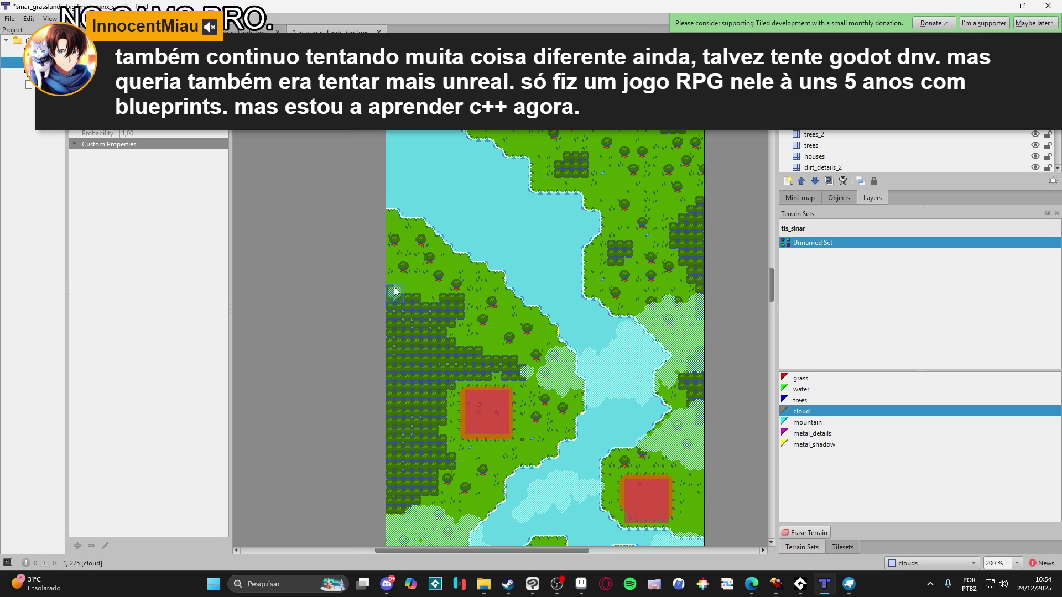
pyautogui.keyDown('ctrl'); pyautogui.scroll(-1, 393, 309); pyautogui.keyUp('ctrl')
pyautogui.keyDown('ctrl'); pyautogui.scroll(-1, 477, 254); pyautogui.keyUp('ctrl')
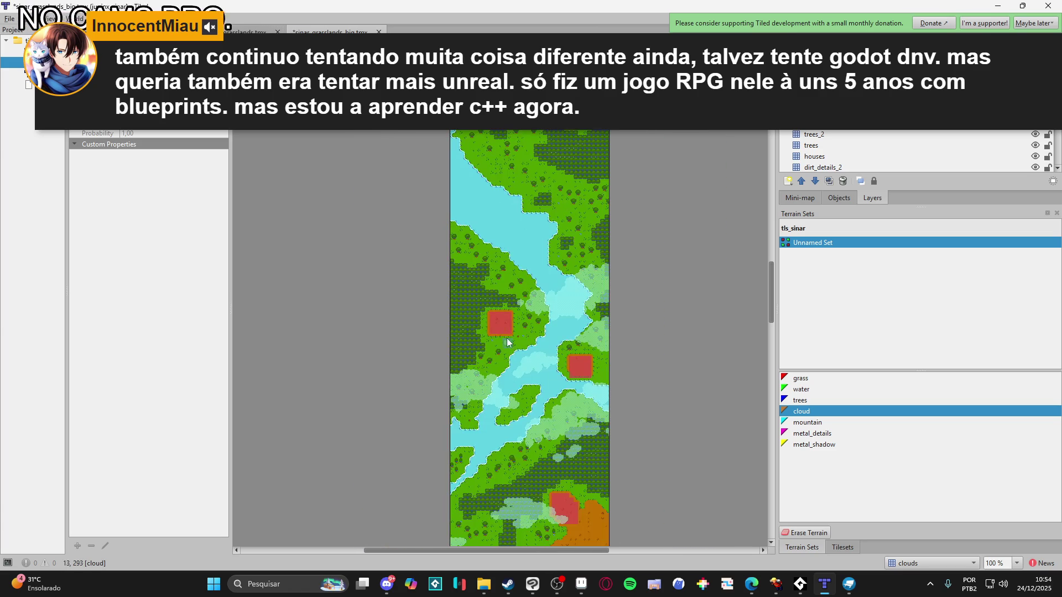
pyautogui.scroll(-3, 511, 355)
pyautogui.scroll(-5, 511, 355)
pyautogui.moveTo(560, 138); pyautogui.dragTo(560, 382)
pyautogui.scroll(-5, 560, 381)
pyautogui.keyDown('ctrl'); pyautogui.scroll(1, 513, 402); pyautogui.keyUp('ctrl')
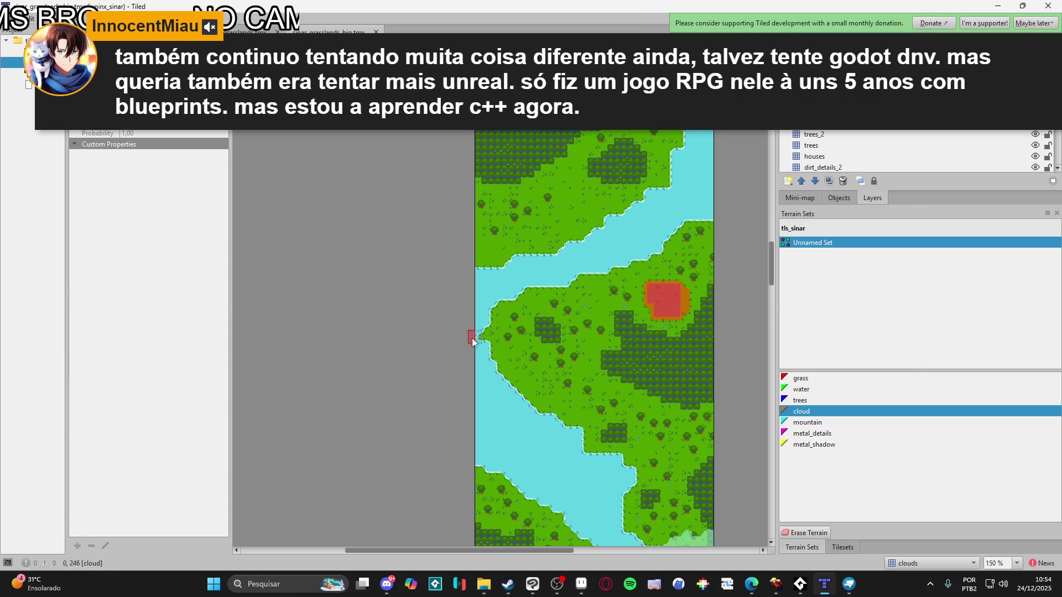
pyautogui.moveTo(481, 345); pyautogui.dragTo(512, 374)
# Extend the coastal cloud patch rightward over the grass
pyautogui.keyDown('ctrl'); pyautogui.scroll(1, 486, 371); pyautogui.keyUp('ctrl')
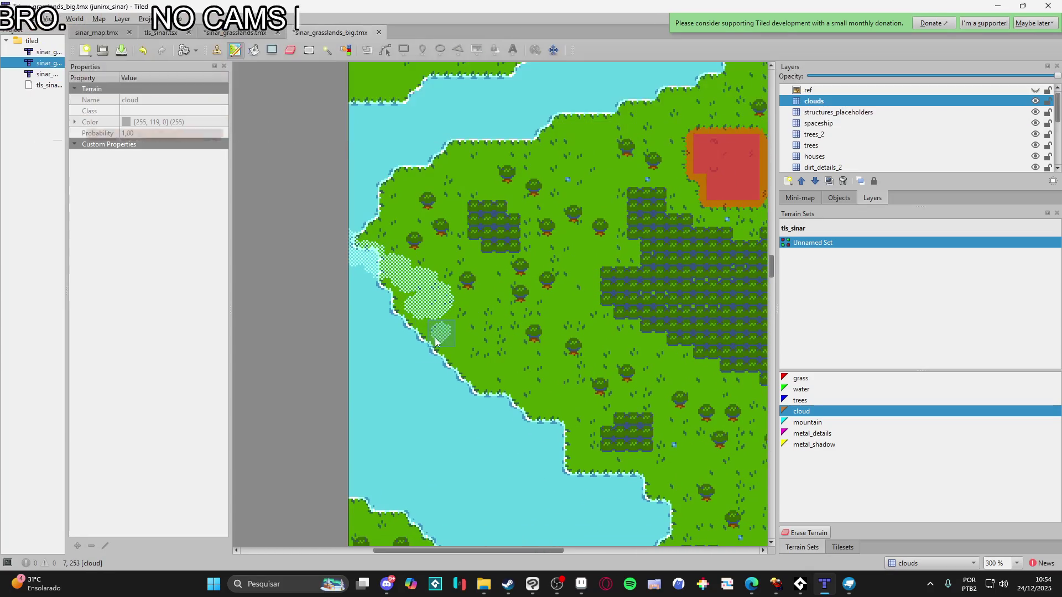
pyautogui.keyDown('ctrl'); pyautogui.scroll(1, 496, 364); pyautogui.keyUp('ctrl')
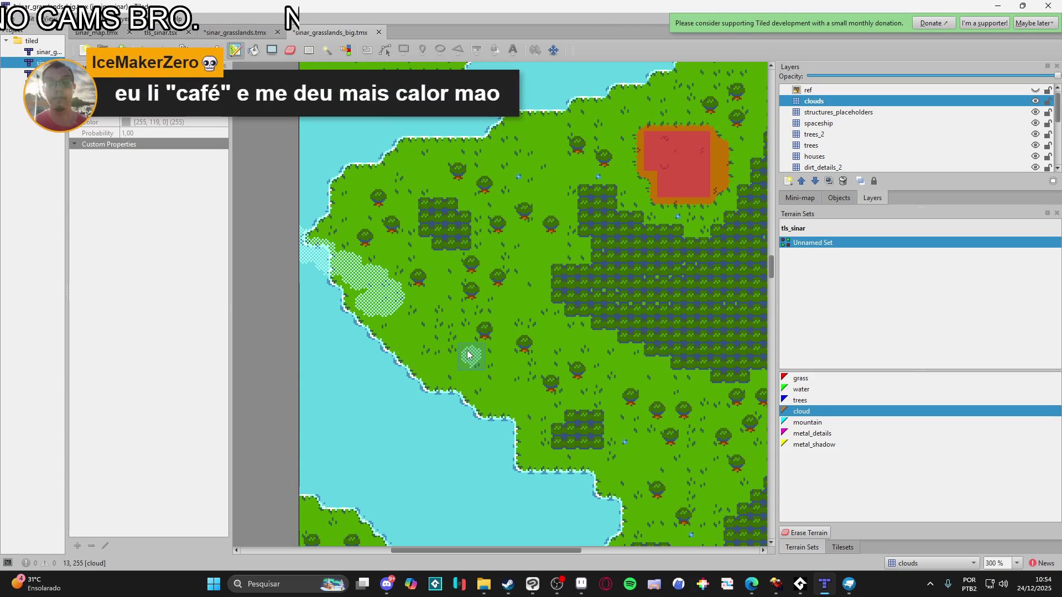
pyautogui.keyDown('ctrl'); pyautogui.scroll(-1, 466, 327); pyautogui.keyUp('ctrl')
pyautogui.moveTo(443, 391)
pyautogui.mouseDown()
pyautogui.moveTo(450, 335)
pyautogui.moveTo(461, 340)
pyautogui.mouseUp()
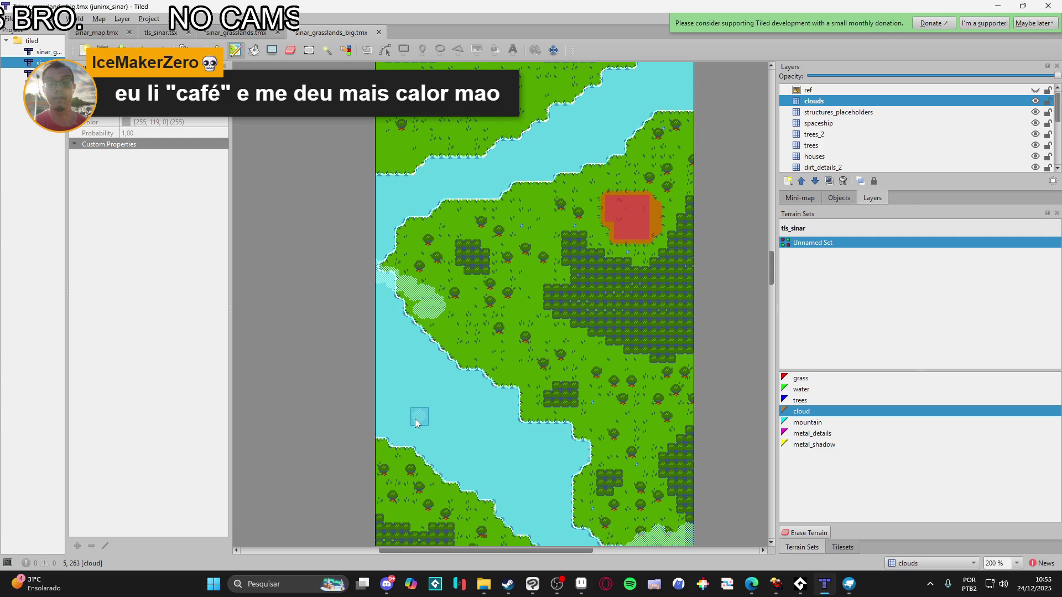
pyautogui.click(774, 583)
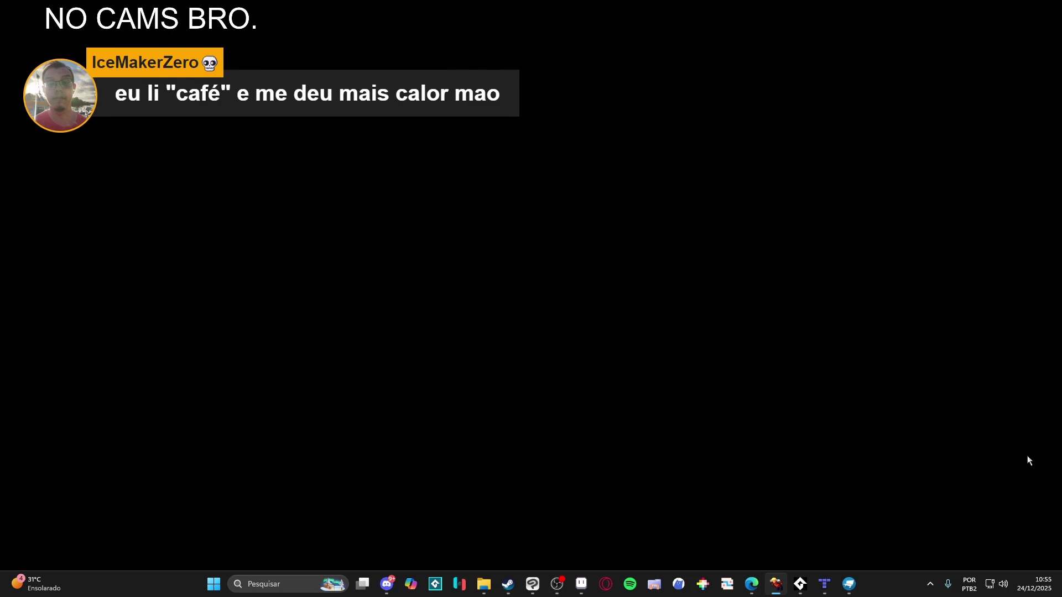
pyautogui.click(994, 5)
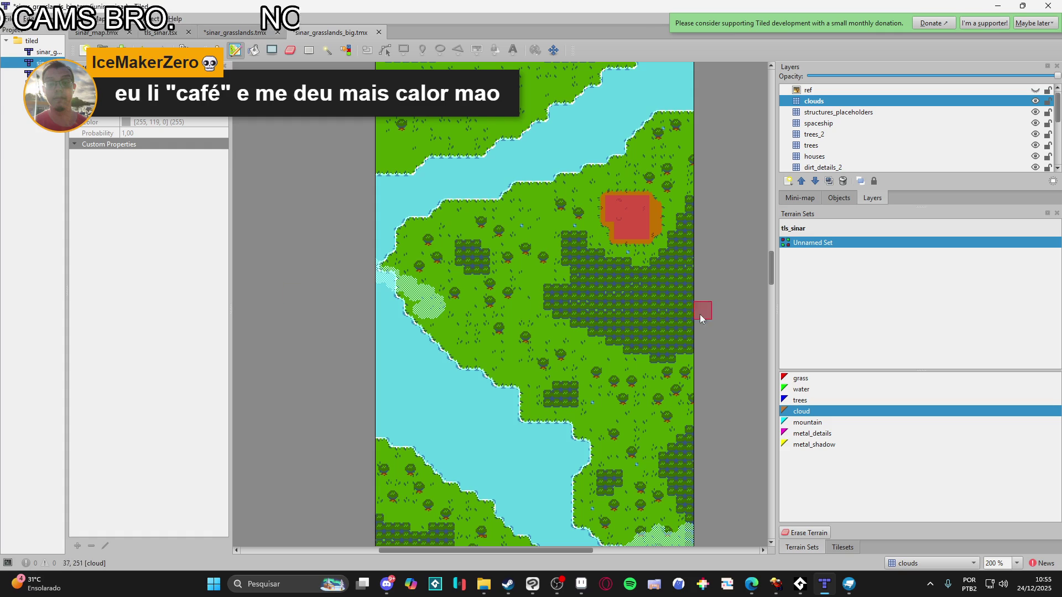
pyautogui.moveTo(372, 289)
pyautogui.mouseDown()
pyautogui.moveTo(453, 301)
pyautogui.moveTo(427, 305)
pyautogui.moveTo(448, 319)
pyautogui.mouseUp()
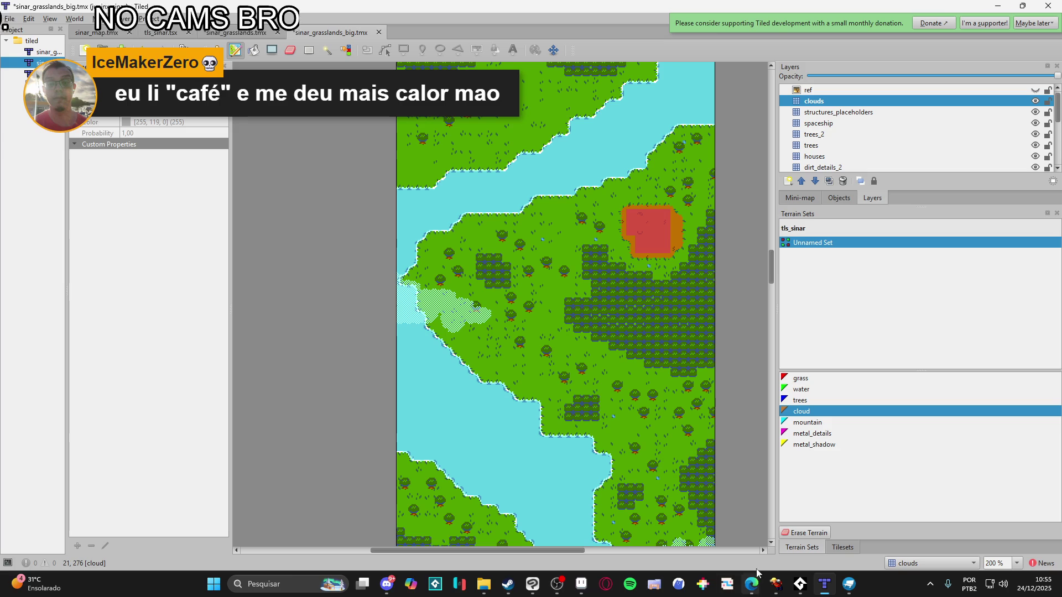
# Spread the cloud across the grass slope and over the water by the coast
pyautogui.click(558, 587)
pyautogui.click(560, 587)
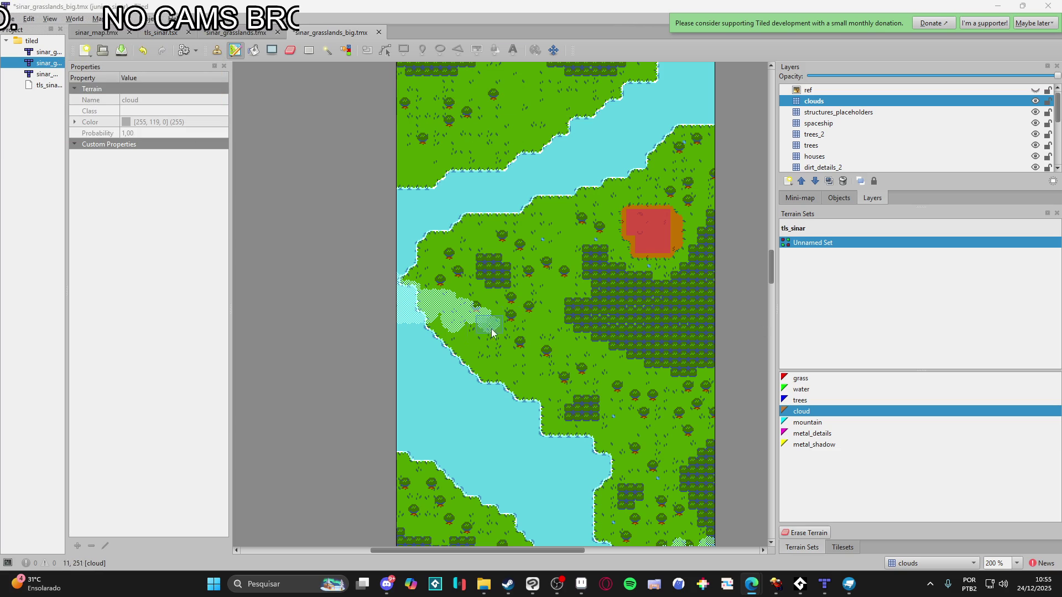
pyautogui.scroll(-1, 510, 323)
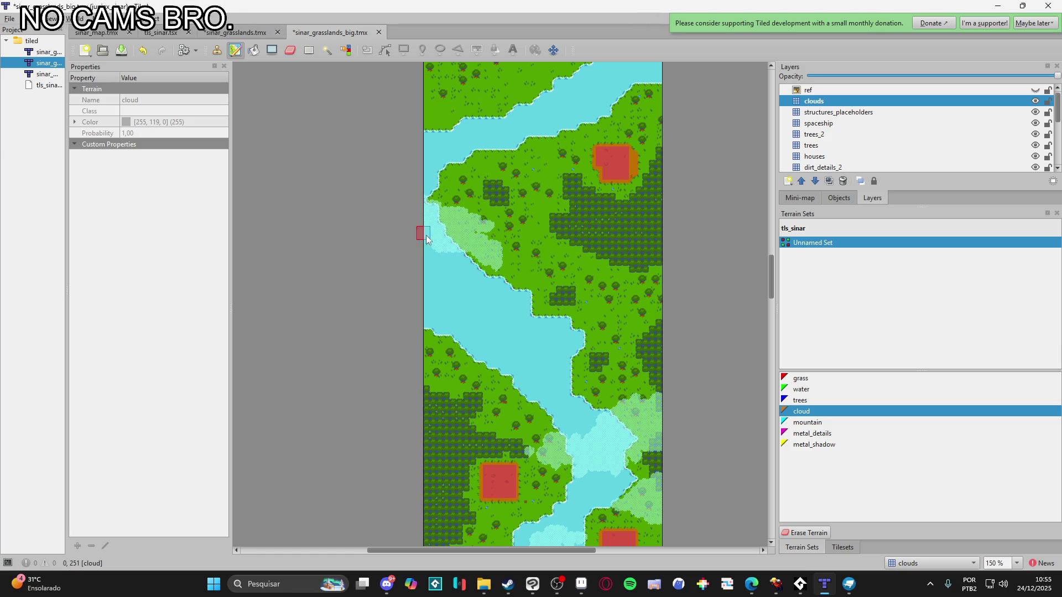
pyautogui.scroll(1, 470, 260)
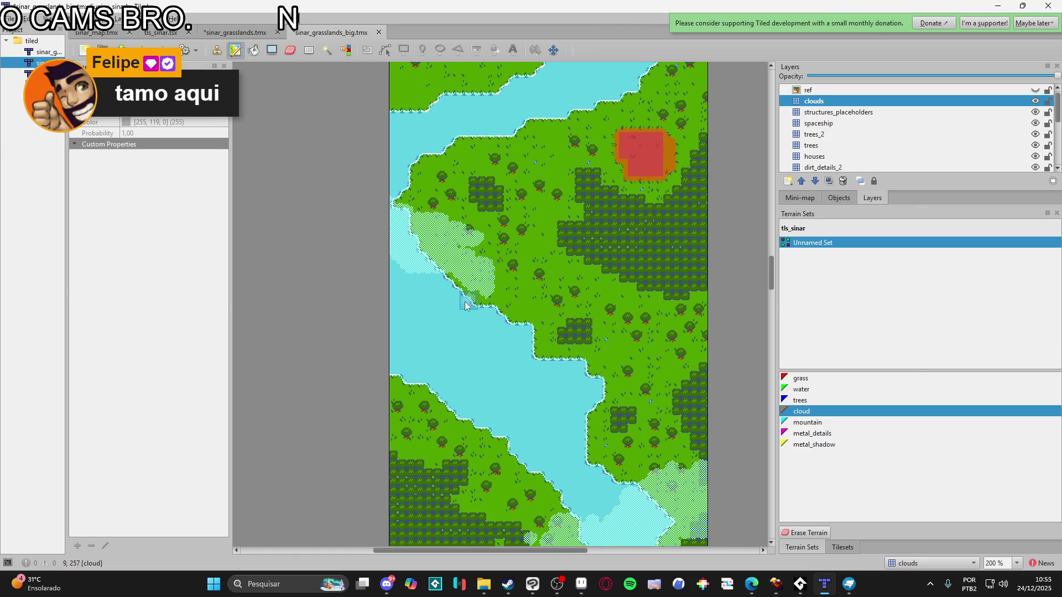
pyautogui.scroll(1, 404, 268)
pyautogui.moveTo(496, 293)
pyautogui.mouseDown()
pyautogui.moveTo(583, 319)
pyautogui.moveTo(545, 307)
pyautogui.moveTo(528, 238)
pyautogui.moveTo(511, 230)
pyautogui.moveTo(522, 210)
pyautogui.moveTo(498, 207)
pyautogui.moveTo(481, 185)
pyautogui.moveTo(528, 213)
pyautogui.moveTo(476, 235)
pyautogui.moveTo(536, 259)
pyautogui.mouseUp()
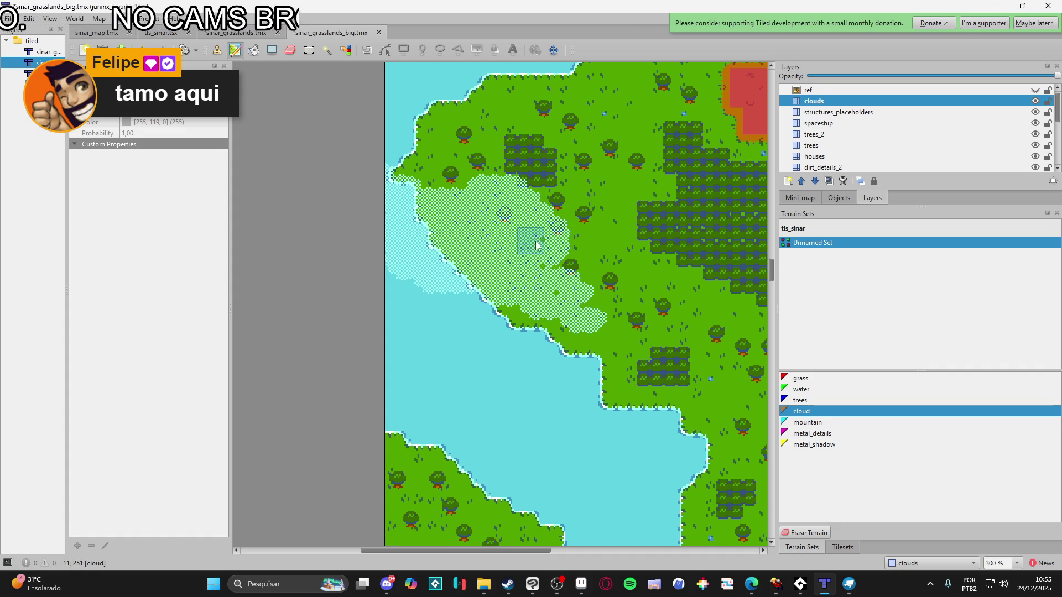
pyautogui.scroll(-1, 480, 256)
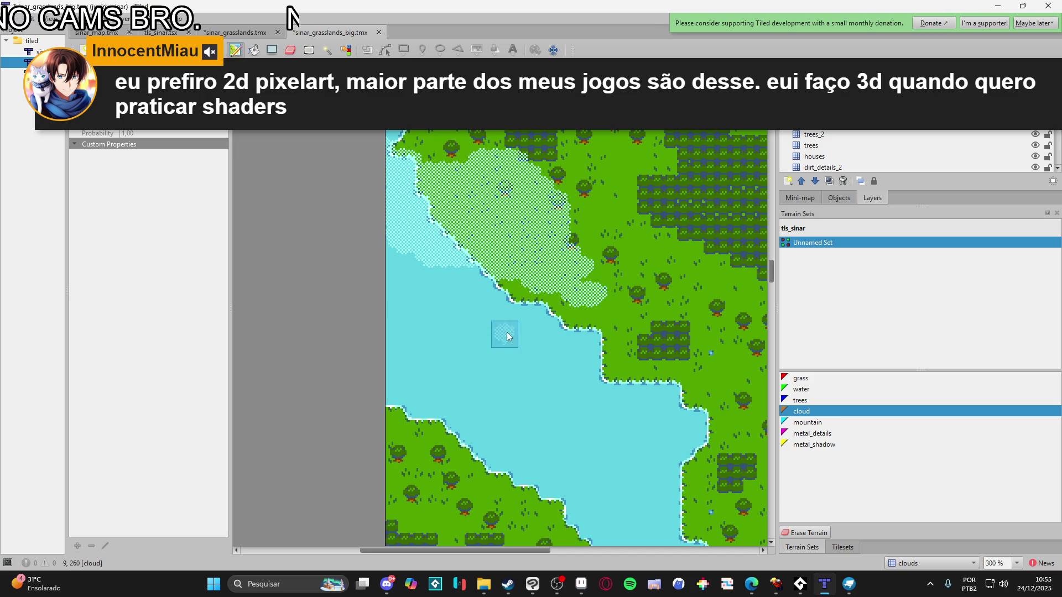
pyautogui.moveTo(416, 300)
pyautogui.mouseDown()
pyautogui.moveTo(440, 284)
pyautogui.moveTo(390, 283)
pyautogui.moveTo(520, 332)
pyautogui.mouseUp()
# Revert stray cloud back to water and grass, then repaint cloud along the patch's lower edges
pyautogui.rightClick(453, 334)
pyautogui.moveTo(453, 334)
pyautogui.mouseDown()
pyautogui.moveTo(417, 324)
pyautogui.moveTo(408, 303)
pyautogui.moveTo(422, 314)
pyautogui.mouseUp()
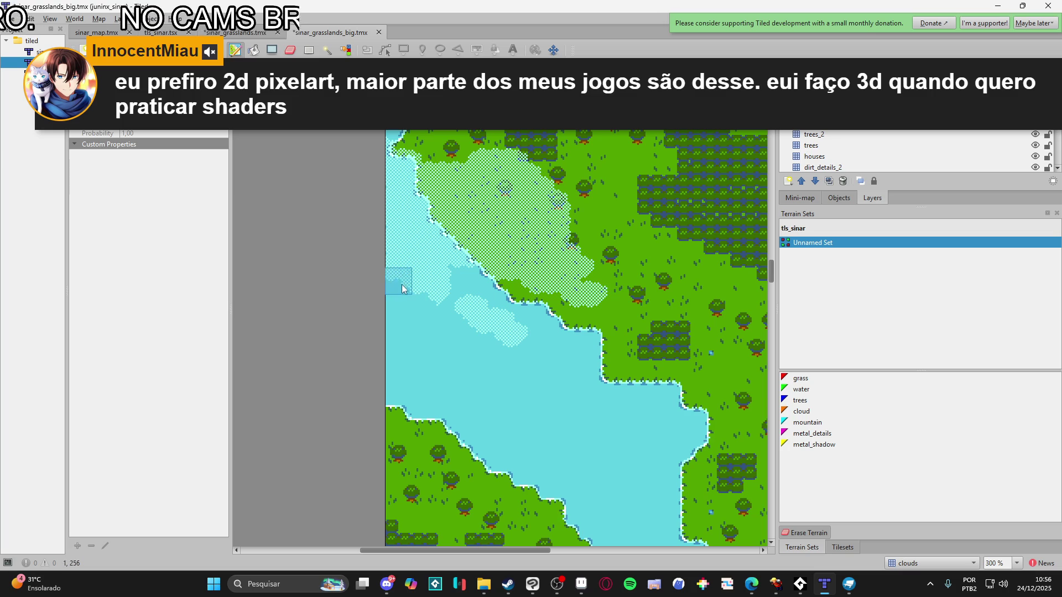
pyautogui.rightClick(503, 213)
pyautogui.rightClick(504, 148)
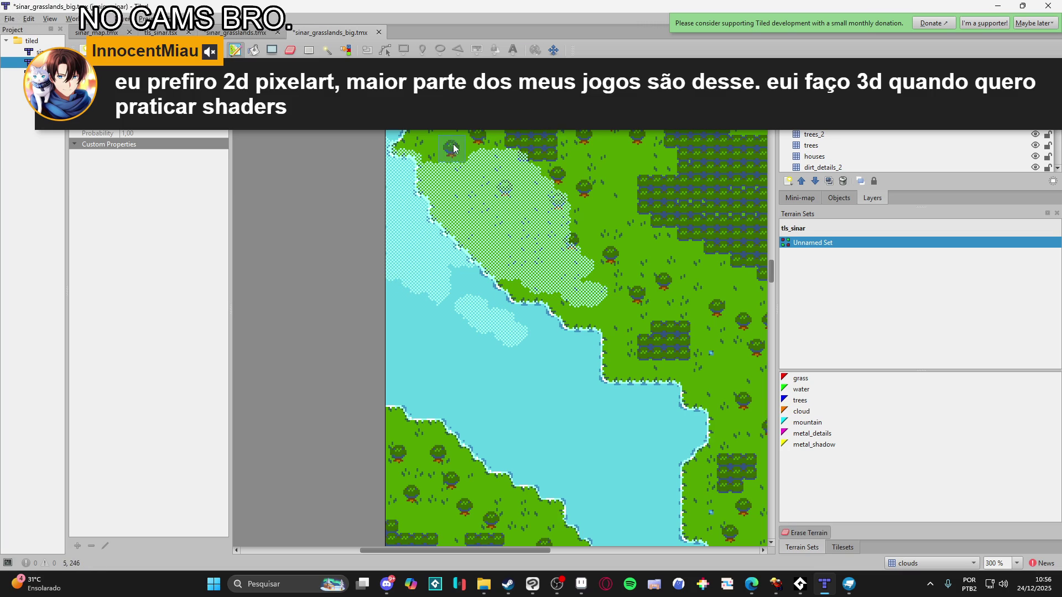
pyautogui.moveTo(467, 171)
pyautogui.mouseDown()
pyautogui.moveTo(517, 220)
pyautogui.moveTo(505, 234)
pyautogui.moveTo(478, 227)
pyautogui.moveTo(492, 188)
pyautogui.moveTo(481, 175)
pyautogui.mouseUp()
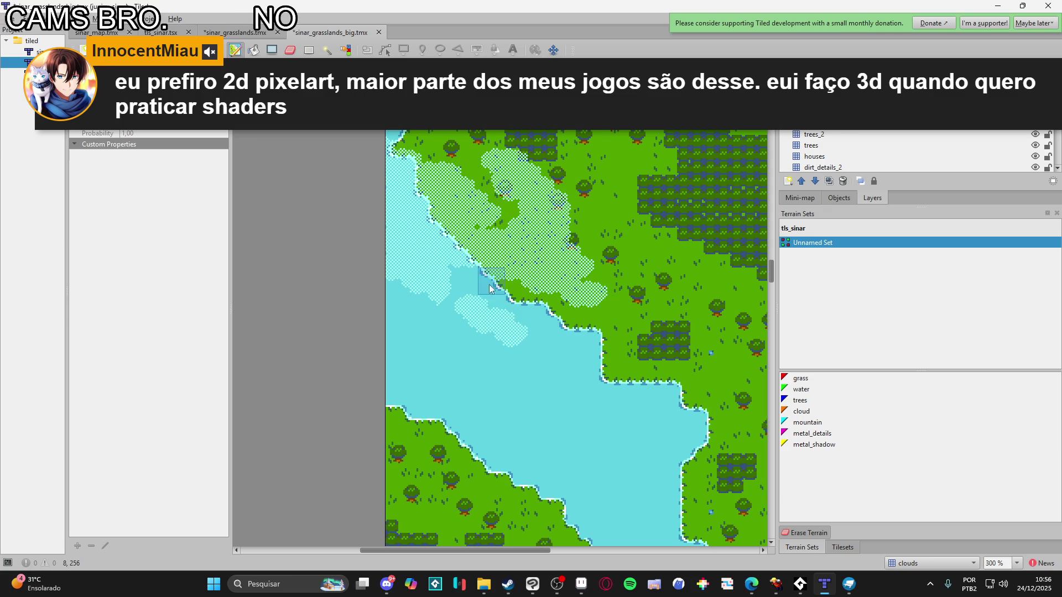
pyautogui.moveTo(577, 297)
pyautogui.mouseDown()
pyautogui.moveTo(580, 282)
pyautogui.moveTo(604, 303)
pyautogui.moveTo(634, 294)
pyautogui.mouseUp()
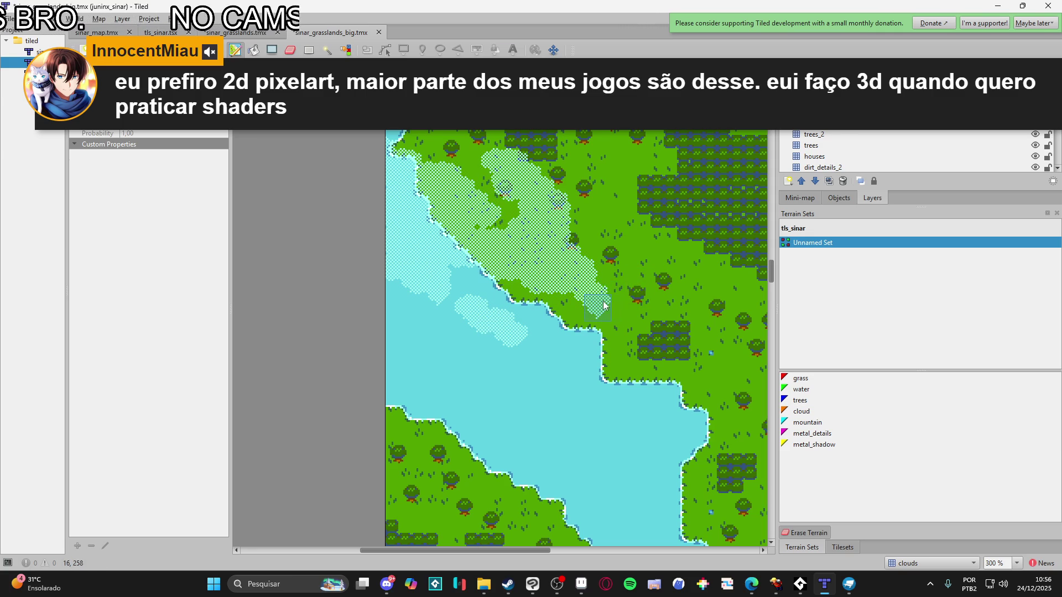
pyautogui.rightClick(492, 294)
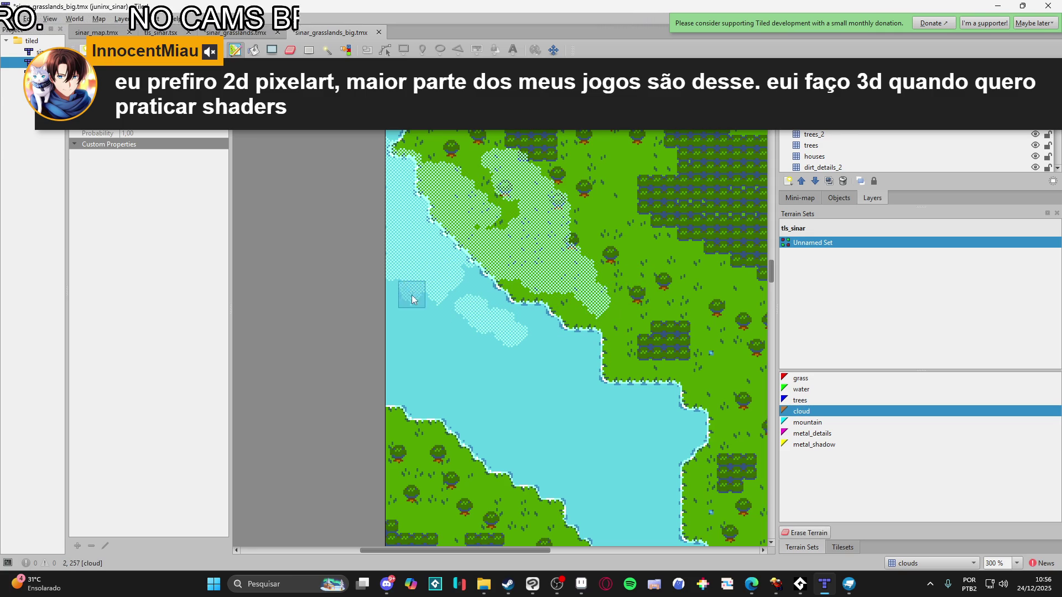
pyautogui.moveTo(394, 286)
pyautogui.mouseDown()
pyautogui.moveTo(420, 325)
pyautogui.moveTo(457, 347)
pyautogui.moveTo(424, 322)
pyautogui.mouseUp()
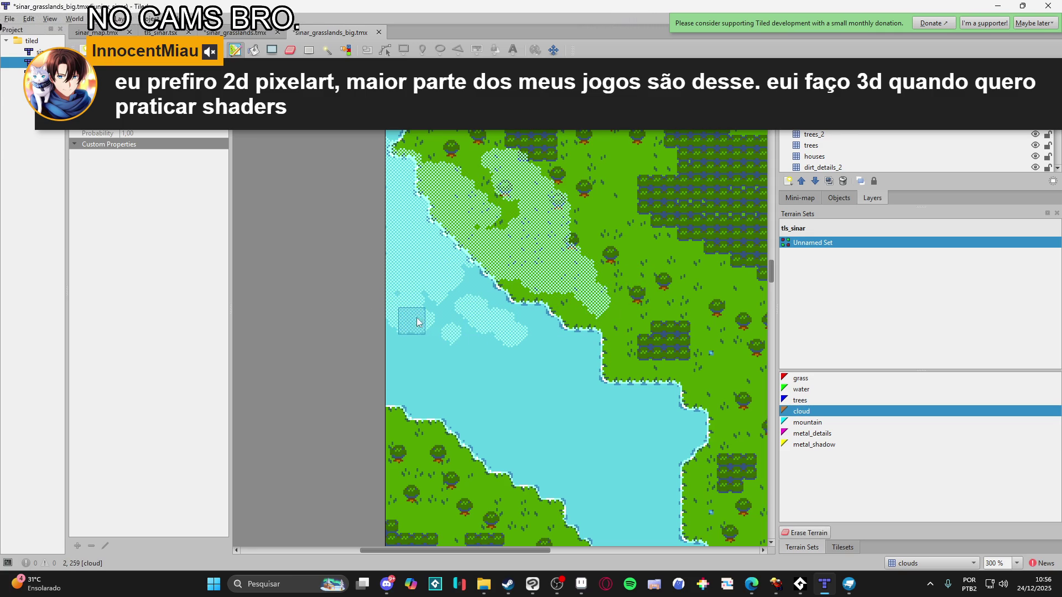
pyautogui.scroll(-1, 444, 371)
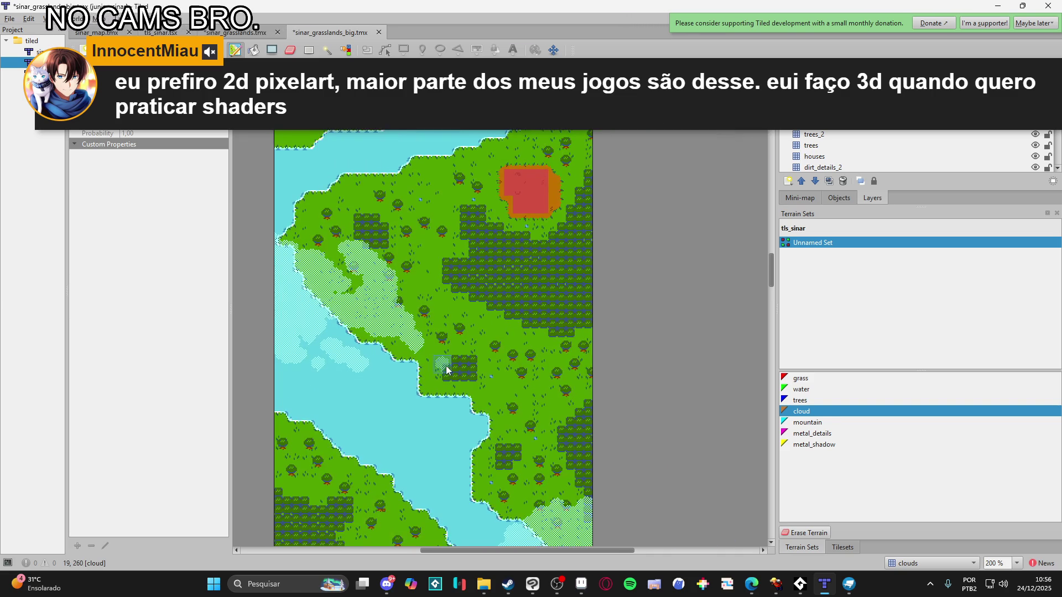
pyautogui.scroll(-3, 444, 371)
pyautogui.scroll(10, 509, 249)
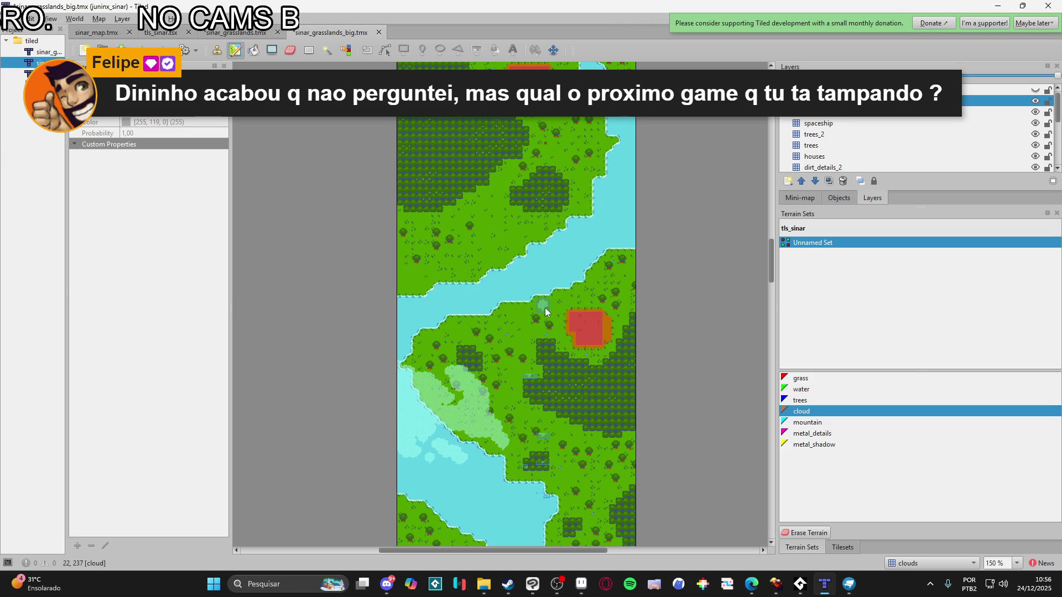
pyautogui.scroll(-2, 615, 315)
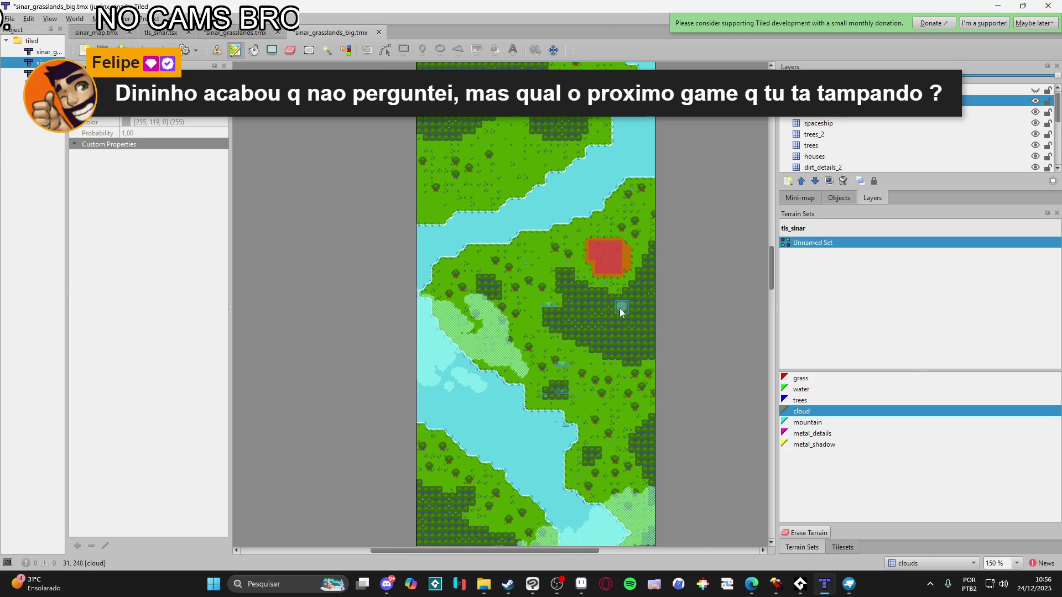
pyautogui.scroll(-1, 592, 302)
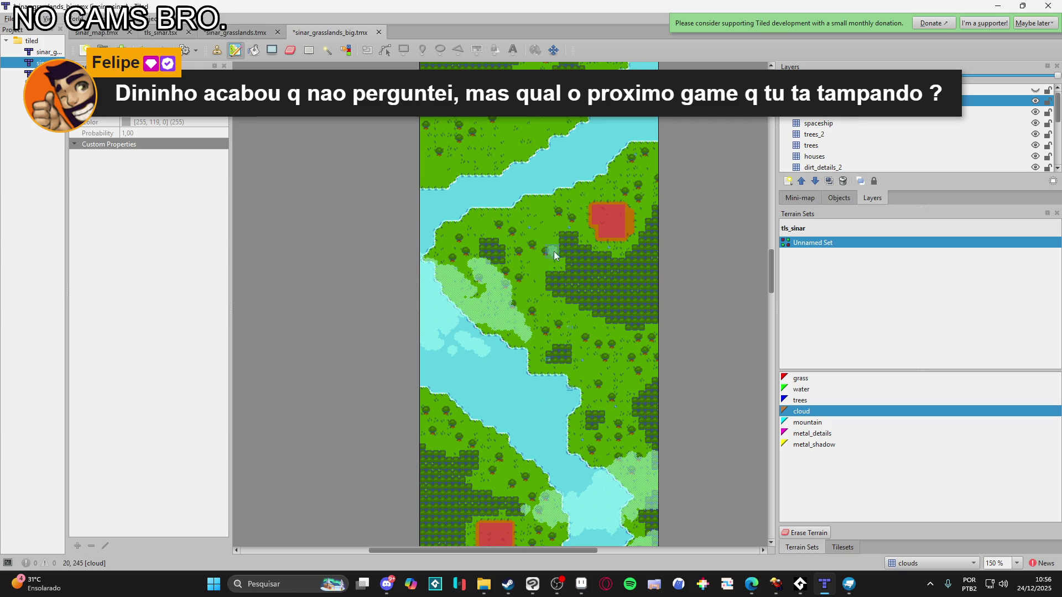
pyautogui.click(268, 584)
# Launch Figma from a 'figm' search to open the Spiritalis combat-interface file, then minimize it
pyautogui.write('figm')
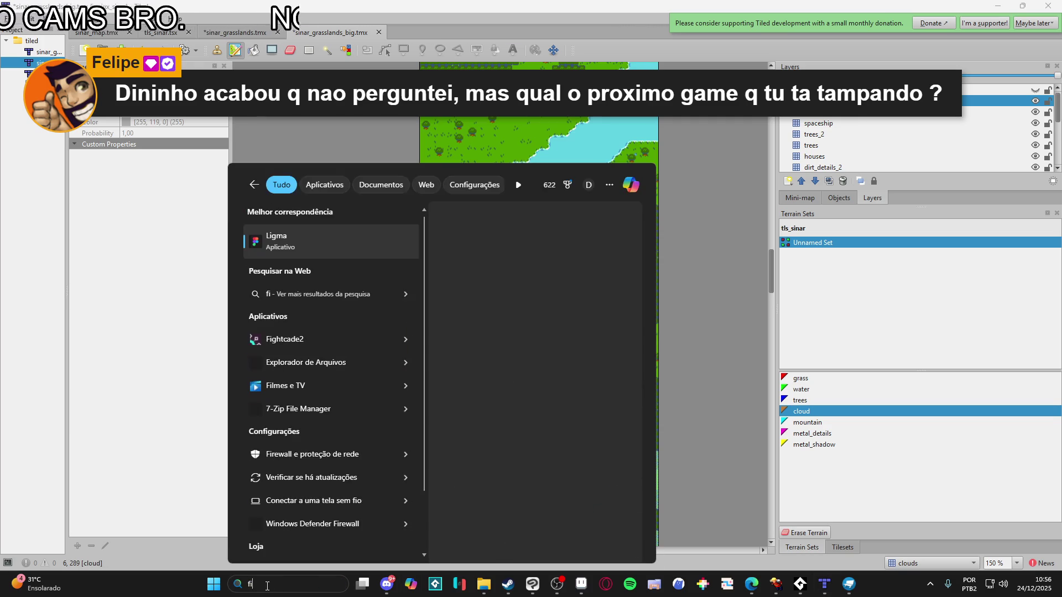
pyautogui.press('Escape')
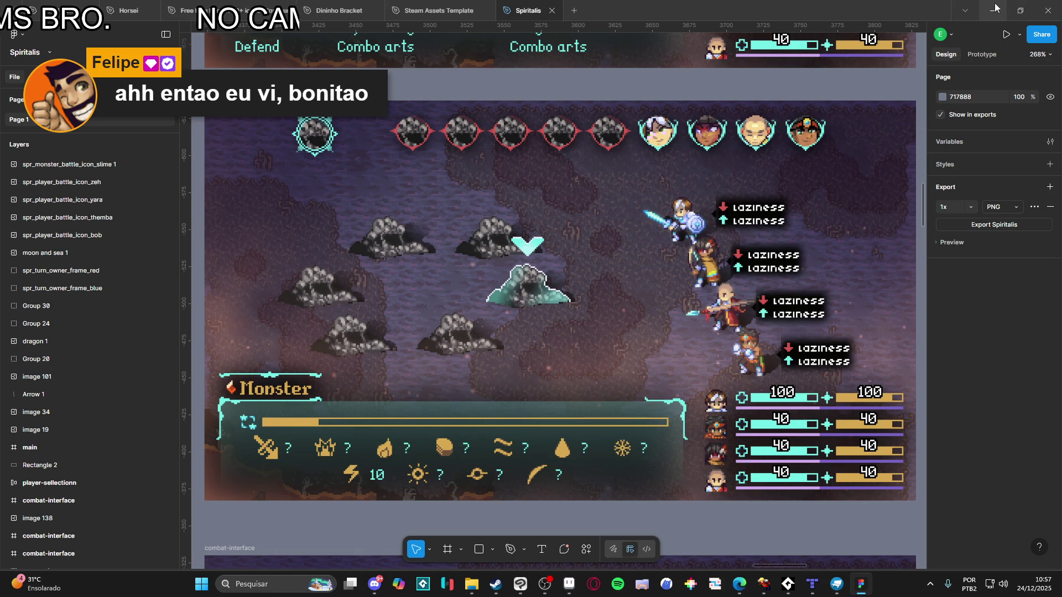
pyautogui.click(995, 7)
# Paint a cloud patch across the river water and onto the grass below the central forest
pyautogui.scroll(3, 602, 310)
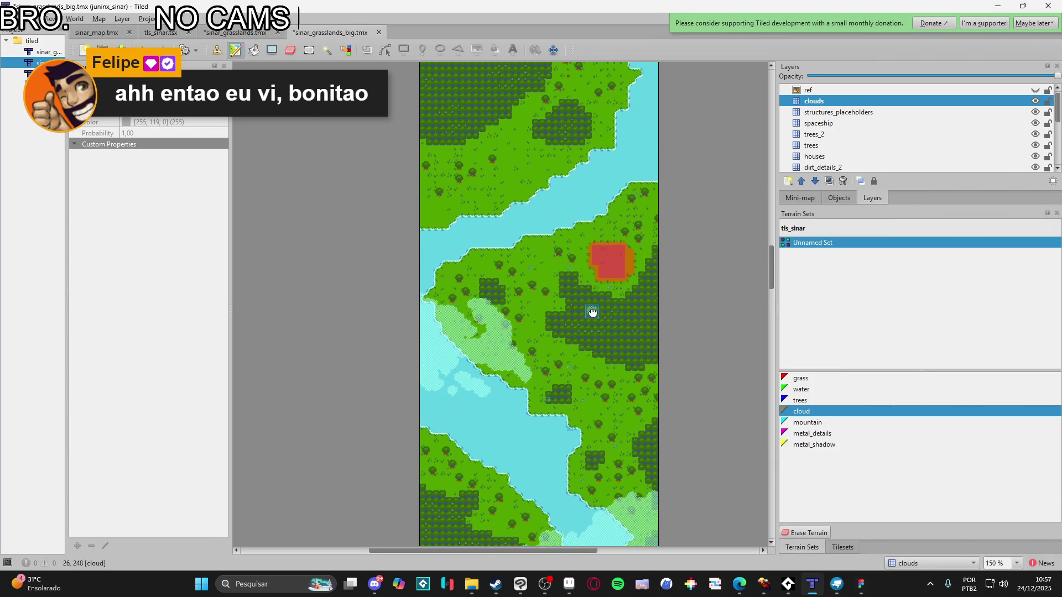
pyautogui.scroll(2, 599, 352)
pyautogui.hscroll(-1, 599, 353)
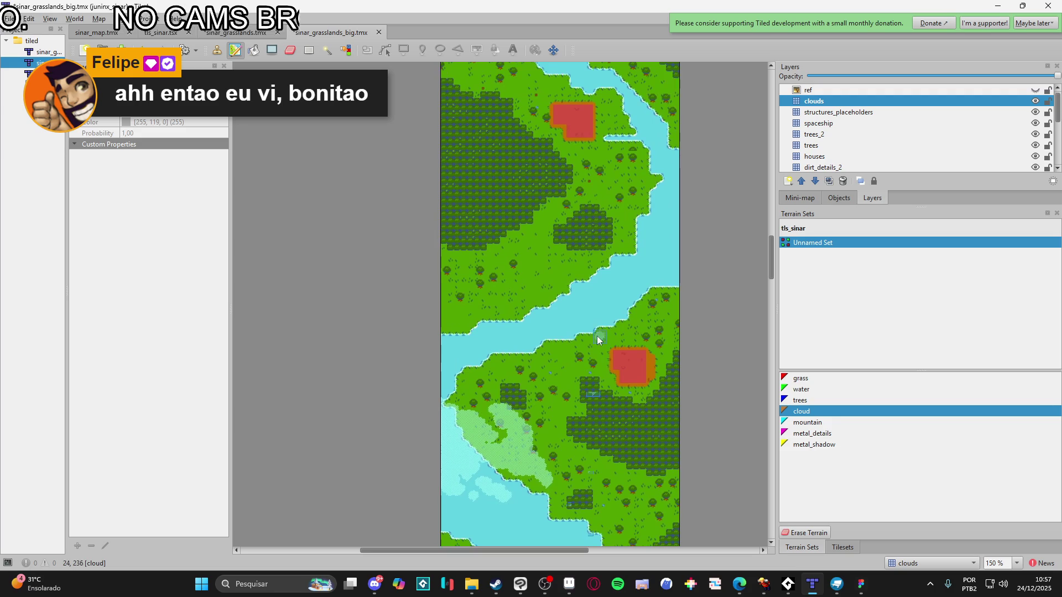
pyautogui.scroll(1, 557, 331)
pyautogui.moveTo(545, 310)
pyautogui.mouseDown()
pyautogui.moveTo(543, 294)
pyautogui.moveTo(561, 293)
pyautogui.moveTo(498, 323)
pyautogui.moveTo(534, 297)
pyautogui.moveTo(547, 309)
pyautogui.moveTo(605, 281)
pyautogui.moveTo(553, 269)
pyautogui.moveTo(600, 277)
pyautogui.moveTo(605, 266)
pyautogui.moveTo(500, 277)
pyautogui.moveTo(578, 254)
pyautogui.moveTo(599, 281)
pyautogui.moveTo(602, 269)
pyautogui.moveTo(600, 299)
pyautogui.moveTo(600, 238)
pyautogui.moveTo(595, 253)
pyautogui.moveTo(641, 243)
pyautogui.moveTo(645, 263)
pyautogui.moveTo(589, 297)
pyautogui.moveTo(576, 230)
pyautogui.moveTo(559, 252)
pyautogui.moveTo(595, 230)
pyautogui.moveTo(656, 252)
pyautogui.moveTo(647, 246)
pyautogui.moveTo(661, 232)
pyautogui.moveTo(673, 252)
pyautogui.moveTo(695, 244)
pyautogui.moveTo(634, 264)
pyautogui.mouseUp()
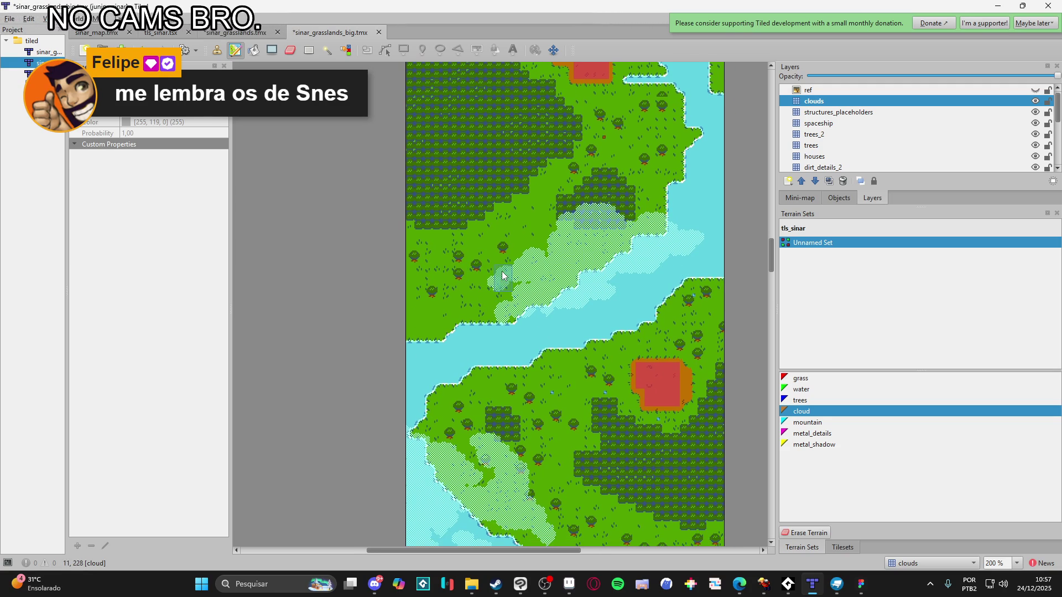
# Spread cloud terrain up, left and right over the dark forest above the river
pyautogui.scroll(1, 476, 326)
pyautogui.scroll(3, 464, 309)
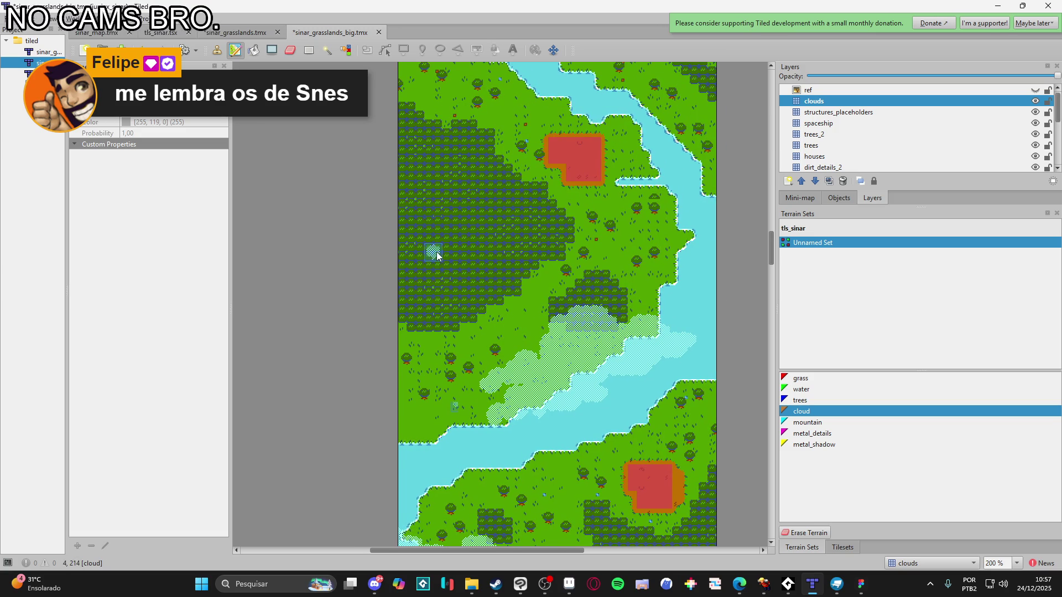
pyautogui.moveTo(479, 260)
pyautogui.mouseDown()
pyautogui.moveTo(446, 237)
pyautogui.moveTo(422, 244)
pyautogui.moveTo(447, 231)
pyautogui.moveTo(421, 222)
pyautogui.moveTo(380, 241)
pyautogui.moveTo(411, 217)
pyautogui.mouseUp()
pyautogui.moveTo(448, 257)
pyautogui.mouseDown()
pyautogui.moveTo(501, 269)
pyautogui.moveTo(478, 222)
pyautogui.moveTo(470, 273)
pyautogui.mouseUp()
pyautogui.scroll(-5, 478, 288)
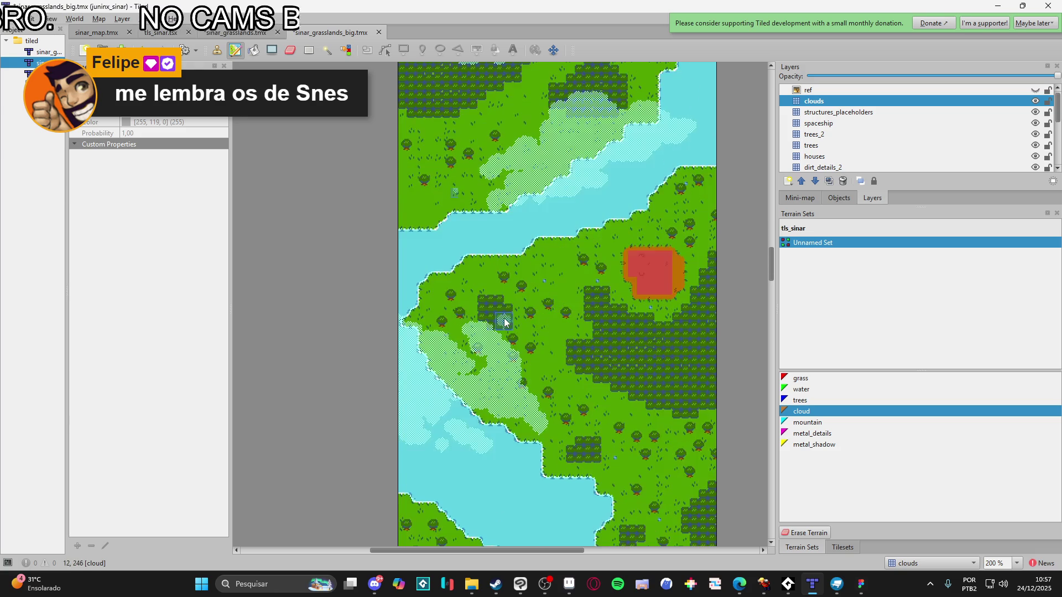
pyautogui.scroll(6, 509, 332)
pyautogui.moveTo(511, 346); pyautogui.dragTo(512, 335)
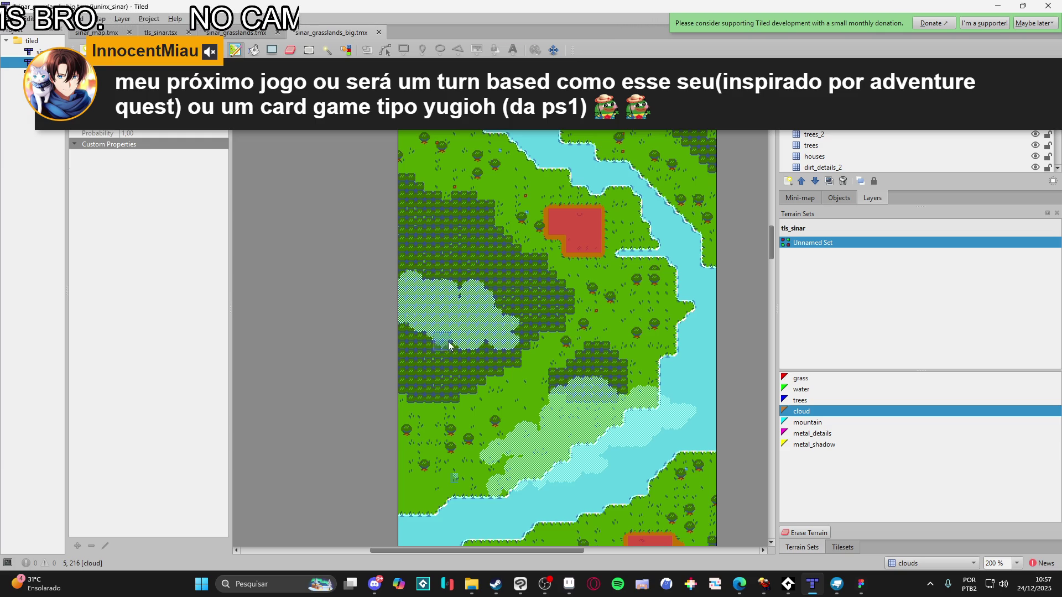
# Grow the left forest cloud rightward, trimming its overshoot back to trees
pyautogui.moveTo(485, 301)
pyautogui.mouseDown()
pyautogui.moveTo(480, 290)
pyautogui.moveTo(493, 294)
pyautogui.mouseUp()
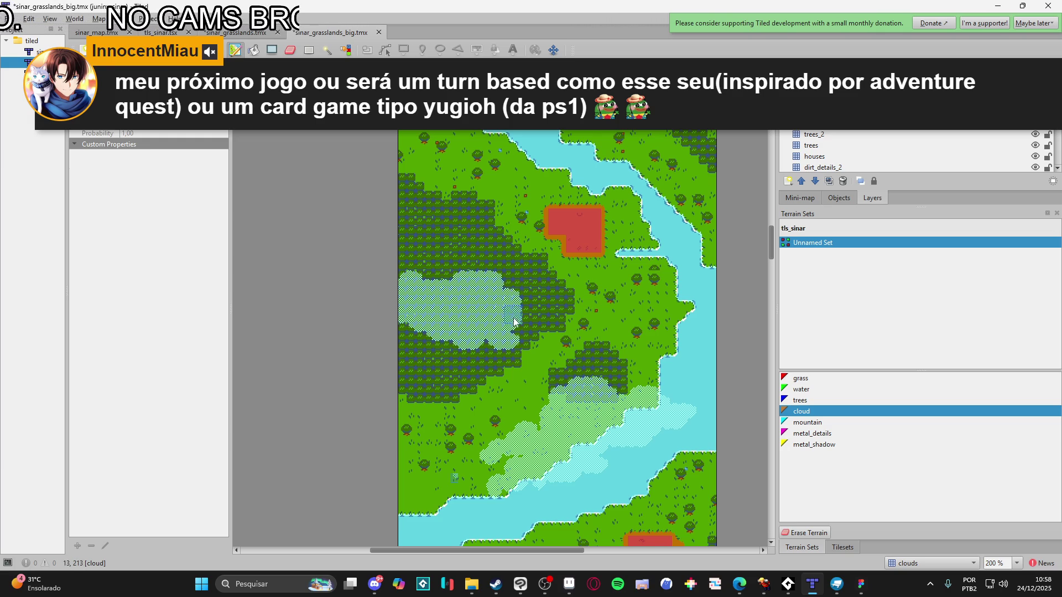
pyautogui.rightClick(459, 359)
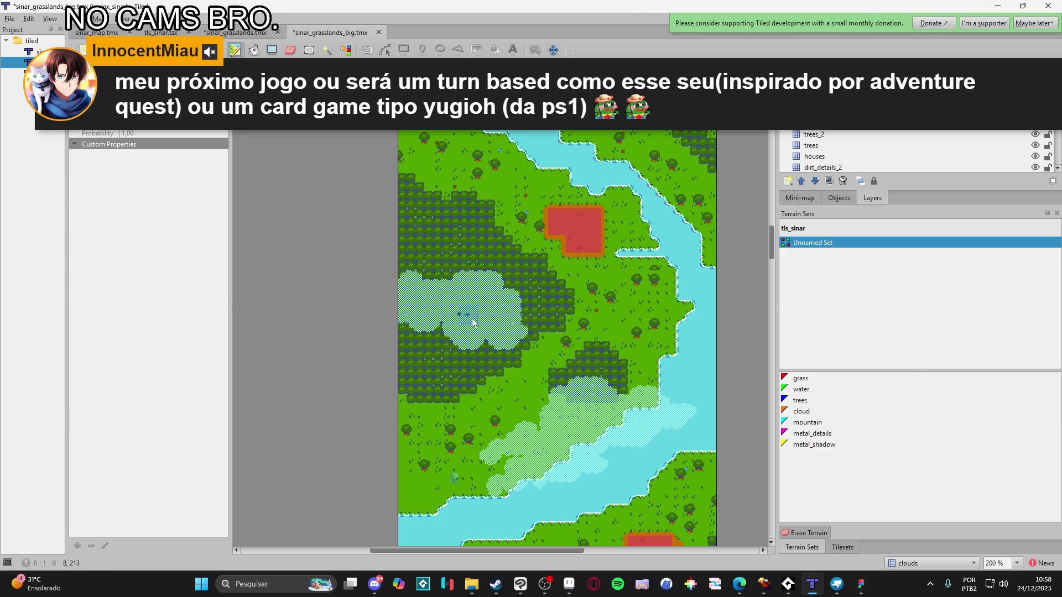
pyautogui.moveTo(438, 319); pyautogui.dragTo(410, 324)
pyautogui.rightClick(497, 332)
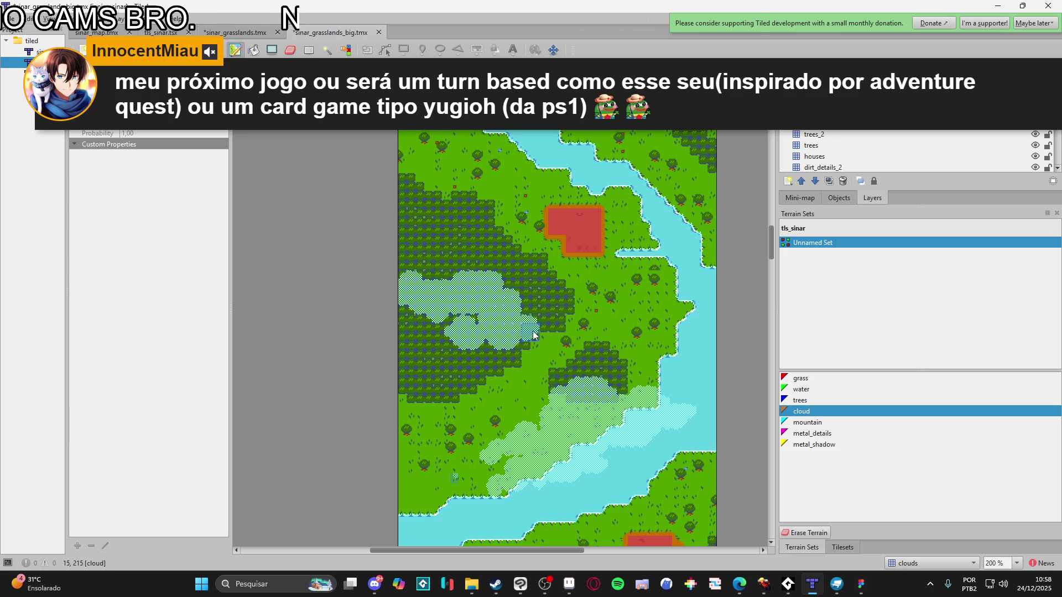
pyautogui.moveTo(573, 348)
pyautogui.mouseDown()
pyautogui.moveTo(550, 308)
pyautogui.moveTo(553, 320)
pyautogui.moveTo(557, 309)
pyautogui.moveTo(619, 341)
pyautogui.moveTo(503, 349)
pyautogui.moveTo(450, 335)
pyautogui.moveTo(539, 332)
pyautogui.moveTo(486, 324)
pyautogui.mouseUp()
pyautogui.rightClick(578, 359)
pyautogui.rightClick(486, 324)
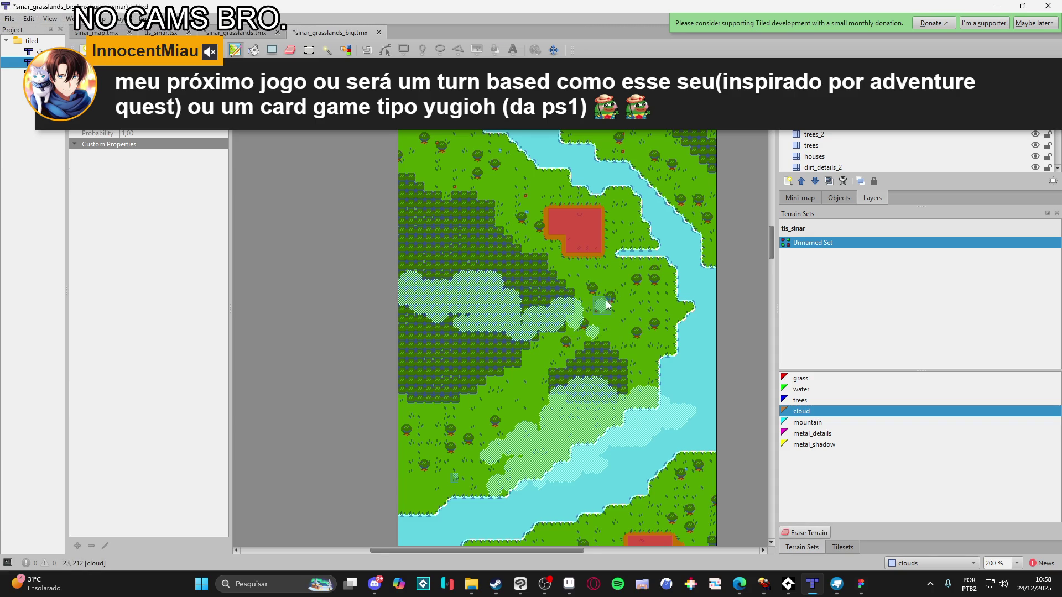
# Paint a new cloud patch over the northern trees beside the river, extending it right
pyautogui.scroll(-2, 576, 315)
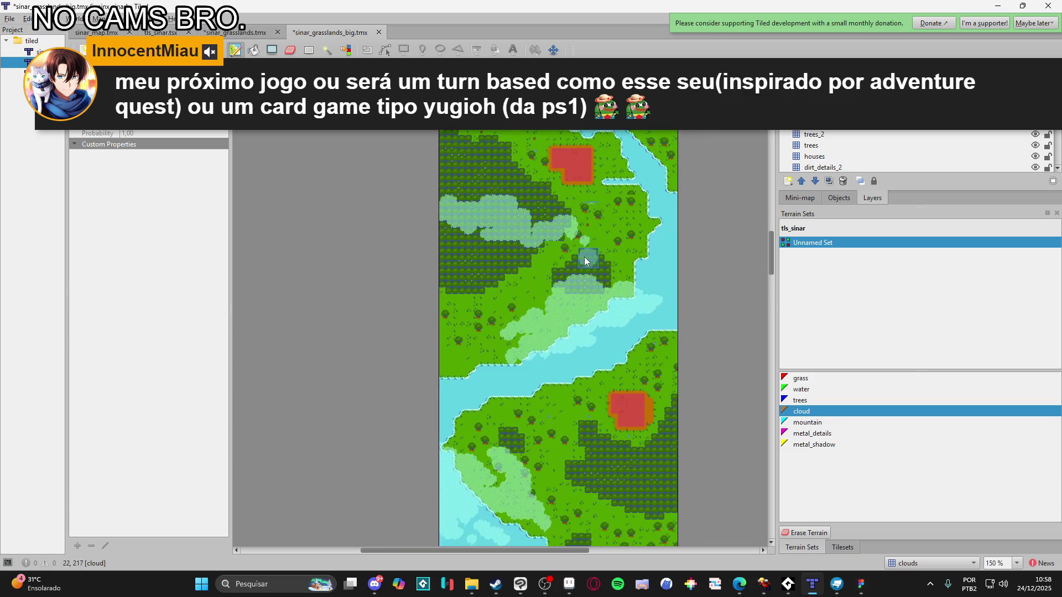
pyautogui.scroll(1, 587, 271)
pyautogui.scroll(2, 589, 326)
pyautogui.moveTo(596, 237)
pyautogui.mouseDown()
pyautogui.moveTo(585, 264)
pyautogui.moveTo(603, 221)
pyautogui.moveTo(664, 224)
pyautogui.moveTo(661, 238)
pyautogui.moveTo(614, 260)
pyautogui.moveTo(569, 261)
pyautogui.moveTo(525, 282)
pyautogui.moveTo(642, 237)
pyautogui.moveTo(632, 209)
pyautogui.mouseUp()
pyautogui.moveTo(649, 264)
pyautogui.mouseDown()
pyautogui.moveTo(670, 265)
pyautogui.moveTo(683, 208)
pyautogui.moveTo(686, 283)
pyautogui.mouseUp()
pyautogui.hscroll(1, 680, 252)
pyautogui.scroll(1, 638, 266)
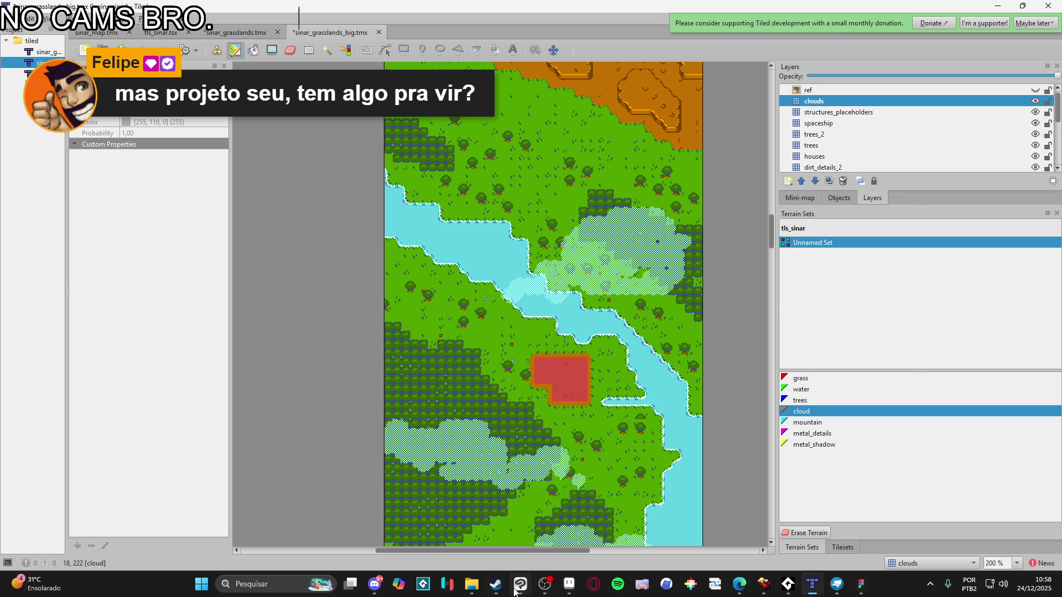
# Search the Steam store for 'desktop friend' and open the My Desktop Friend page maximized
pyautogui.click(496, 585)
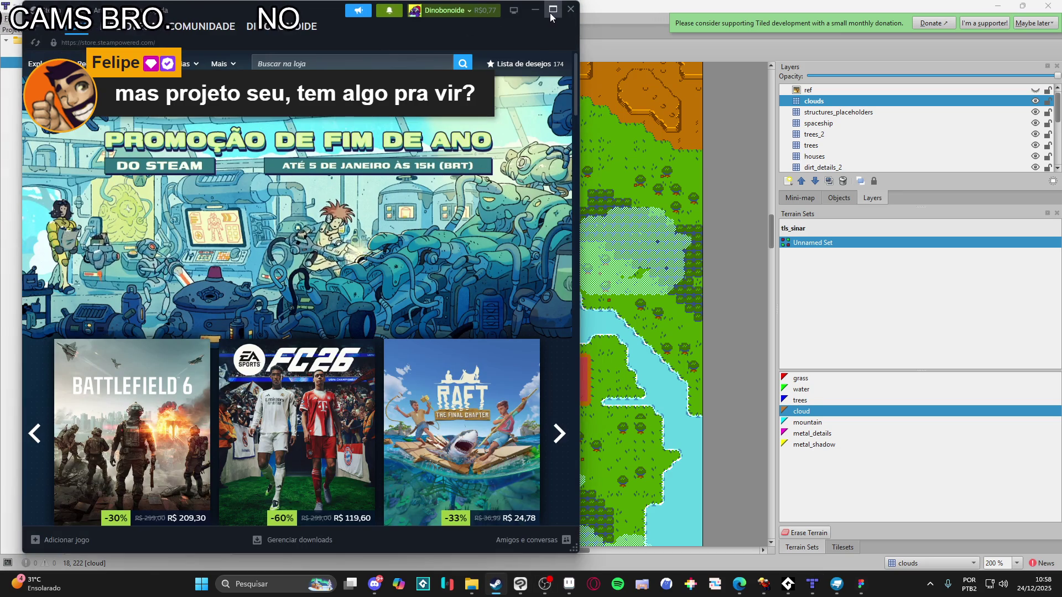
pyautogui.click(384, 64)
pyautogui.write('desktop f')
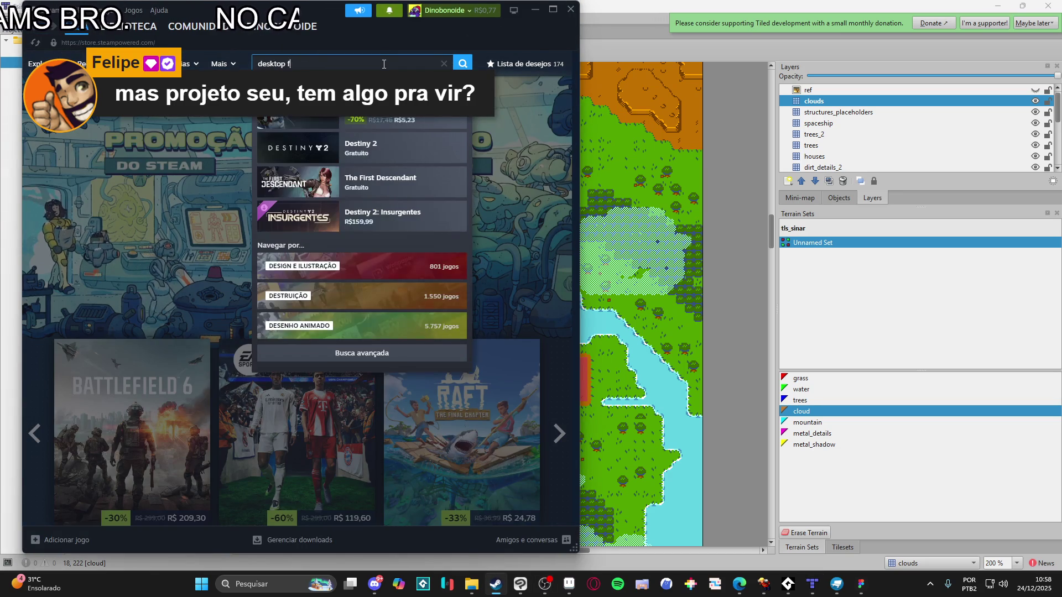
pyautogui.write('riend')
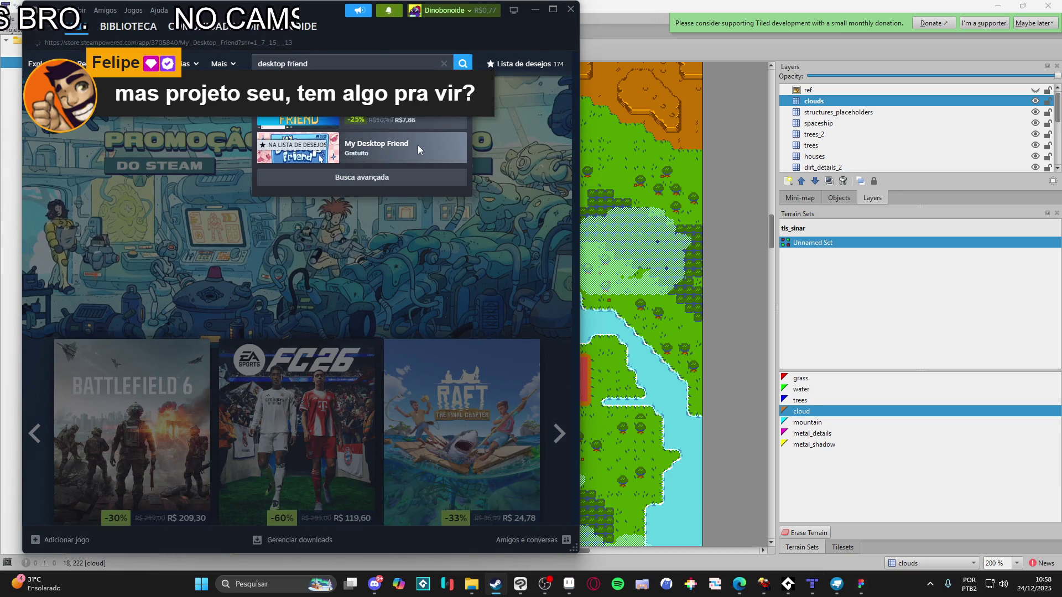
pyautogui.click(419, 149)
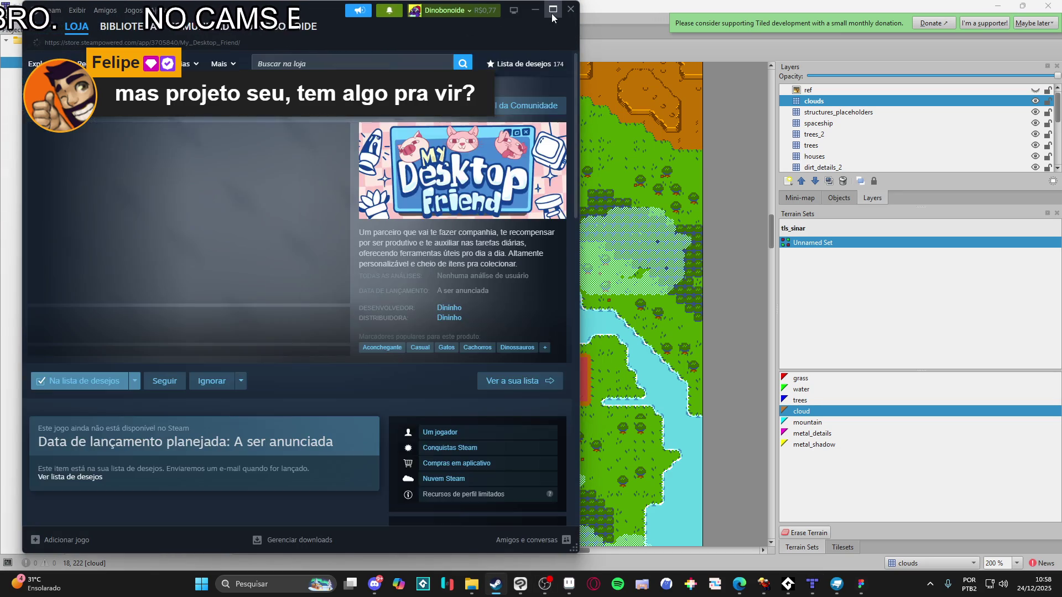
pyautogui.click(552, 11)
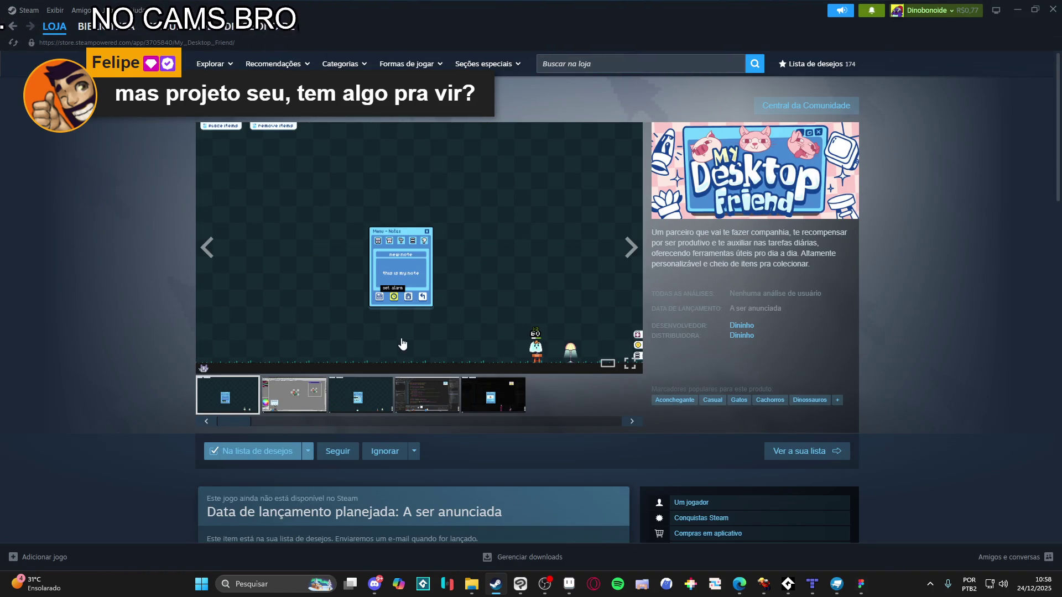
pyautogui.scroll(-1, 441, 336)
pyautogui.click(440, 337)
pyautogui.click(84, 277)
pyautogui.rightClick(86, 276)
pyautogui.click(118, 340)
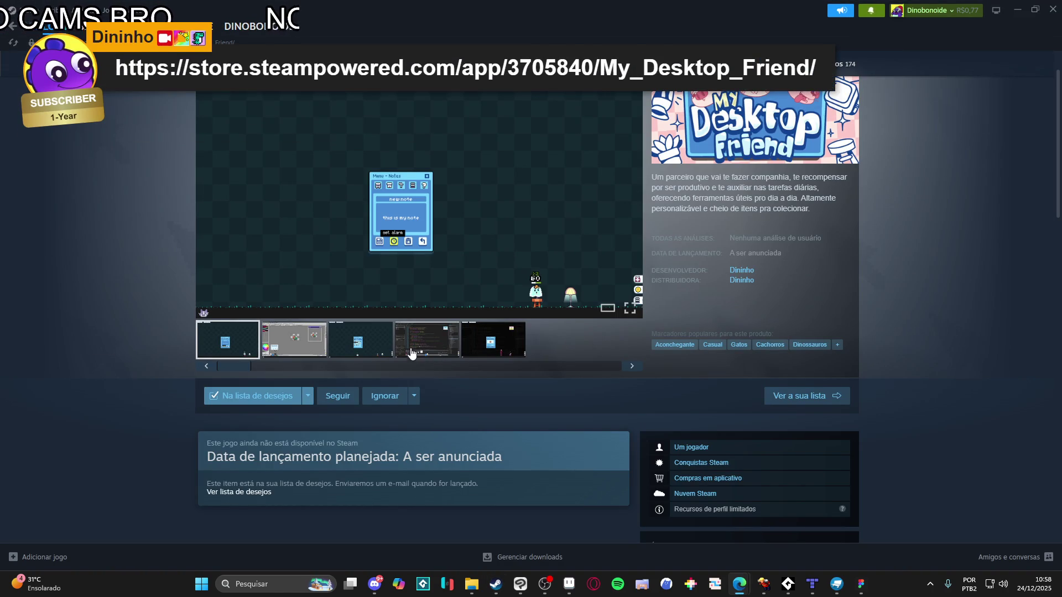
pyautogui.scroll(1, 273, 428)
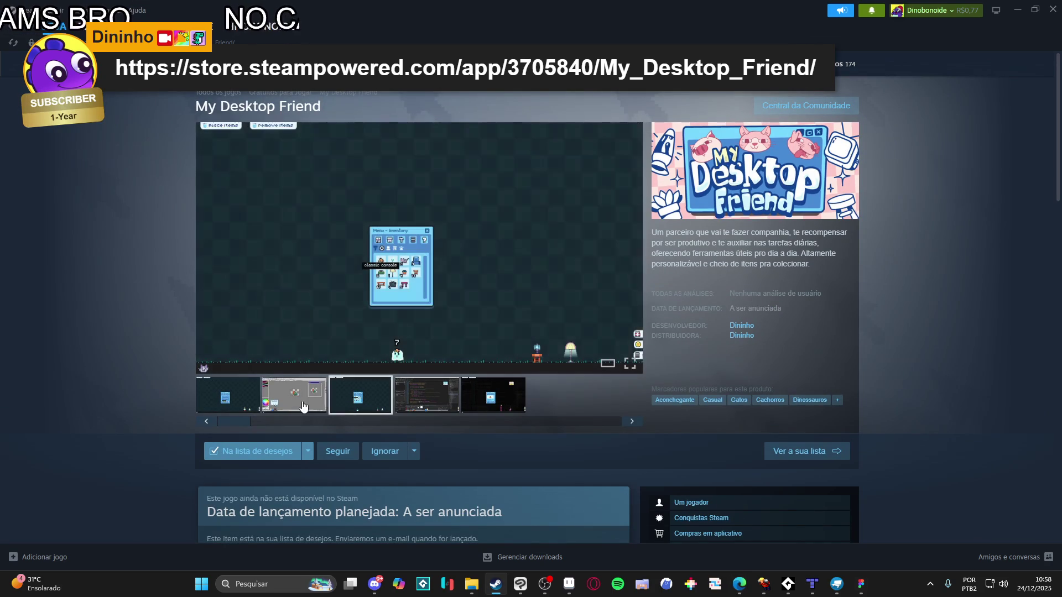
pyautogui.click(376, 370)
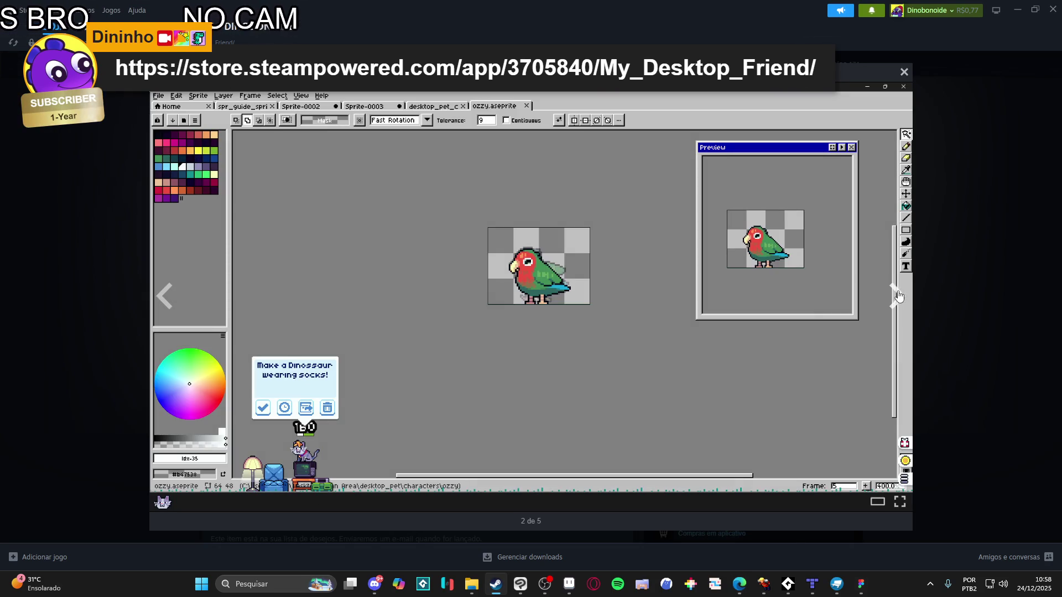
pyautogui.click(897, 297)
pyautogui.click(897, 297)
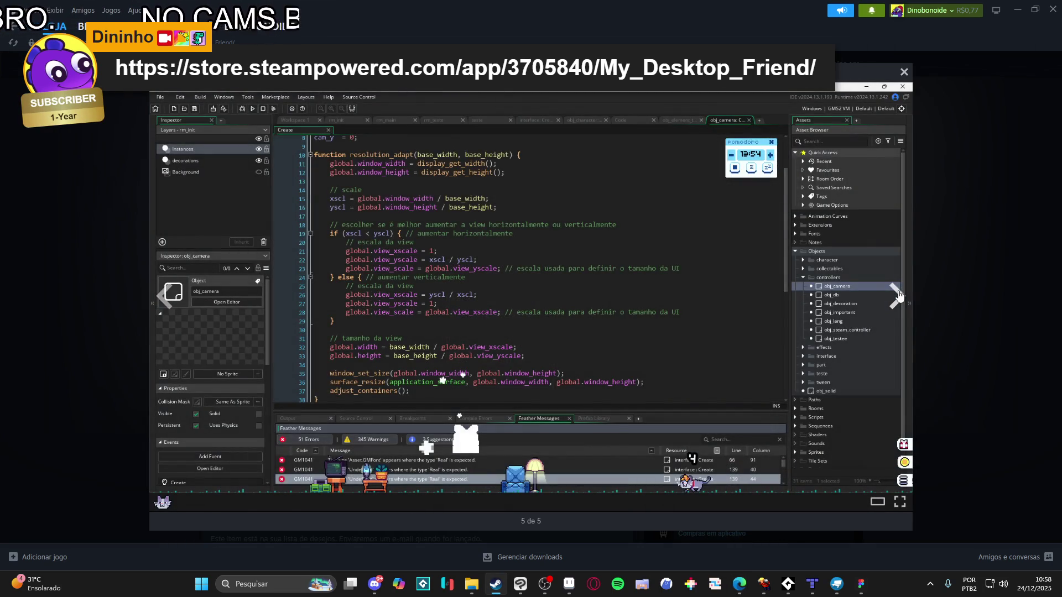
pyautogui.click(897, 297)
pyautogui.click(897, 297)
pyautogui.click(897, 297)
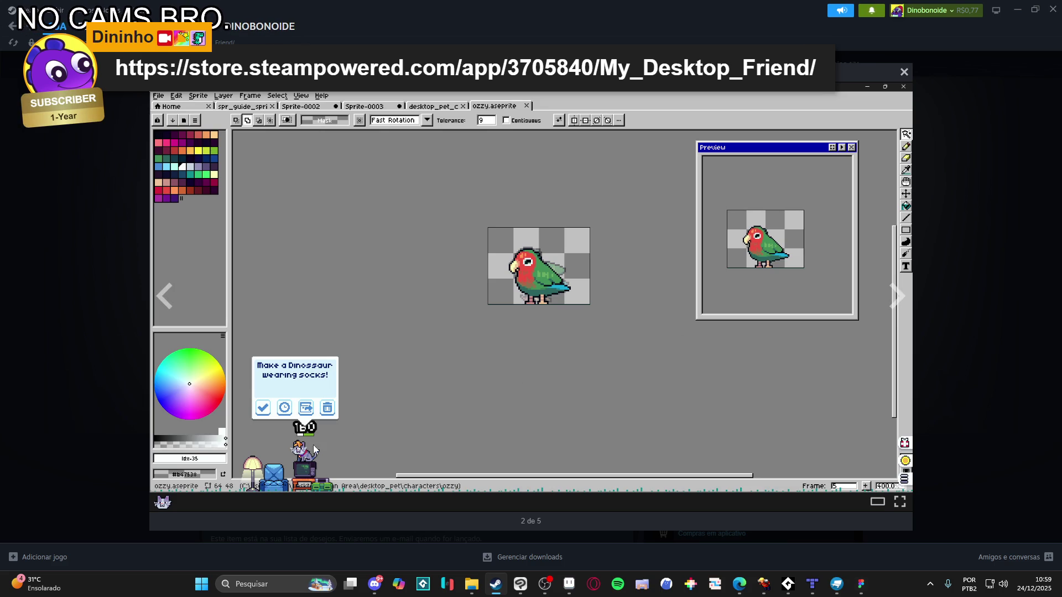
pyautogui.click(897, 296)
pyautogui.click(172, 306)
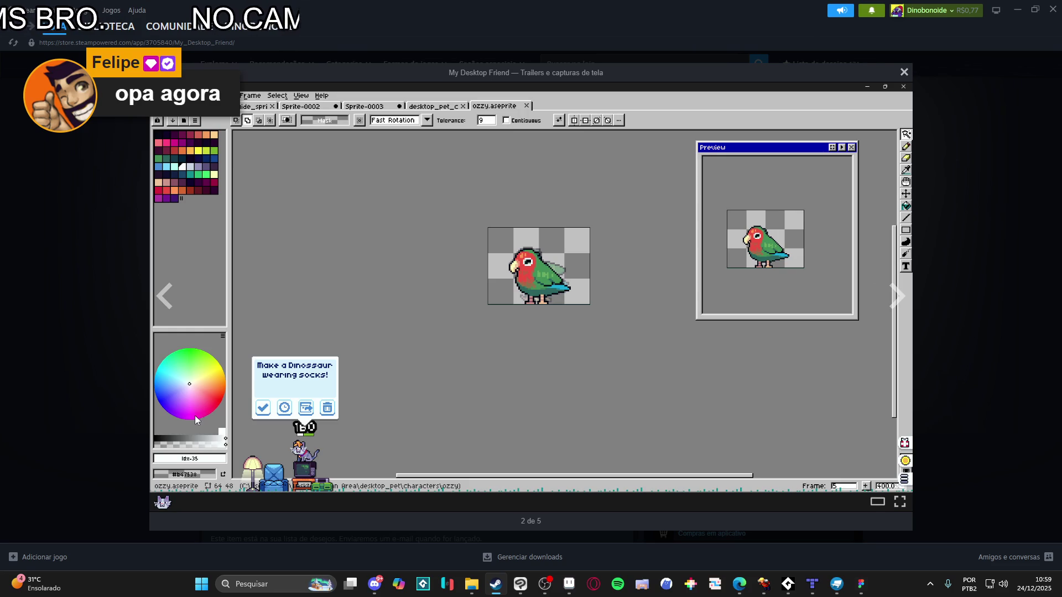
pyautogui.click(966, 222)
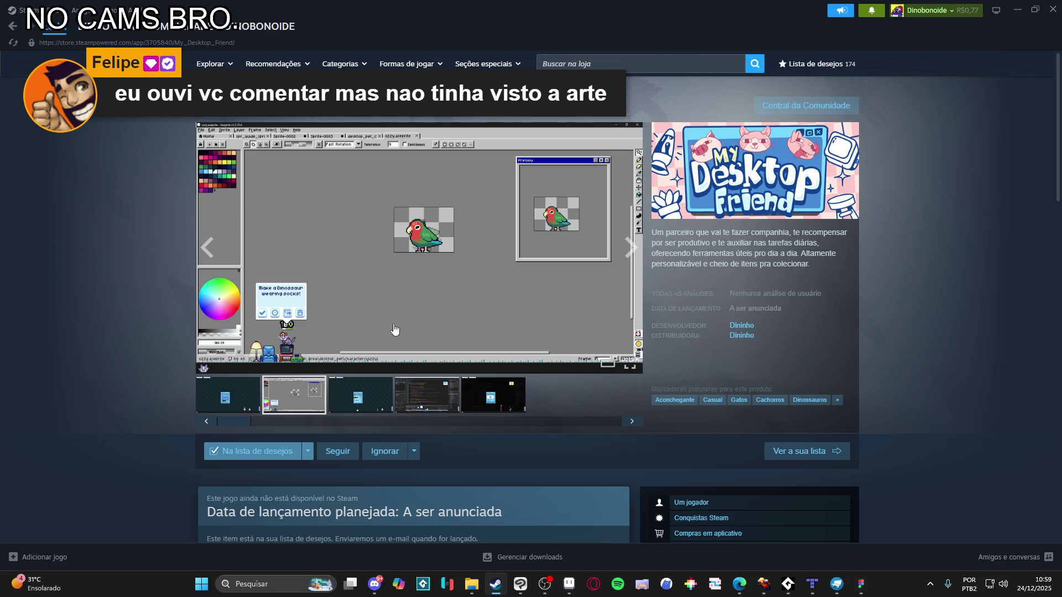
pyautogui.click(424, 301)
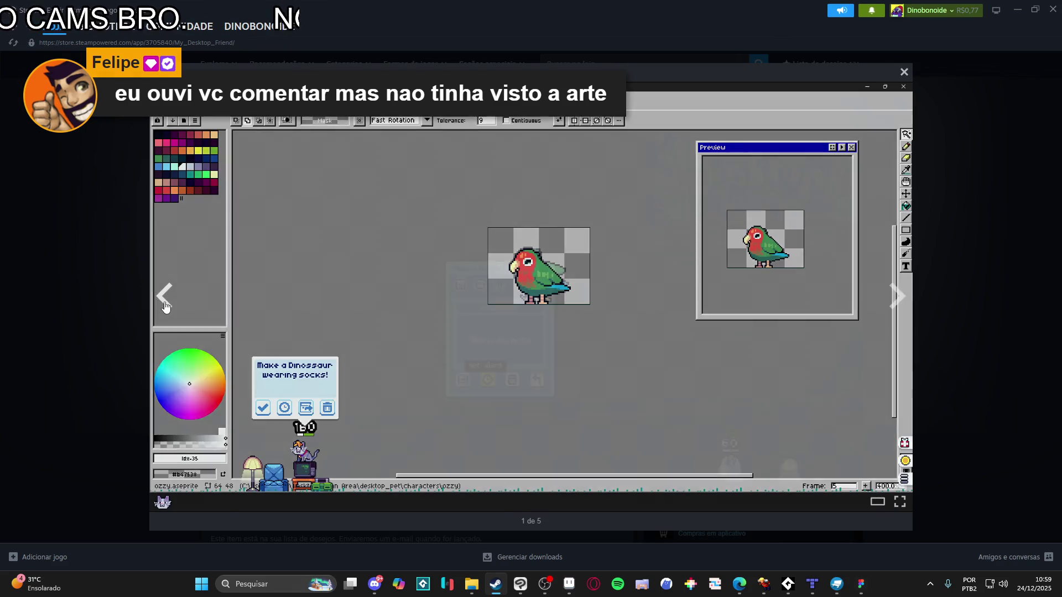
pyautogui.click(165, 305)
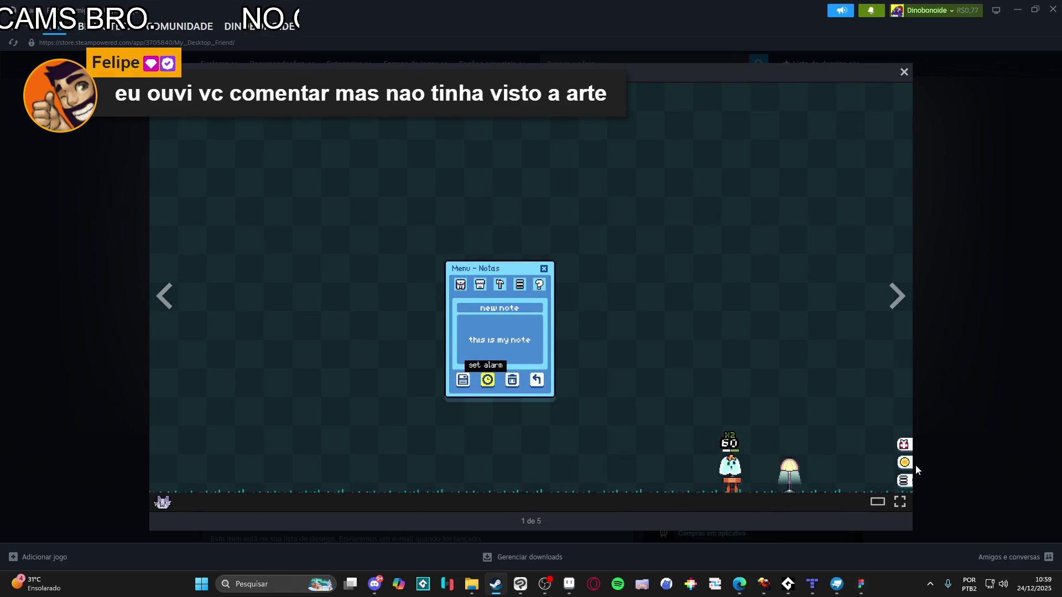
pyautogui.click(881, 294)
pyautogui.click(969, 230)
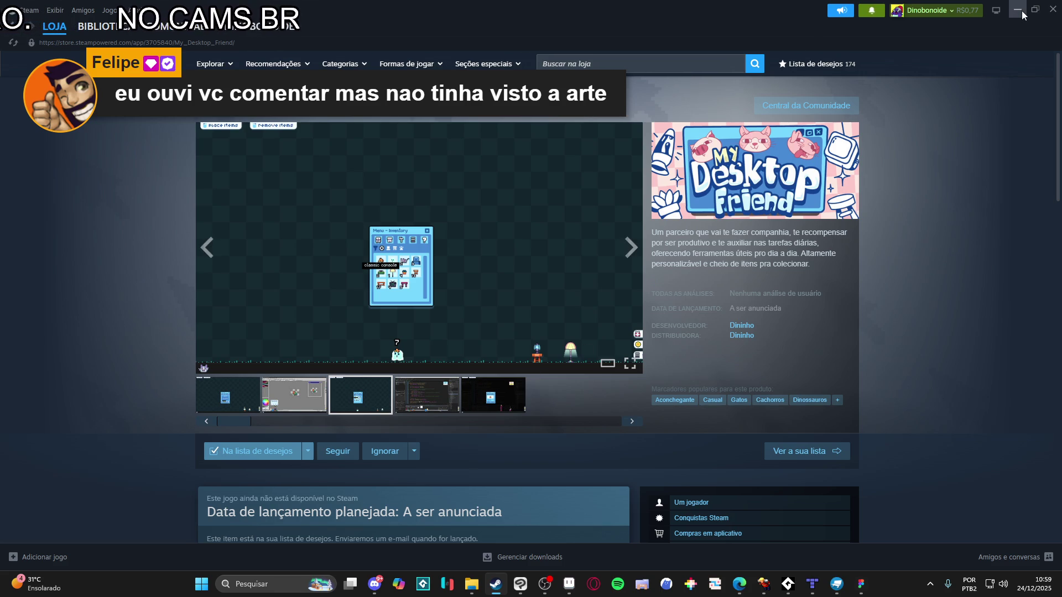
pyautogui.click(426, 404)
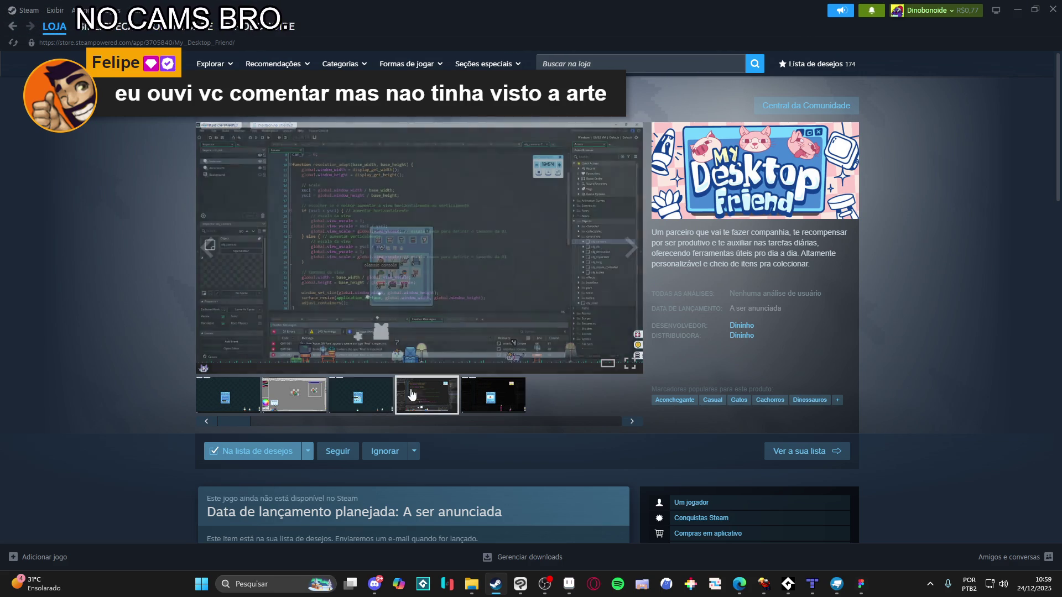
pyautogui.click(444, 300)
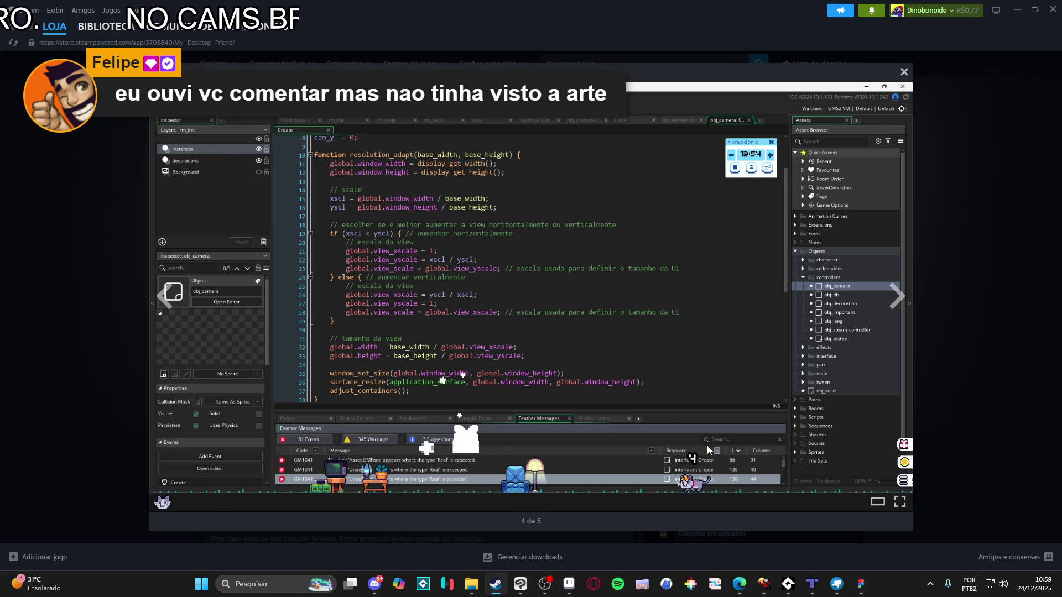
pyautogui.rightClick(693, 483)
pyautogui.press('Escape')
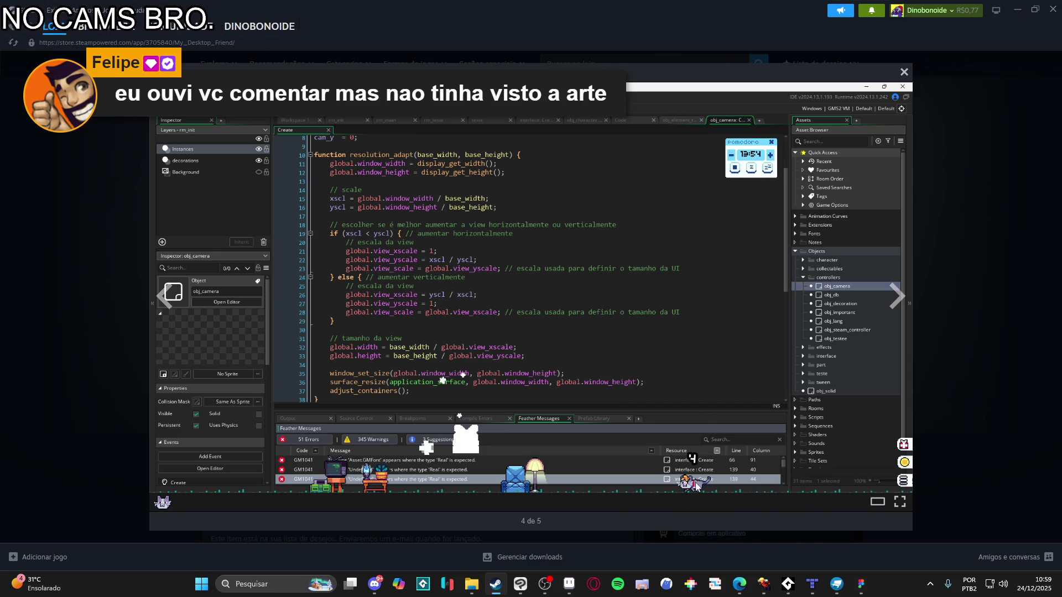
pyautogui.rightClick(698, 381)
pyautogui.press('Escape')
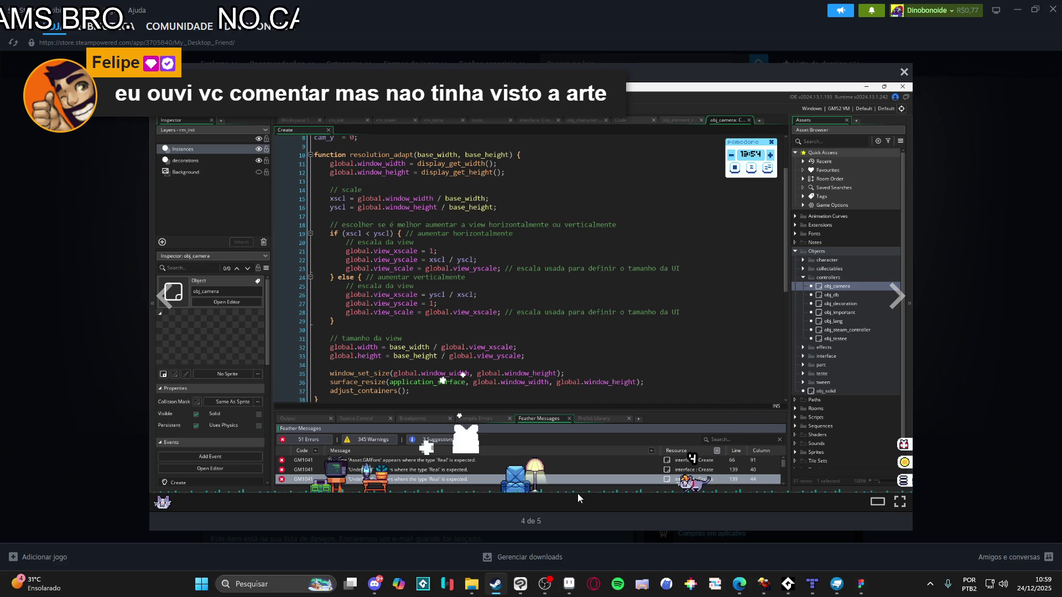
pyautogui.click(937, 105)
pyautogui.click(370, 416)
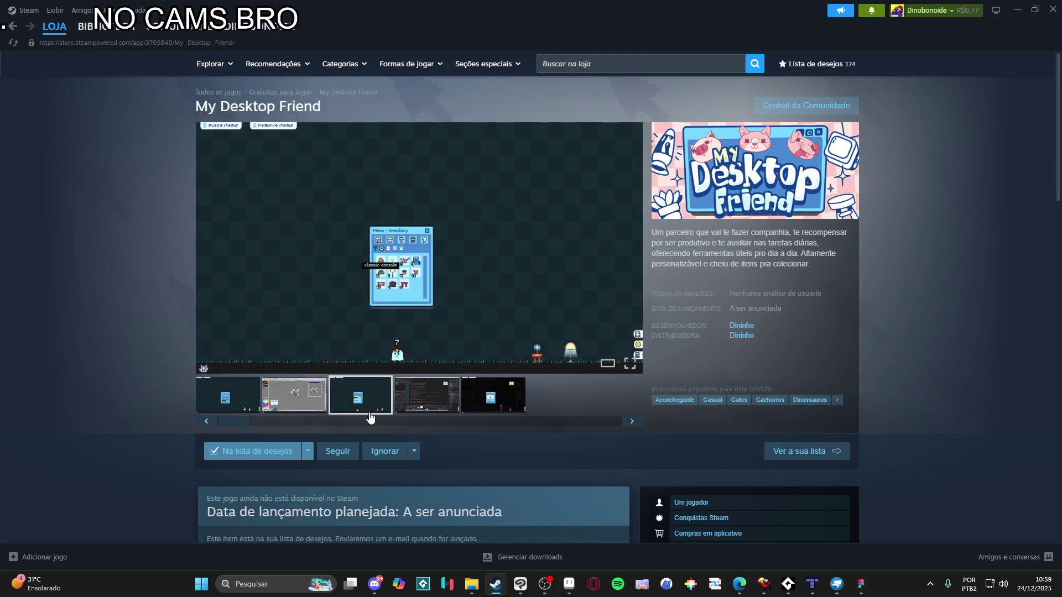
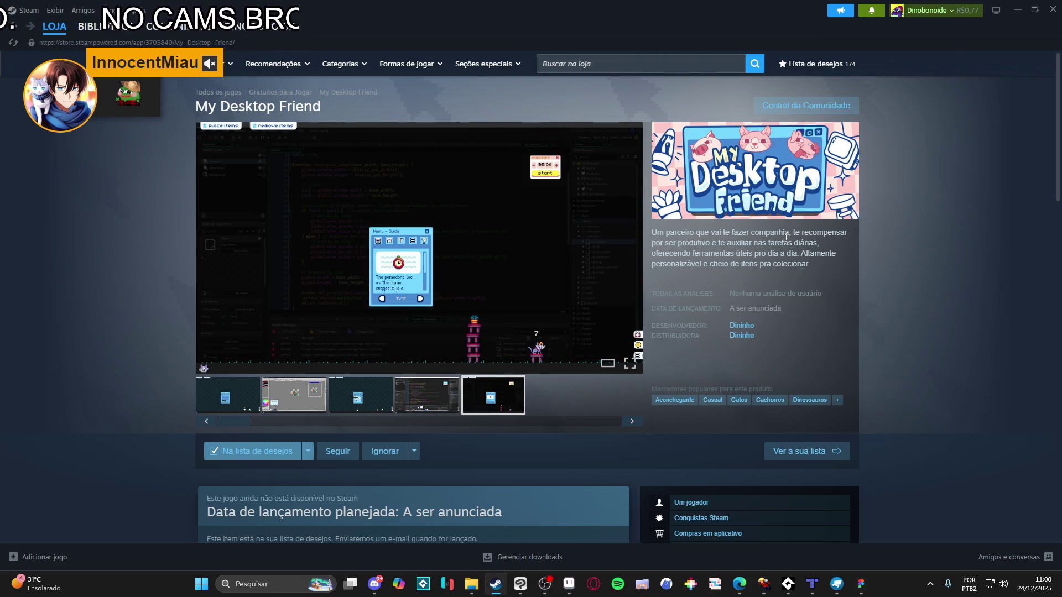
# Minimize Steam and close Aseprite, discarding the unsaved Sprite-0002 sprite
pyautogui.click(1017, 11)
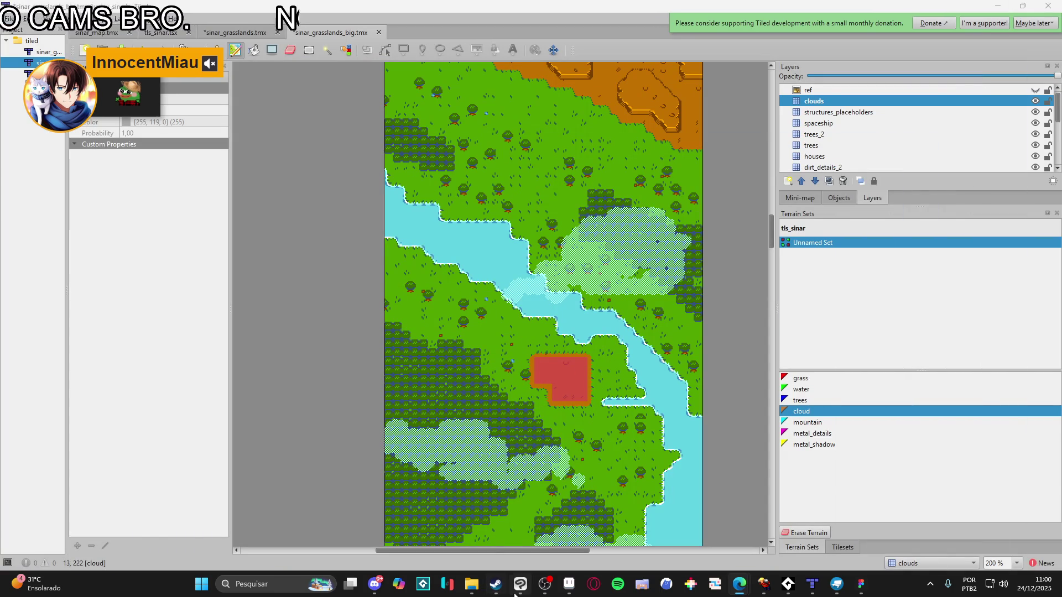
pyautogui.click(575, 591)
pyautogui.click(1048, 6)
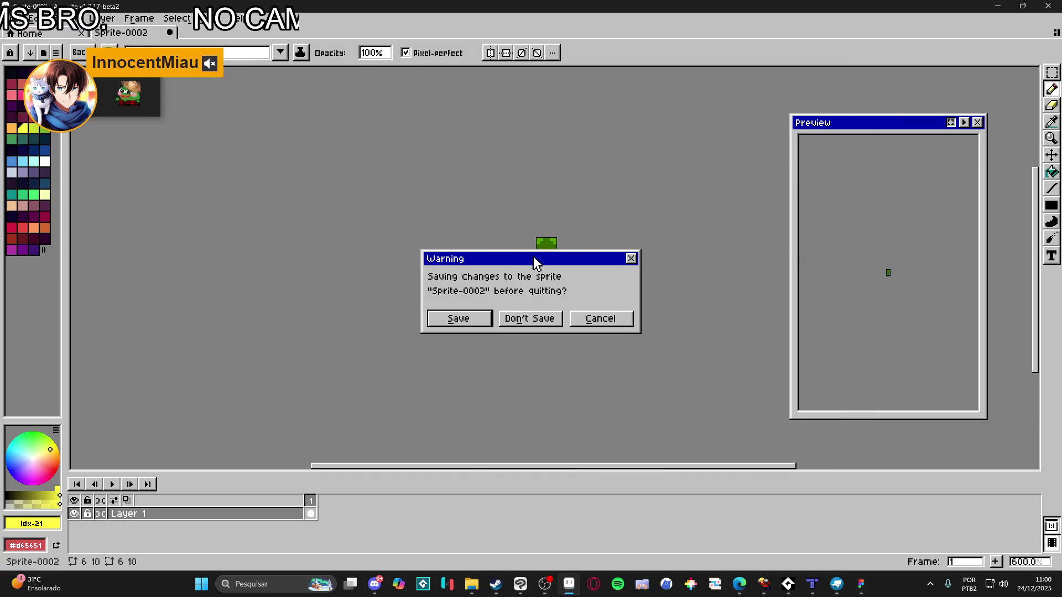
pyautogui.moveTo(533, 263); pyautogui.dragTo(555, 331)
pyautogui.click(531, 382)
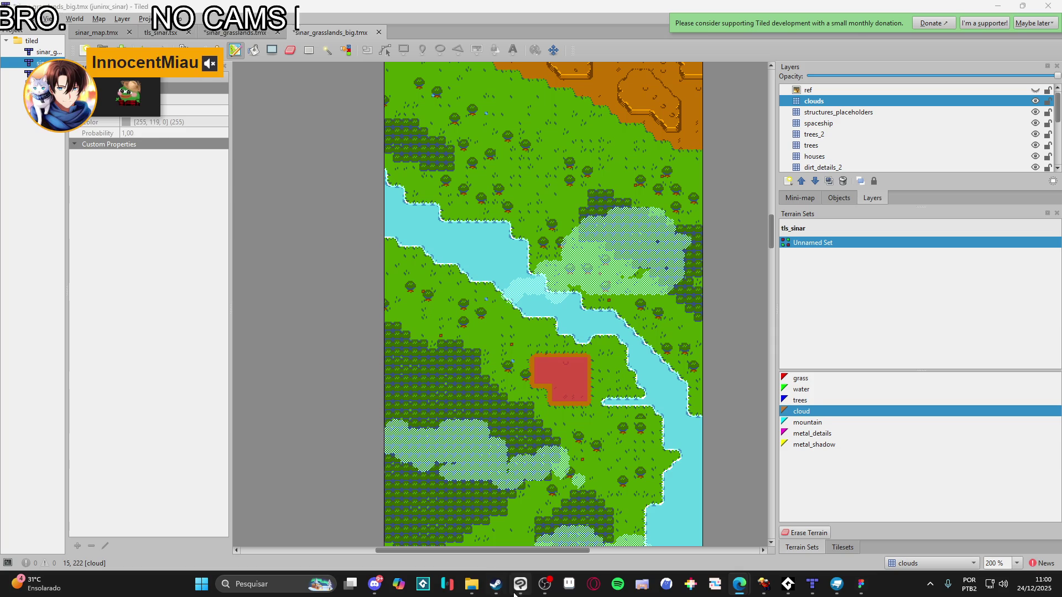
# Take Steam from the My Desktop Friend store page to the library home and hide the console
pyautogui.moveTo(520, 584)
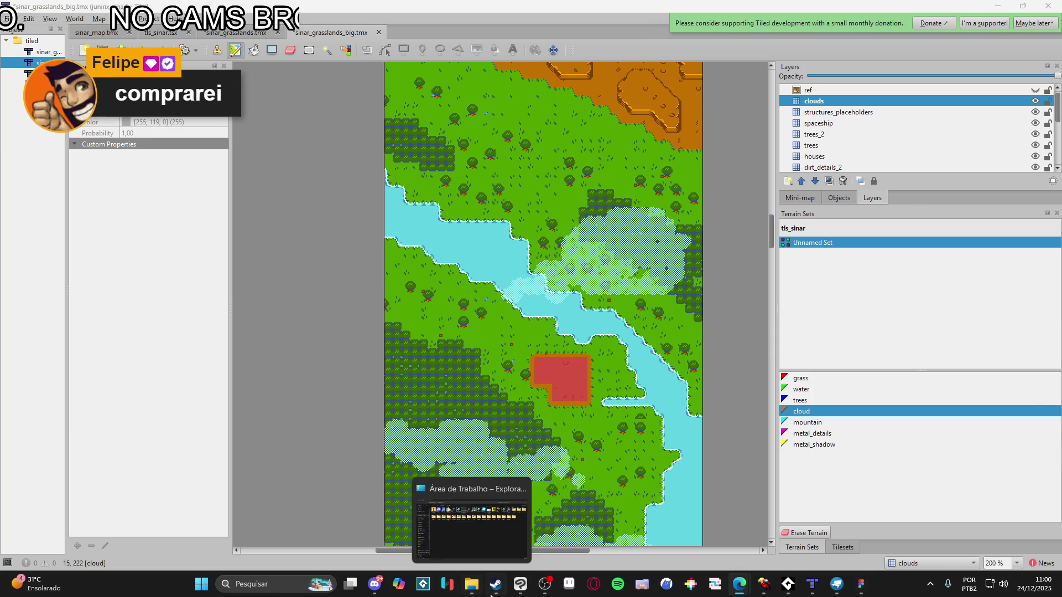
pyautogui.click(495, 585)
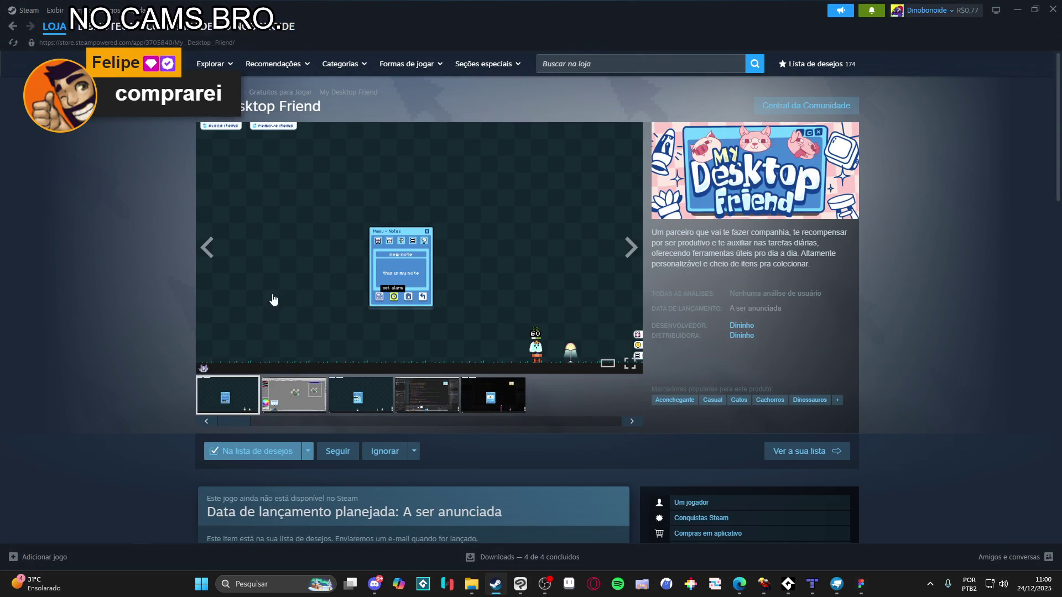
pyautogui.click(55, 26)
pyautogui.click(22, 10)
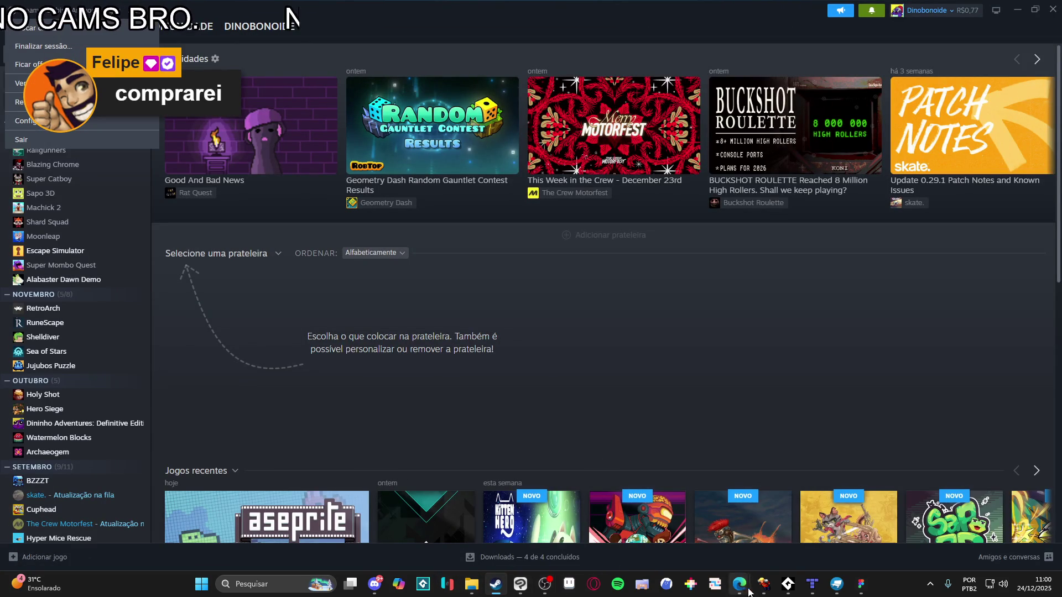
pyautogui.click(790, 589)
pyautogui.click(790, 589)
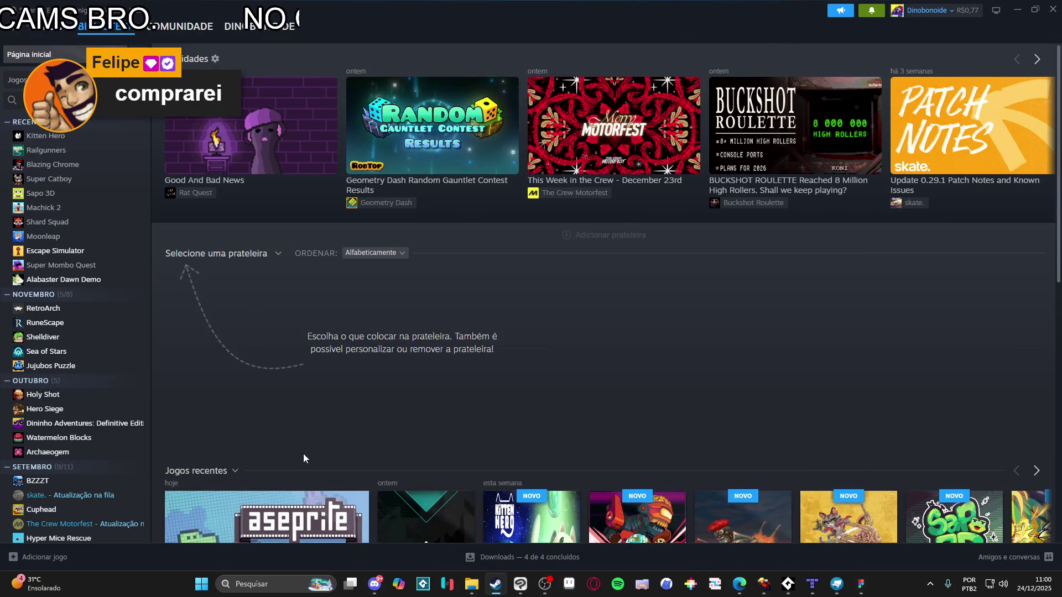
# Switch Steam accounts, confirming Steam's shutdown, and bring File Explorer forward
pyautogui.click(22, 10)
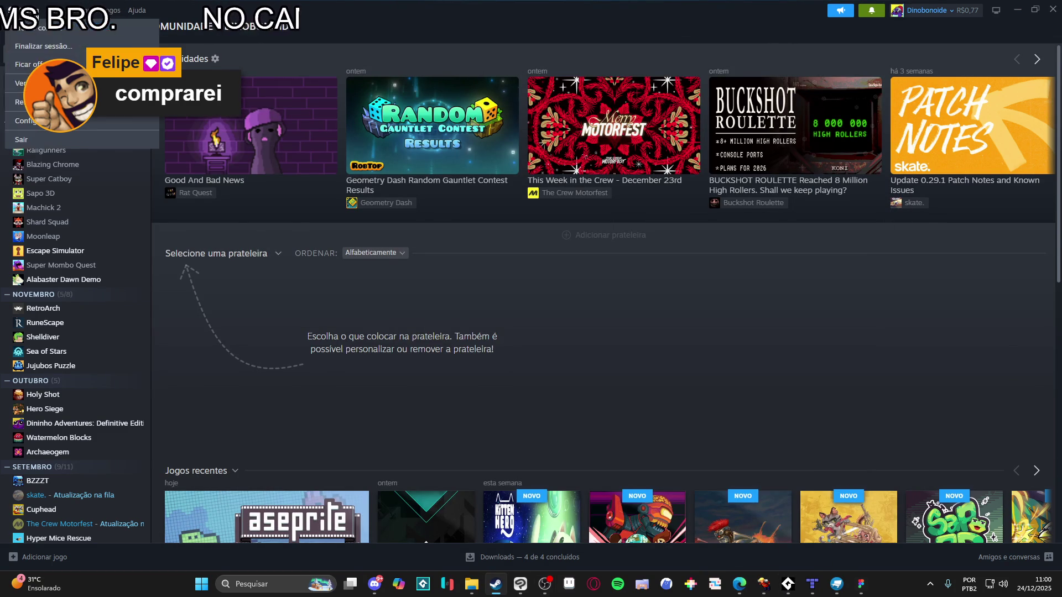
pyautogui.click(33, 25)
pyautogui.click(585, 336)
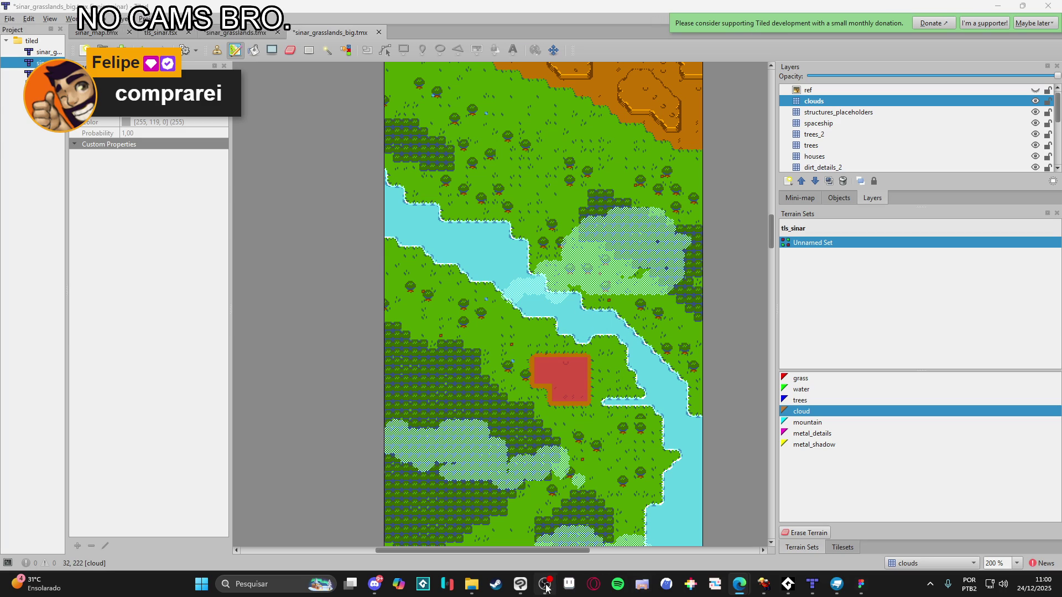
pyautogui.click(569, 584)
pyautogui.click(471, 586)
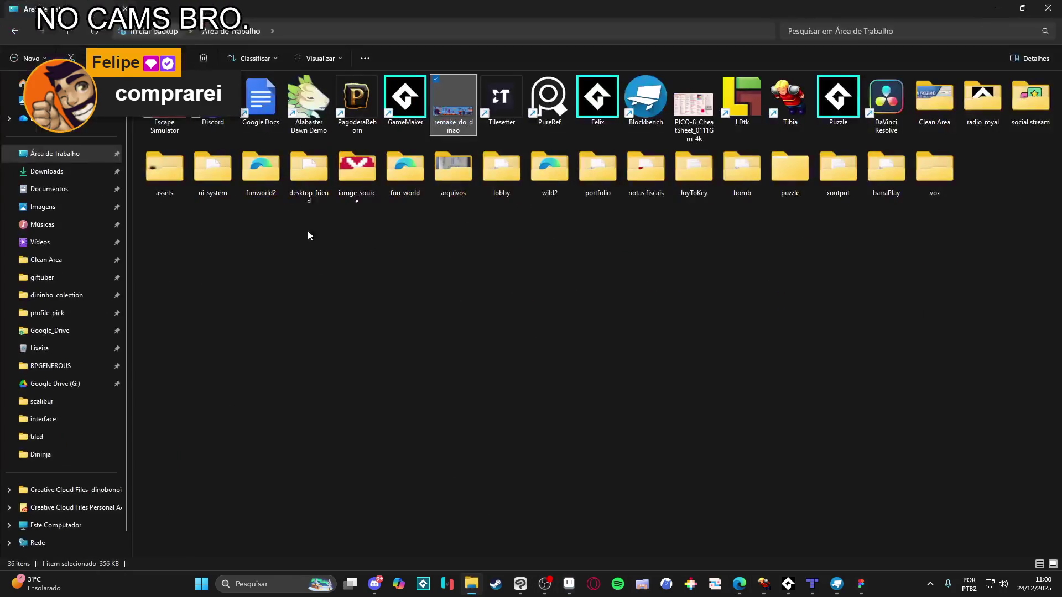
# Pick the second Steam account, then open Clean Area > desktop_pet > desktop_pet_character in Aseprite
pyautogui.click(87, 367)
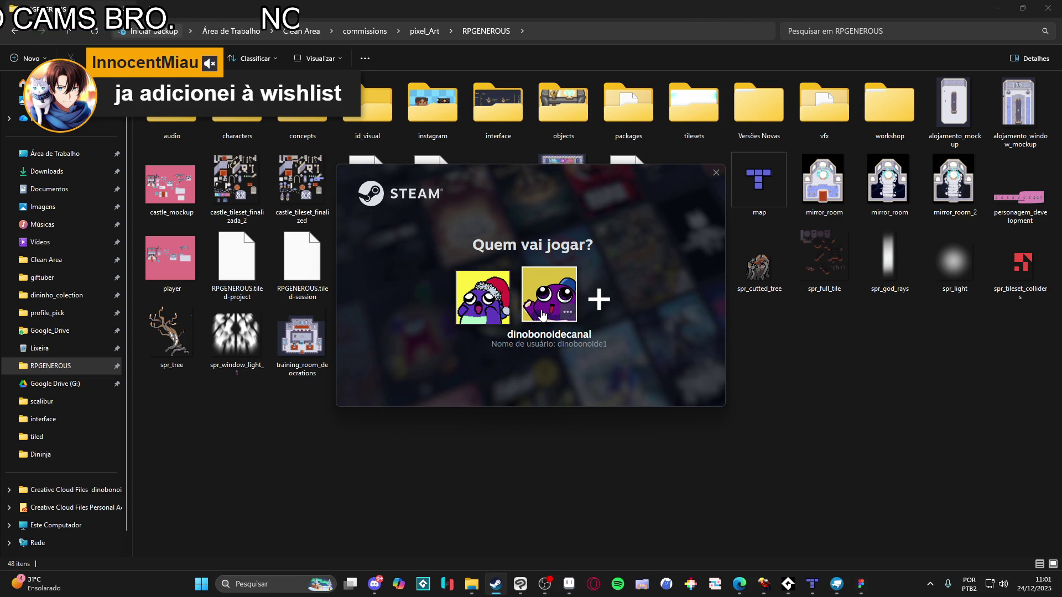
pyautogui.click(542, 315)
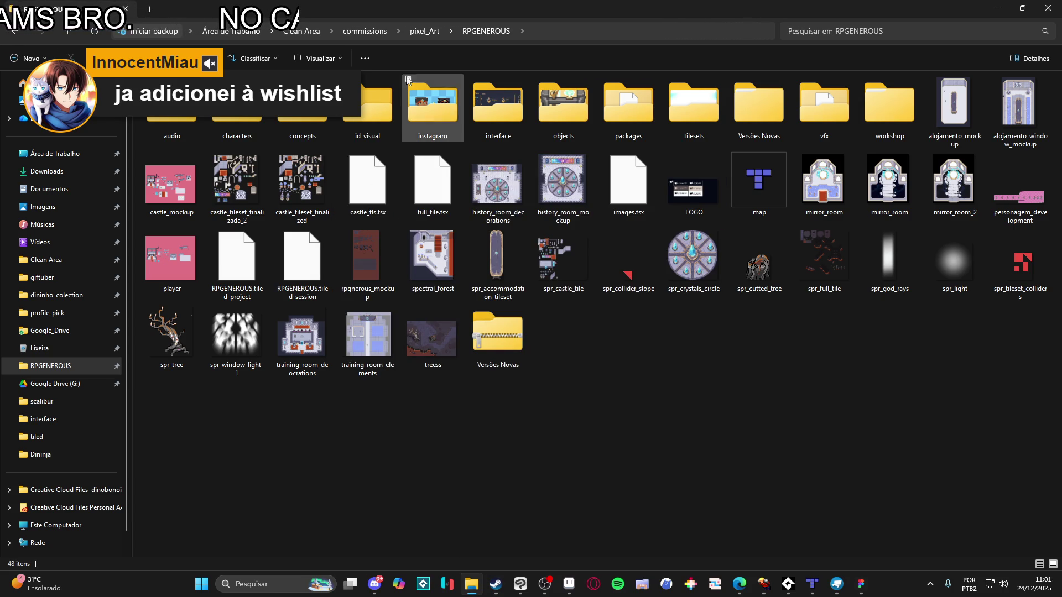
pyautogui.click(423, 32)
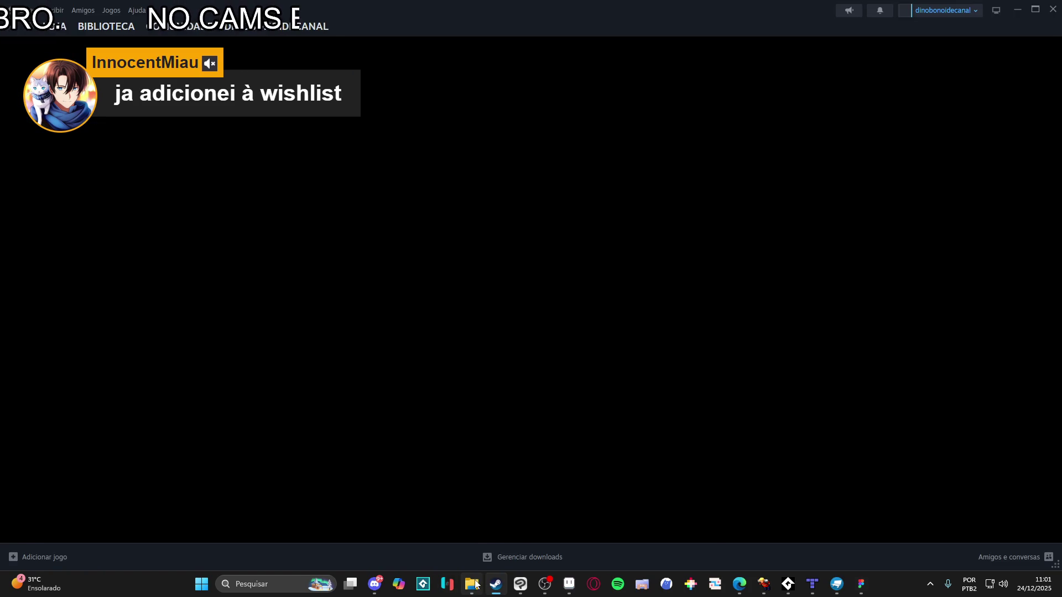
pyautogui.click(471, 584)
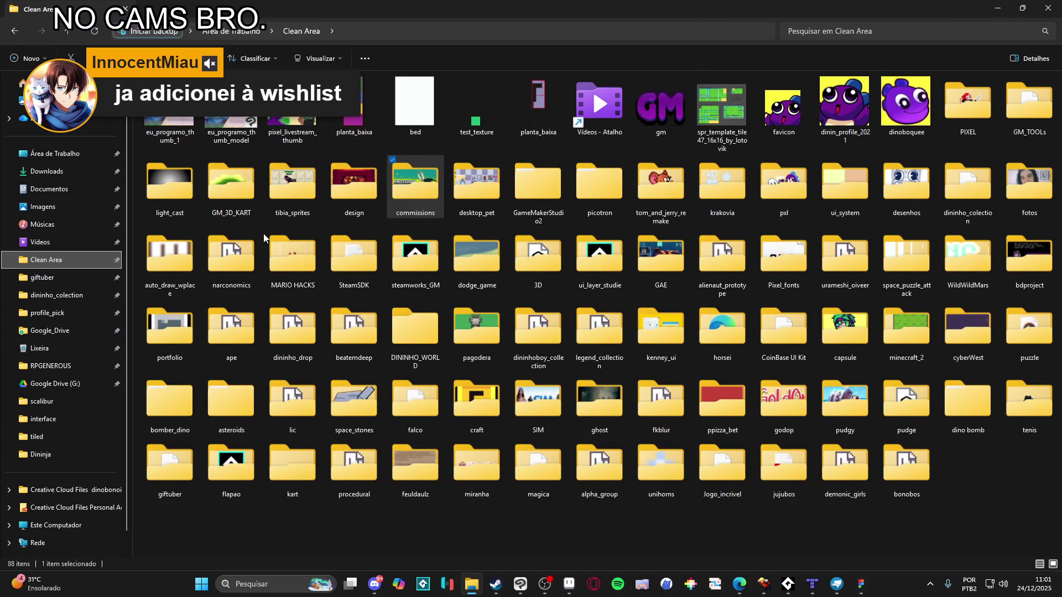
pyautogui.doubleClick(494, 186)
pyautogui.doubleClick(844, 116)
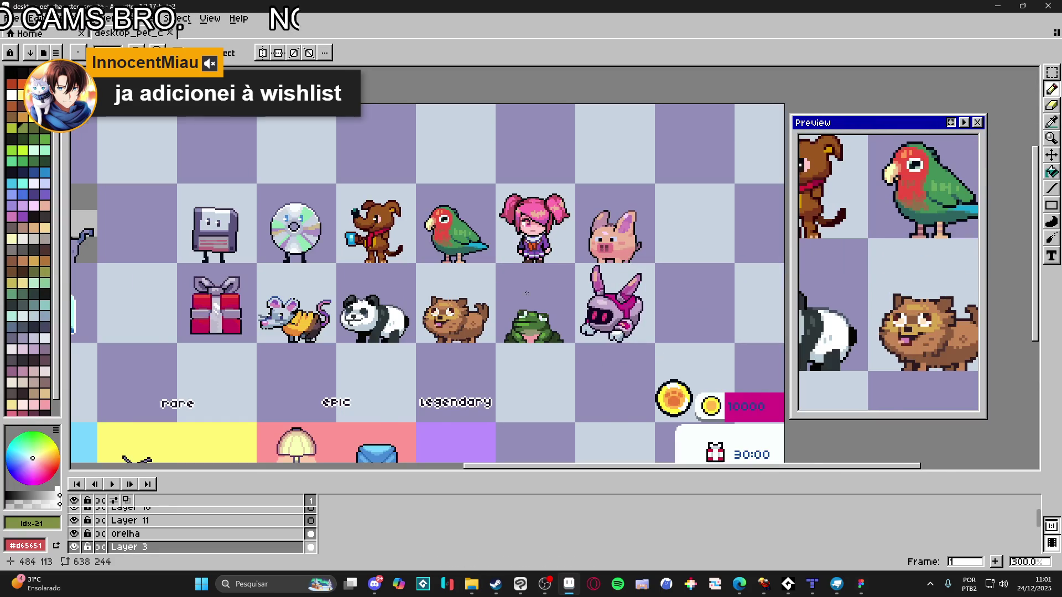
# Peek into decorartions, then open desktop_pet > characters > payon > payon.aseprite
pyautogui.hscroll(-2, 532, 292)
pyautogui.scroll(-2, 390, 208)
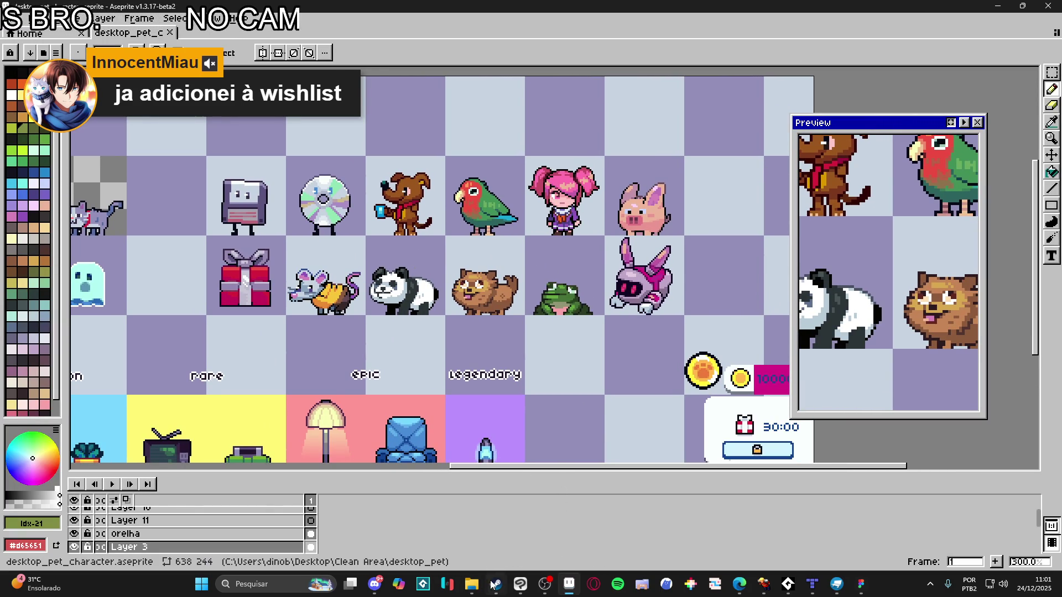
pyautogui.click(472, 584)
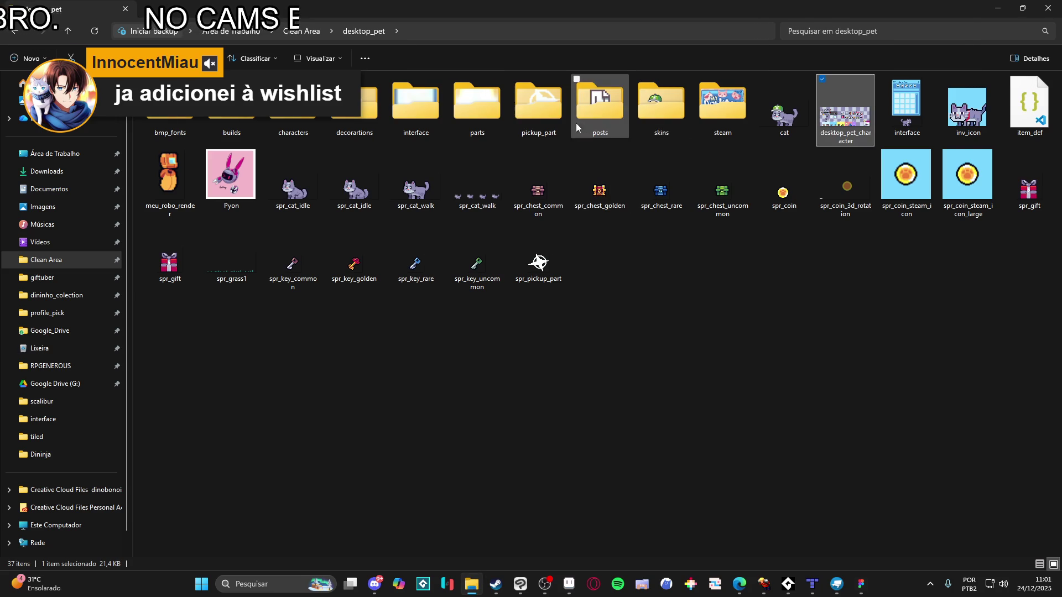
pyautogui.doubleClick(356, 124)
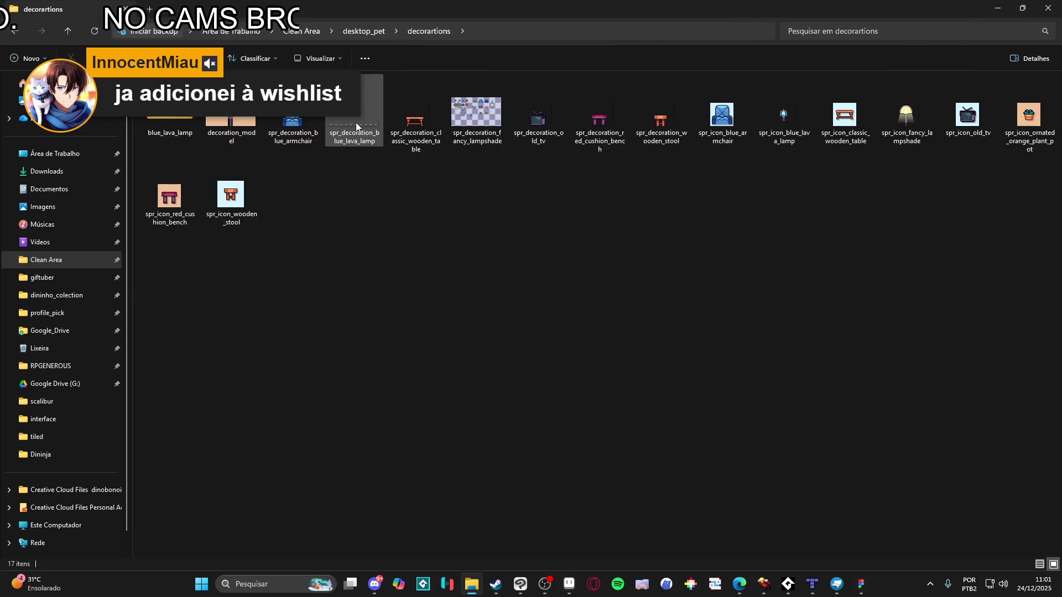
pyautogui.click(363, 31)
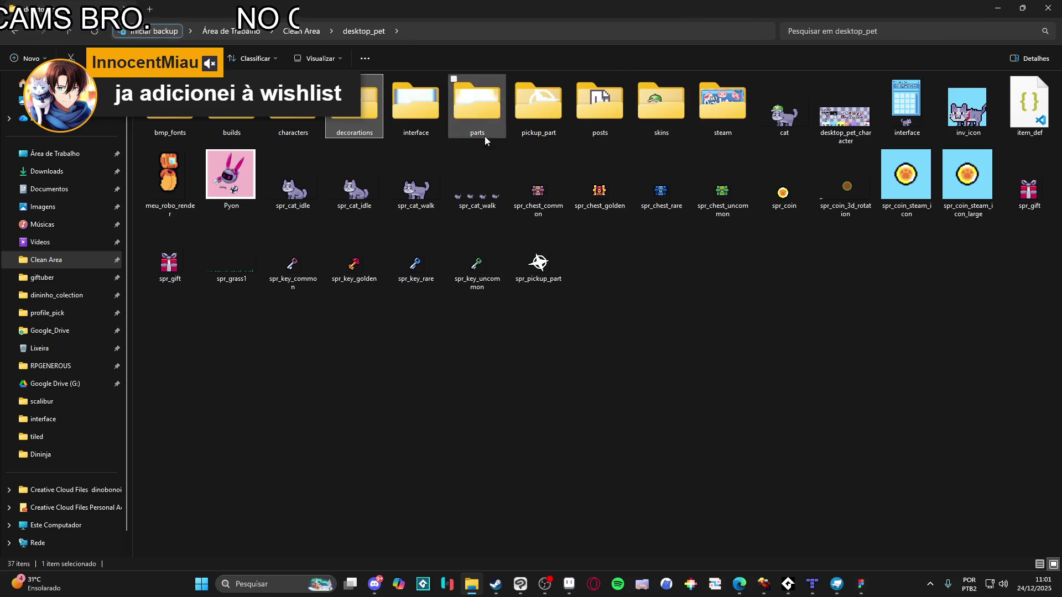
pyautogui.doubleClick(293, 132)
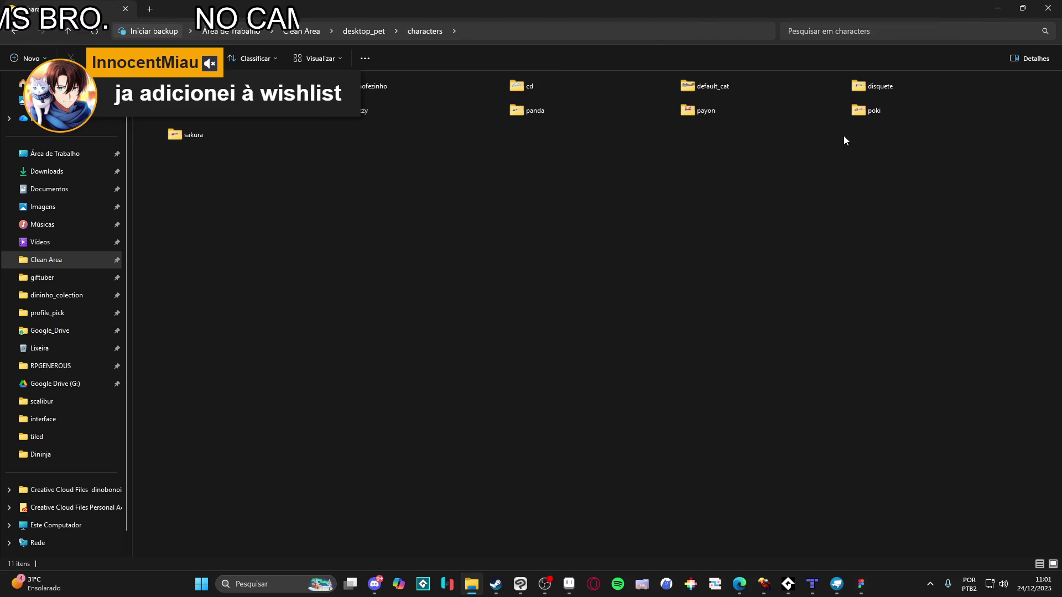
pyautogui.doubleClick(704, 110)
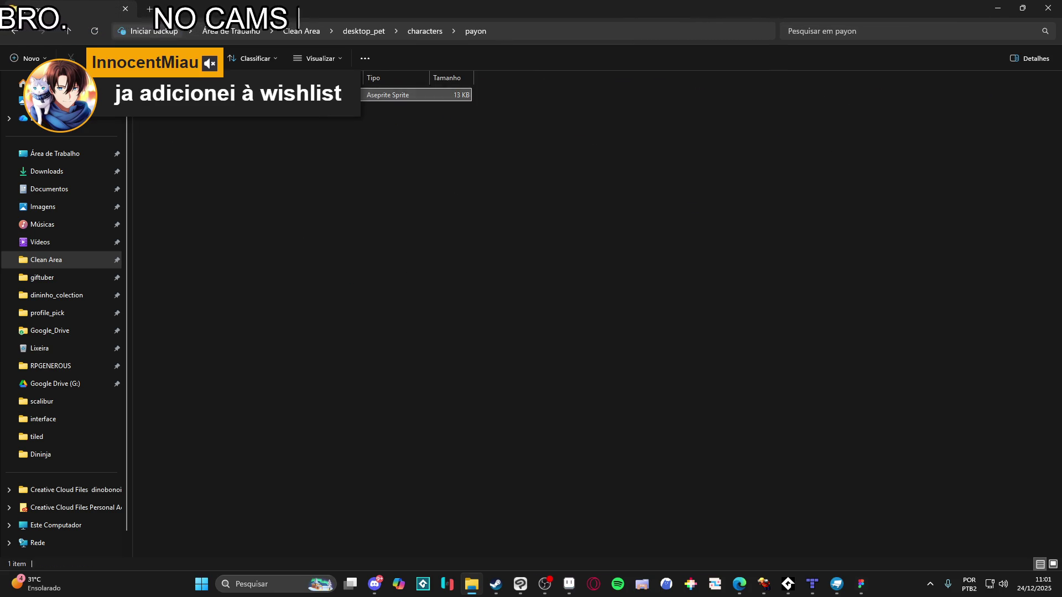
pyautogui.doubleClick(332, 95)
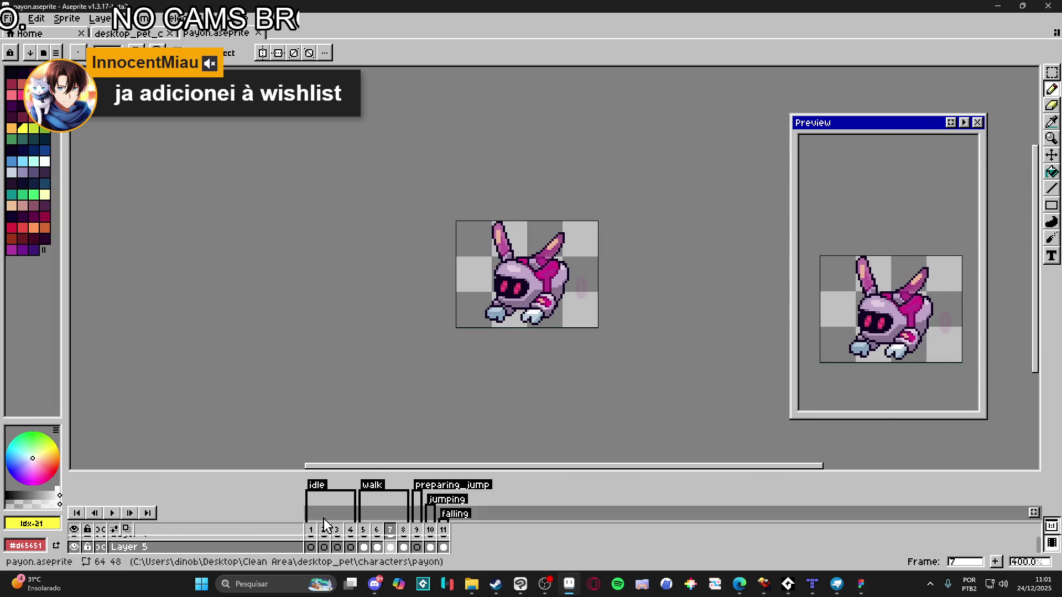
# Play payon's idle animation and browse the default_cat folder in Explorer
pyautogui.click(310, 530)
pyautogui.click(112, 512)
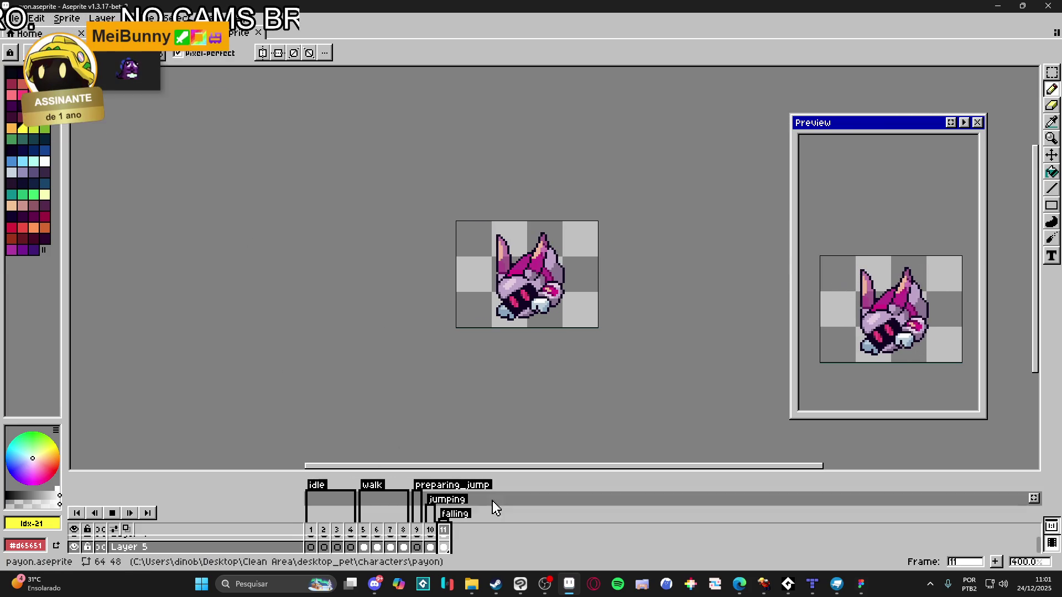
pyautogui.click(472, 584)
pyautogui.click(430, 33)
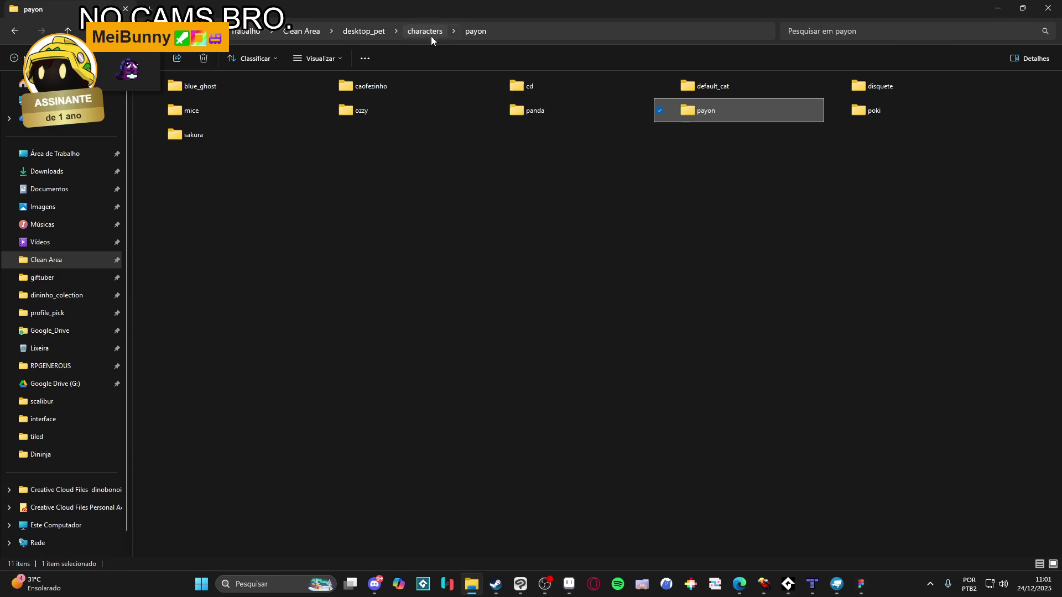
pyautogui.doubleClick(722, 86)
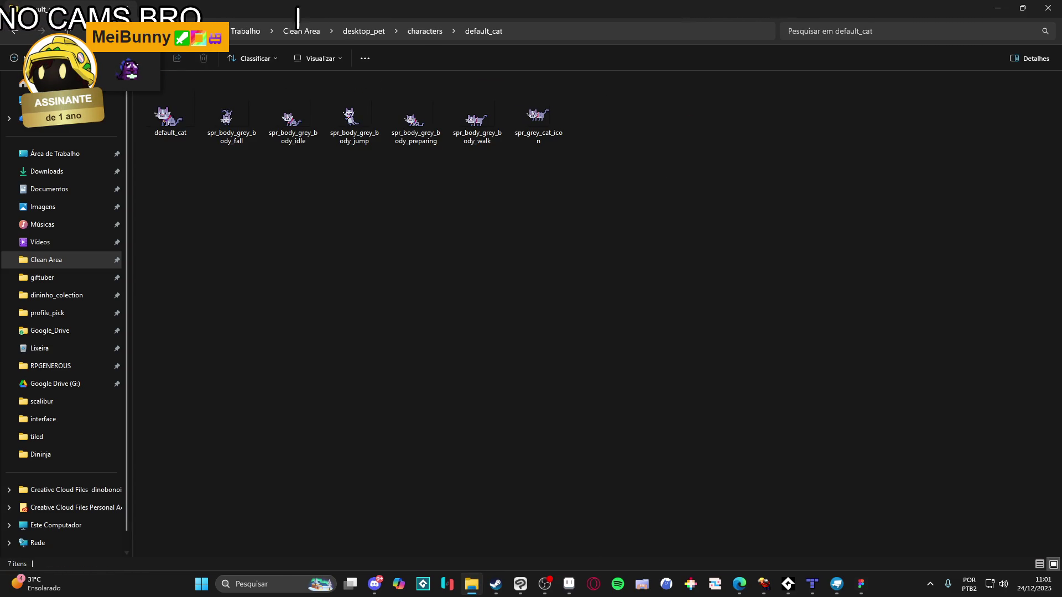
pyautogui.click(21, 39)
pyautogui.click(21, 38)
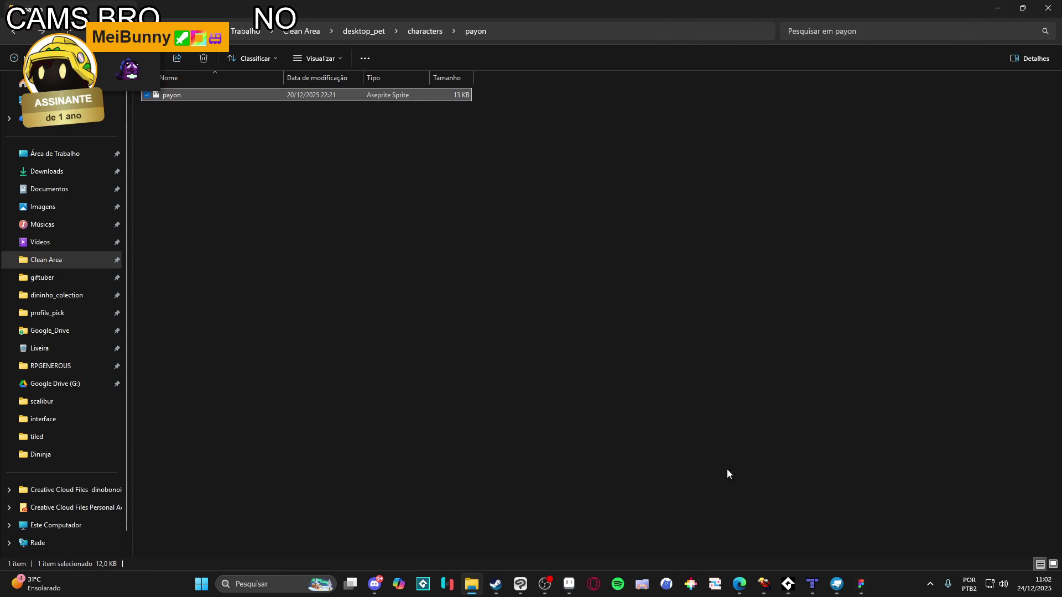
# Show the desktop_pet_character sheet in Aseprite, then bring the Steam store forward
pyautogui.click(569, 584)
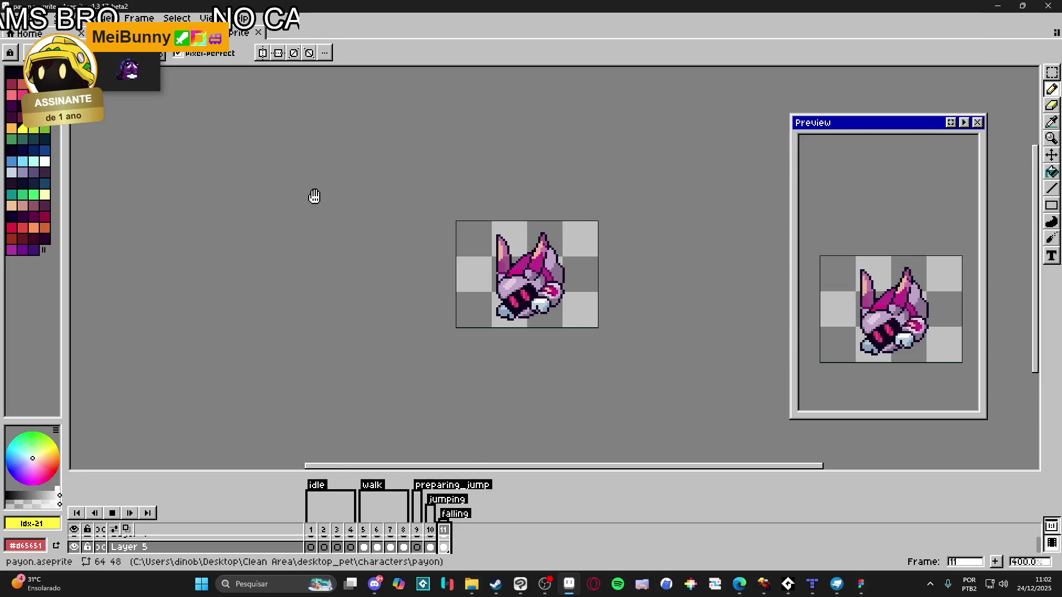
pyautogui.hotkey('ctrl', 'Tab')
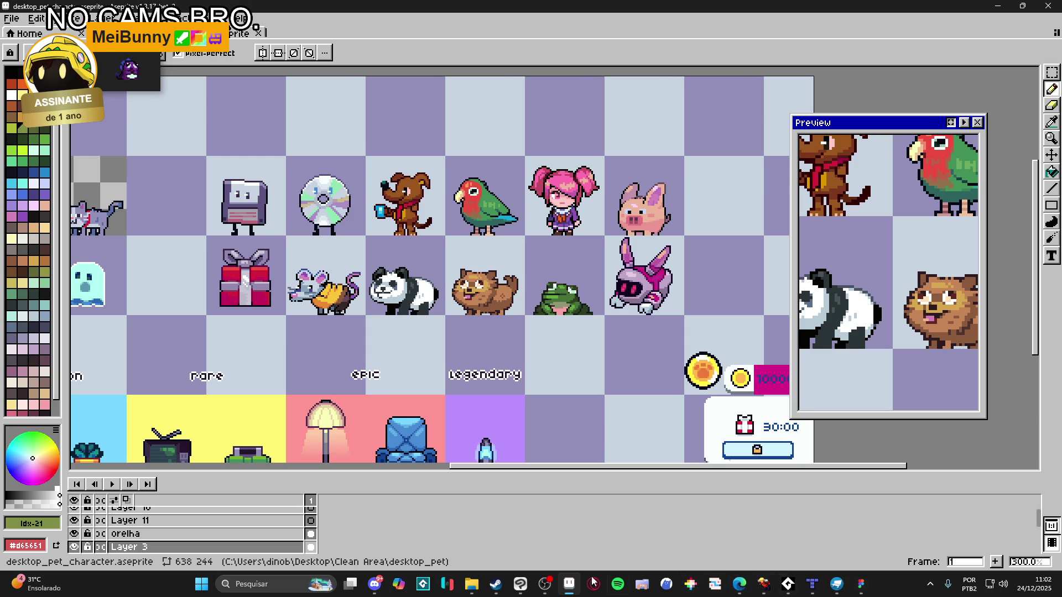
pyautogui.click(496, 584)
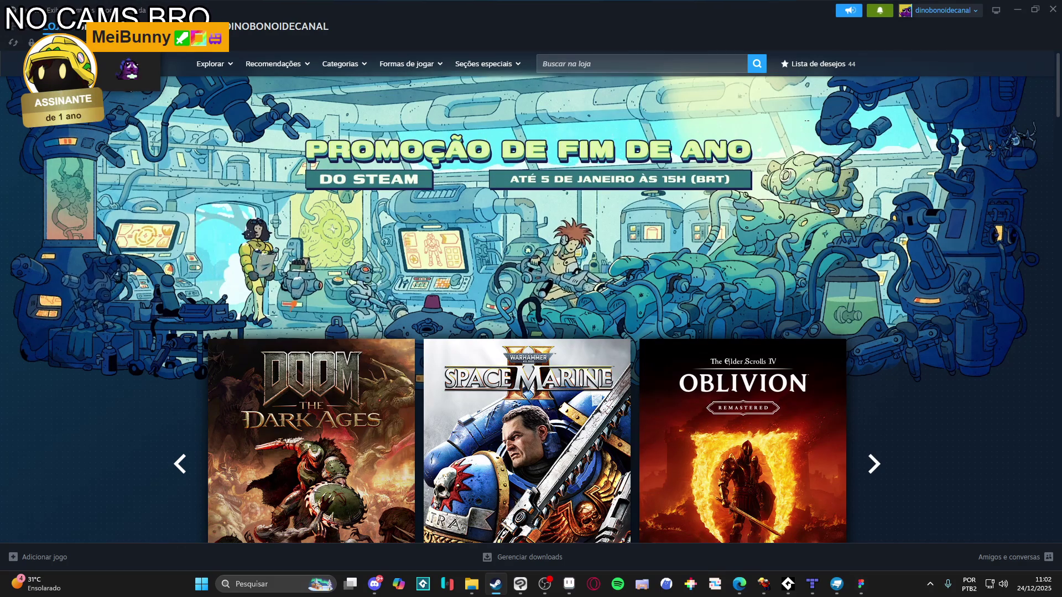
# Launch Desktop Friend and place a table lamp, blue armchair and red cushion bench on the floor
pyautogui.hotkey('alt', 'Left')
pyautogui.click(203, 403)
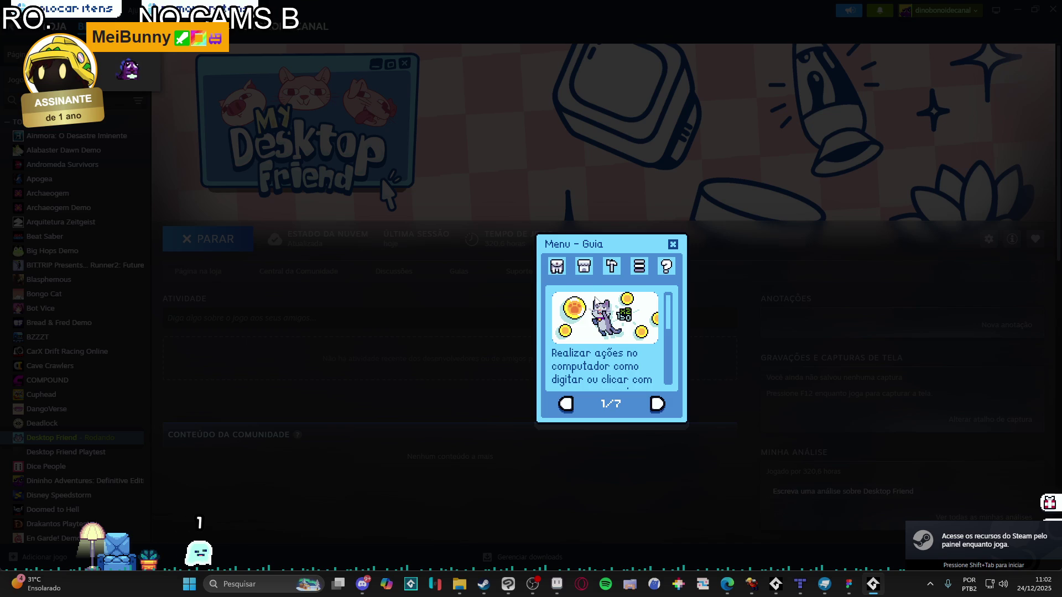
pyautogui.click(557, 266)
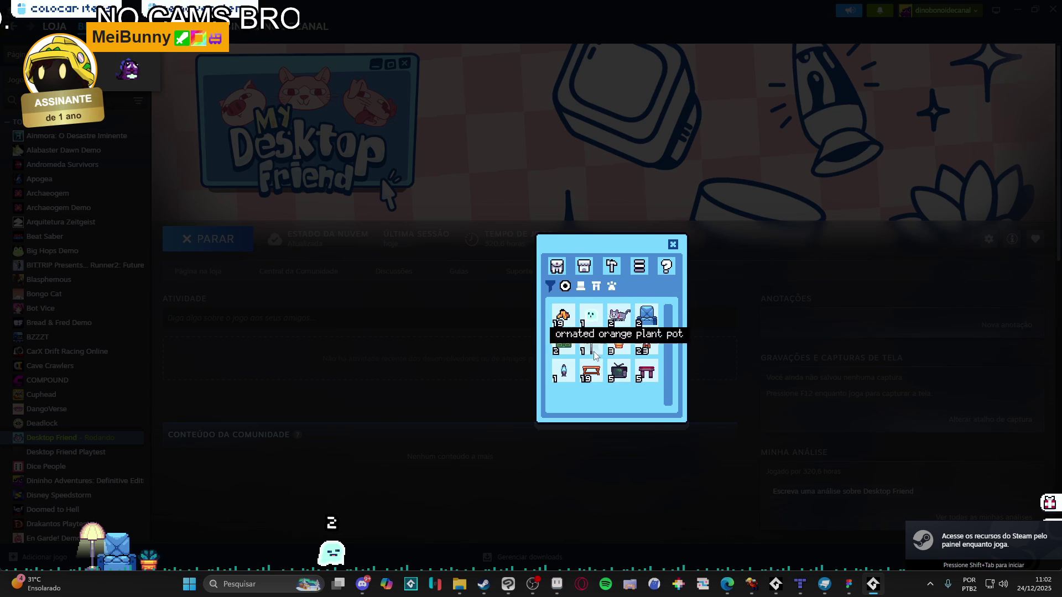
pyautogui.moveTo(591, 344); pyautogui.dragTo(799, 354)
pyautogui.moveTo(652, 336); pyautogui.dragTo(845, 387)
pyautogui.moveTo(620, 373); pyautogui.dragTo(867, 447)
pyautogui.moveTo(646, 343)
pyautogui.mouseDown()
pyautogui.moveTo(881, 412)
pyautogui.moveTo(868, 547)
pyautogui.mouseUp()
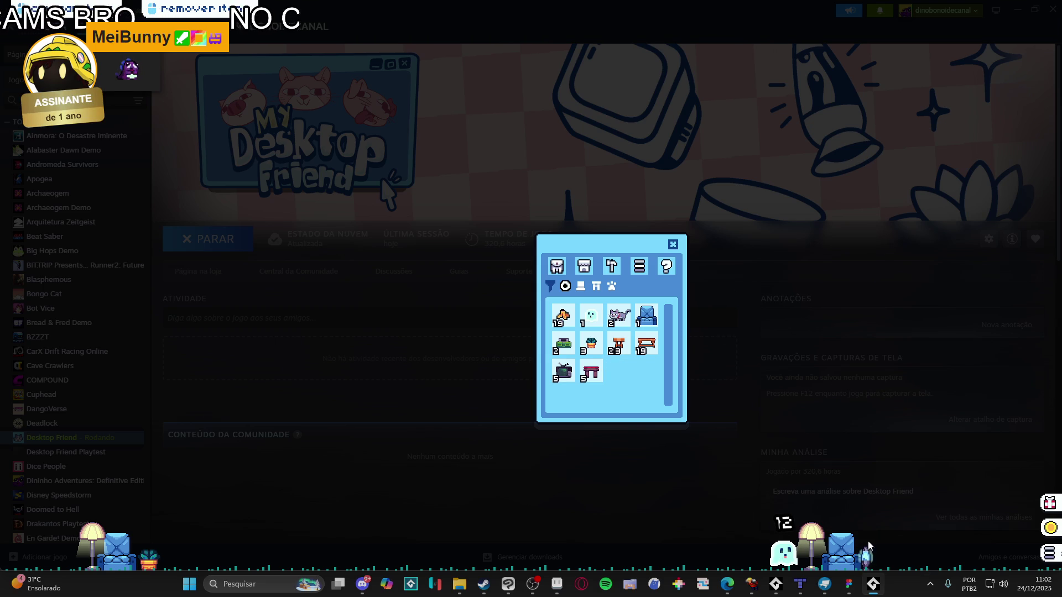
# Return the placed decorations to inventory, leaving one blue armchair at the right, and close it
pyautogui.rightClick(841, 551)
pyautogui.rightClick(867, 556)
pyautogui.rightClick(812, 542)
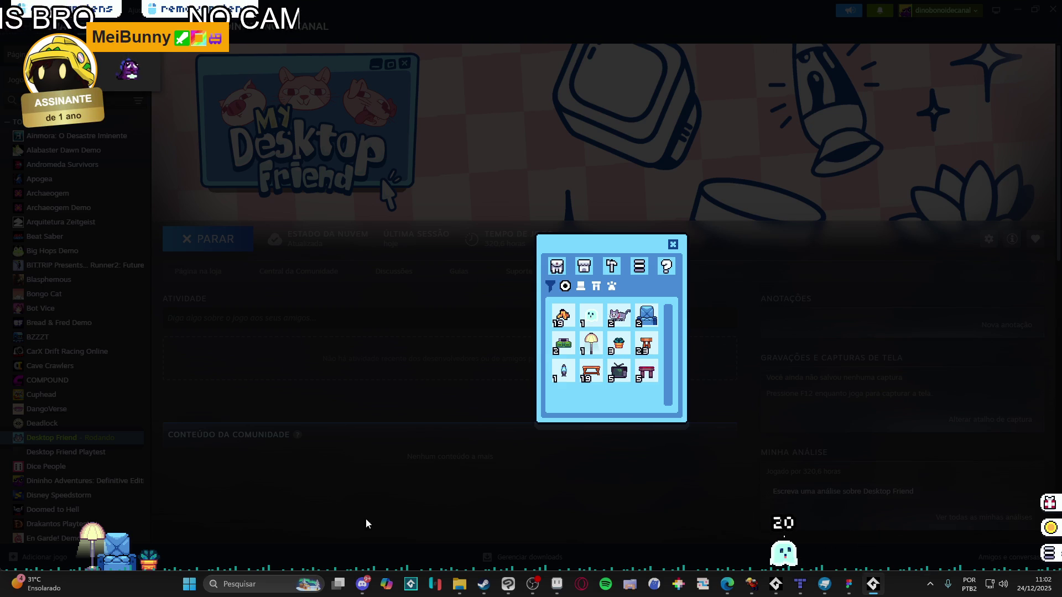
pyautogui.rightClick(137, 564)
pyautogui.rightClick(99, 557)
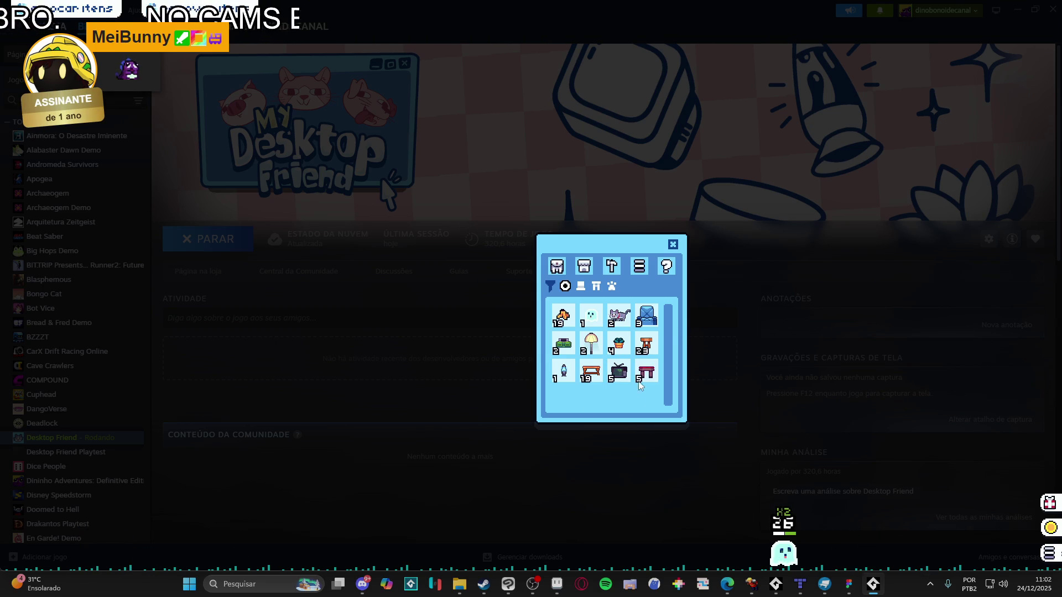
pyautogui.moveTo(646, 316); pyautogui.dragTo(870, 404)
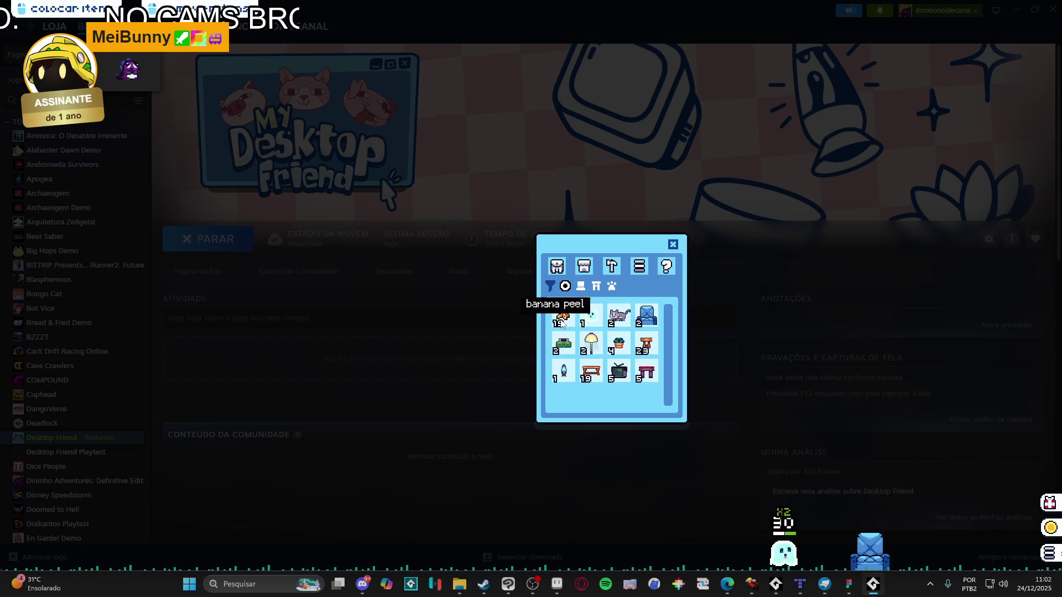
pyautogui.click(619, 324)
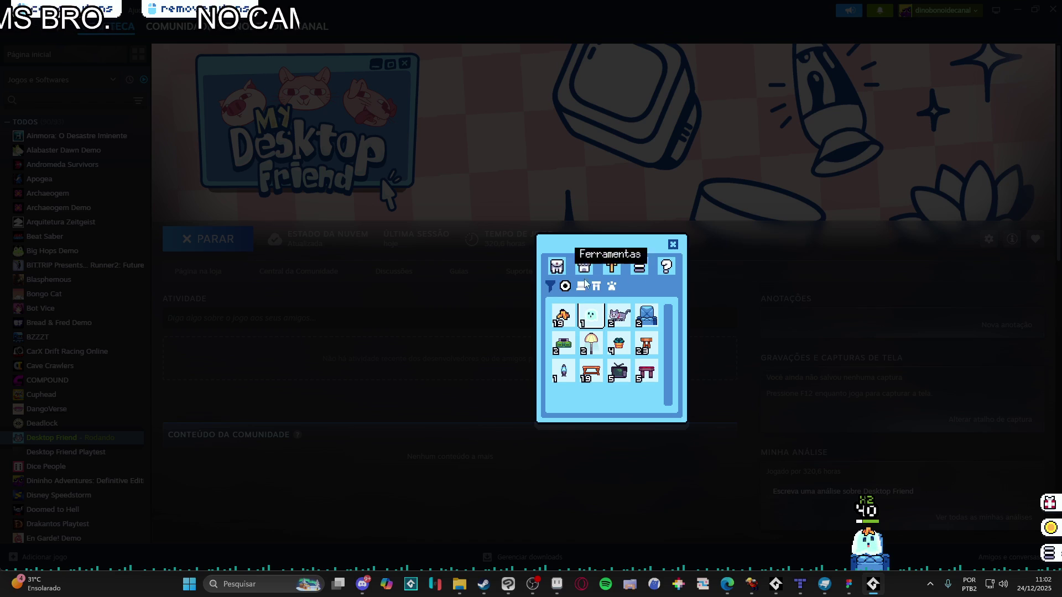
pyautogui.click(673, 245)
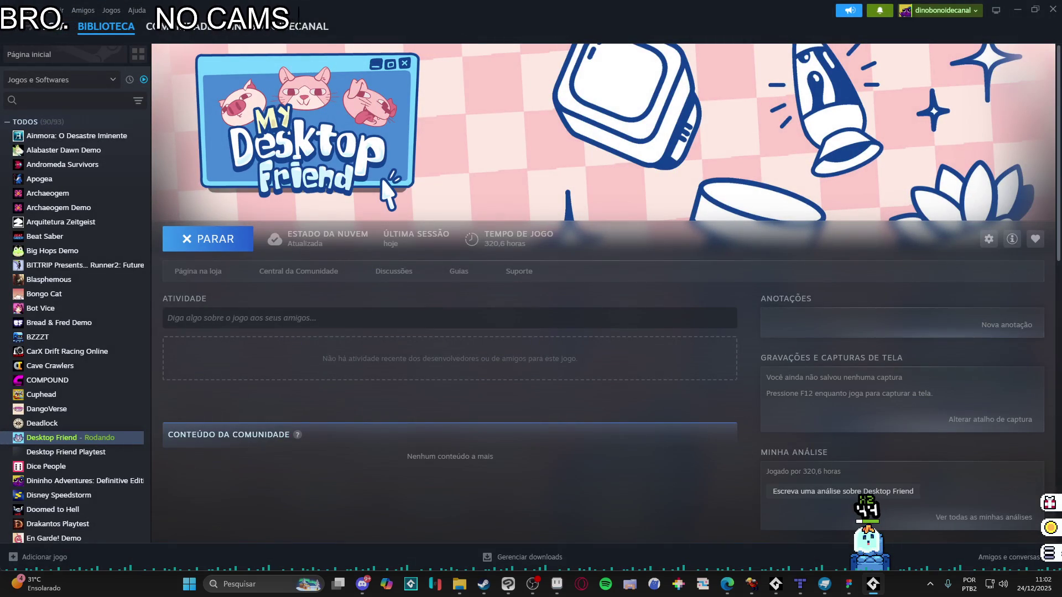
# Open the Steam profile inventory and view the blue armchair, classic console and fancy lampshade items
pyautogui.click(205, 27)
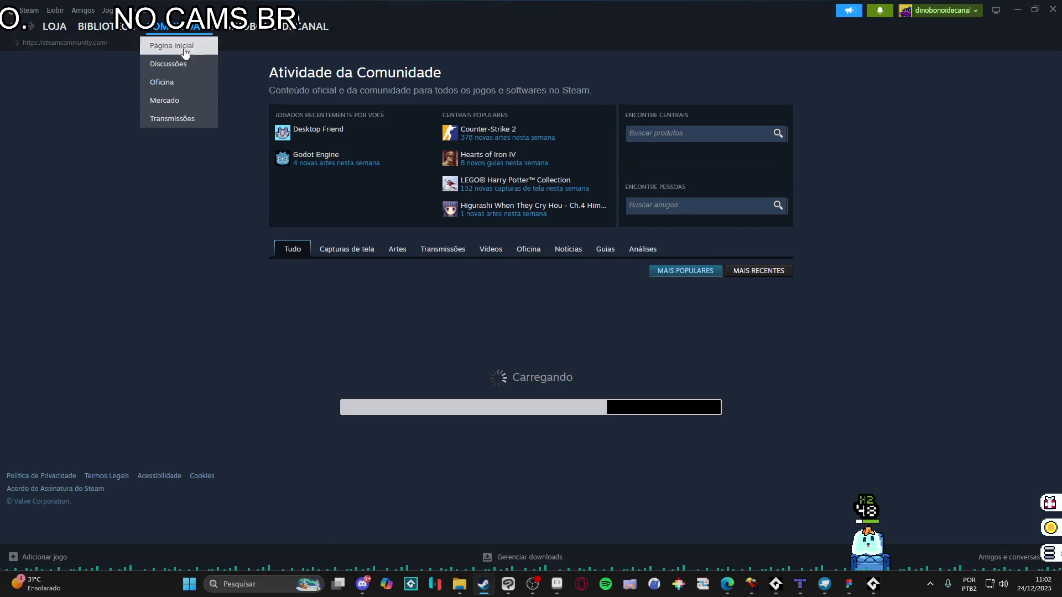
pyautogui.moveTo(265, 27)
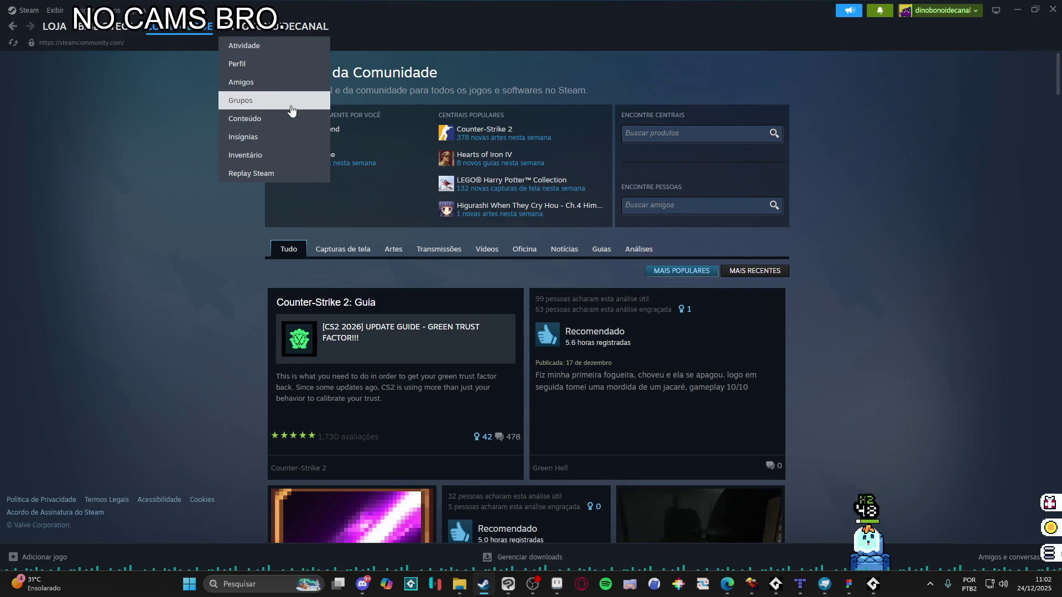
pyautogui.click(272, 161)
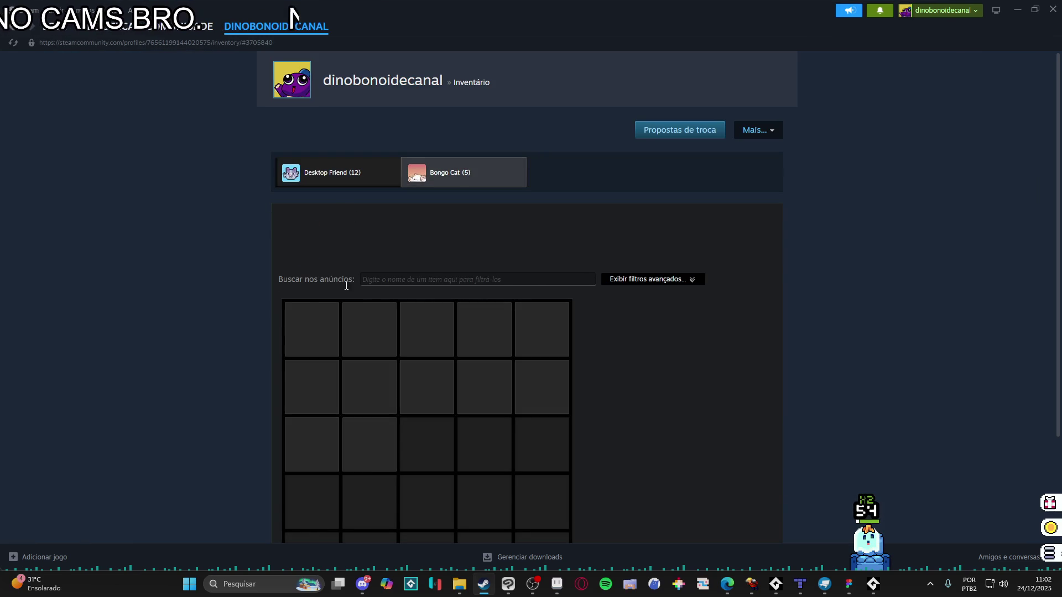
pyautogui.click(370, 329)
pyautogui.scroll(-3, 489, 320)
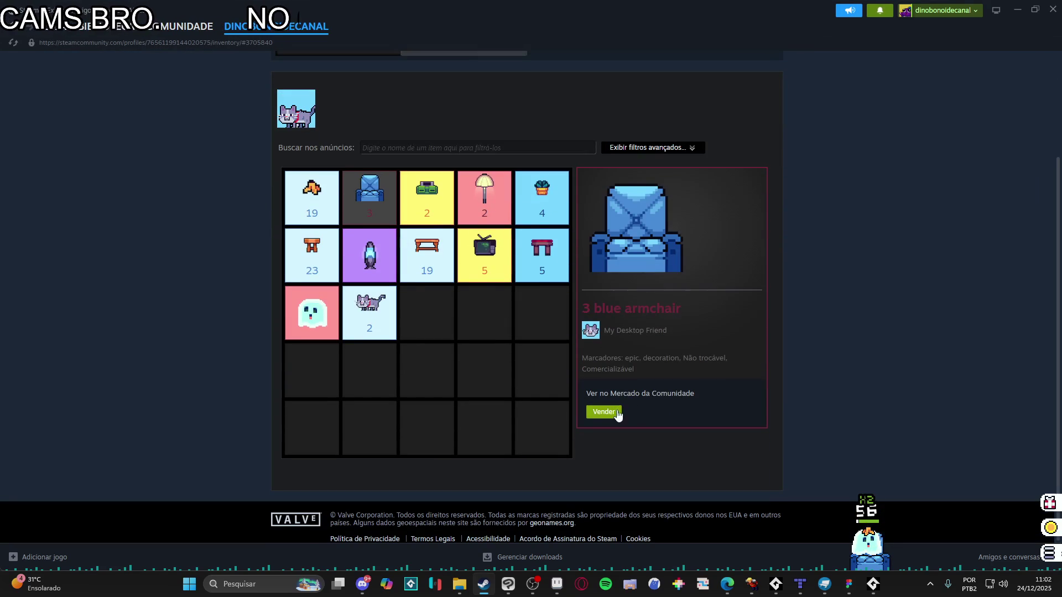
pyautogui.click(443, 205)
pyautogui.click(484, 199)
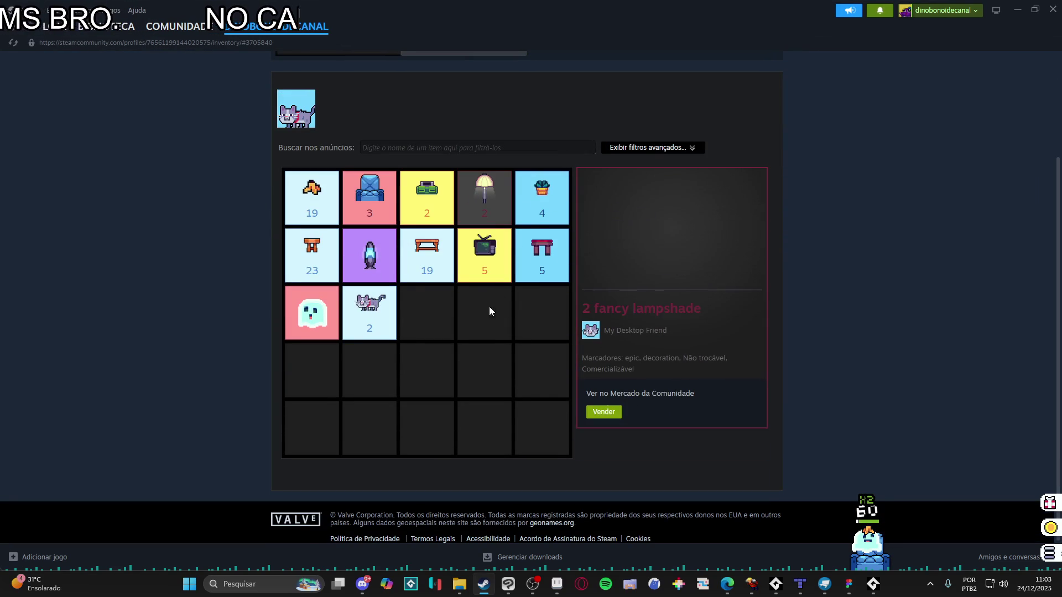
# Open and cancel a sale listing for the classic wooden table, then return to Aseprite
pyautogui.click(423, 276)
pyautogui.click(604, 412)
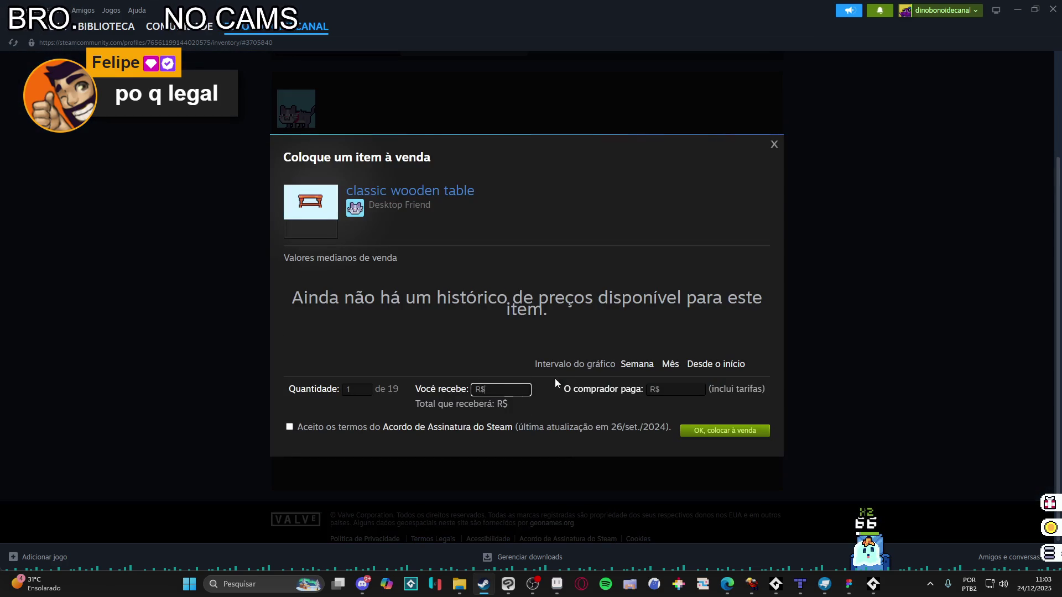
pyautogui.click(773, 145)
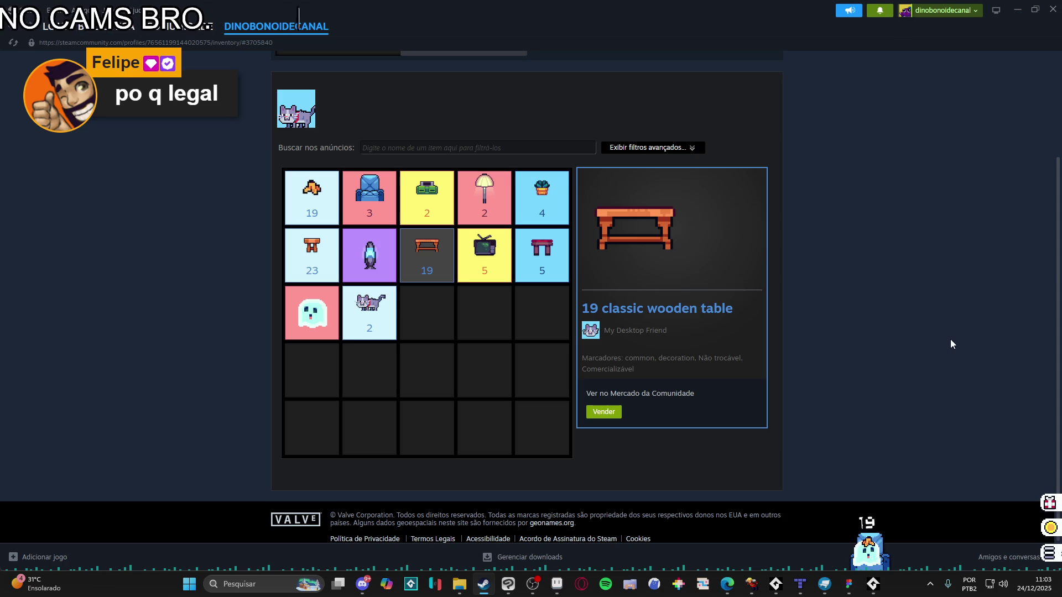
pyautogui.click(557, 581)
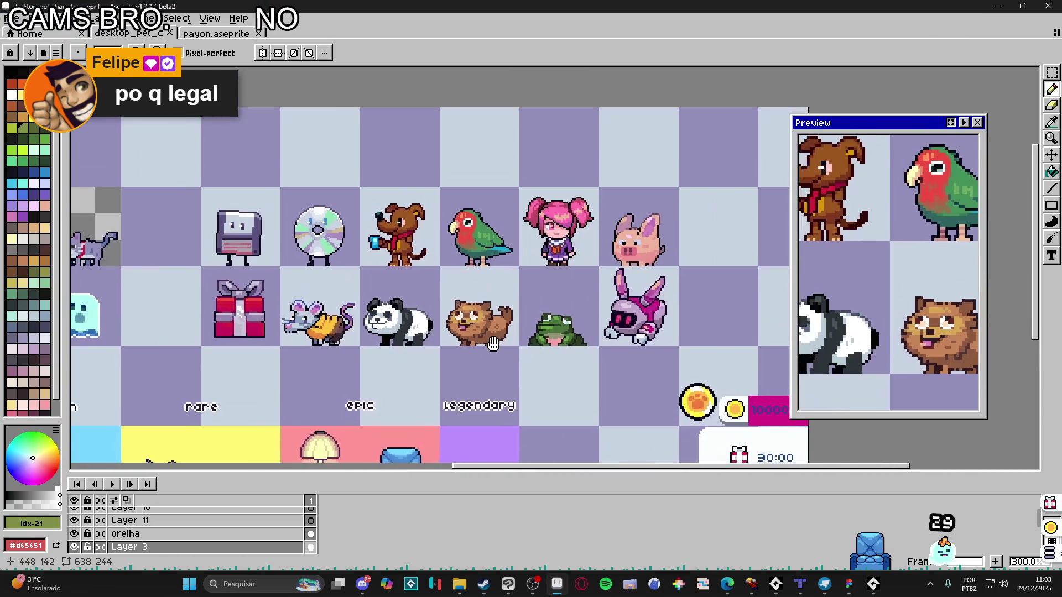
# Switch to Contour (D), then Pencil (B), then back to Contour (D)
pyautogui.press('d')
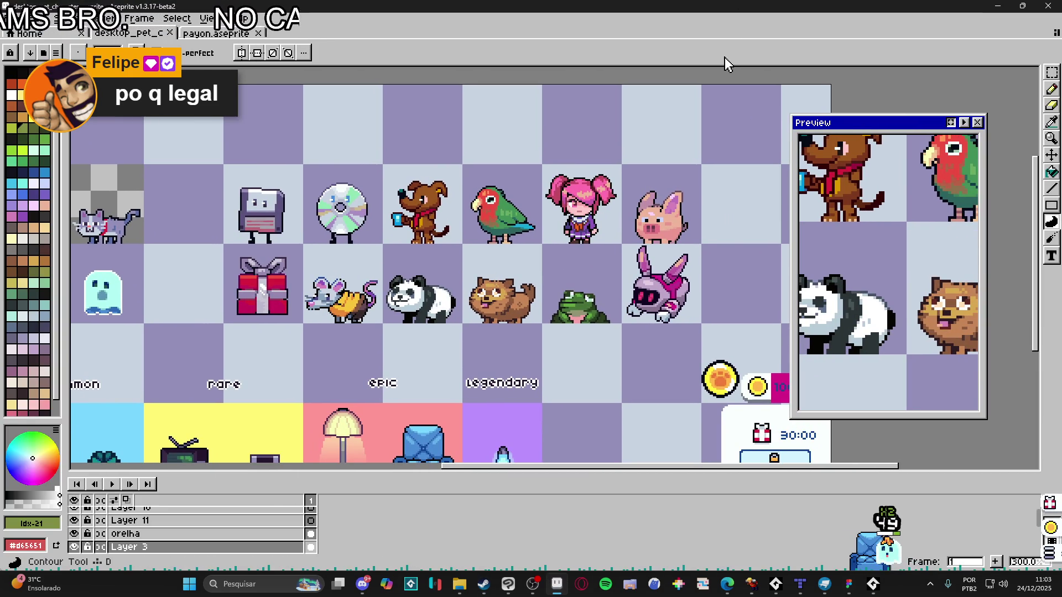
pyautogui.press('b')
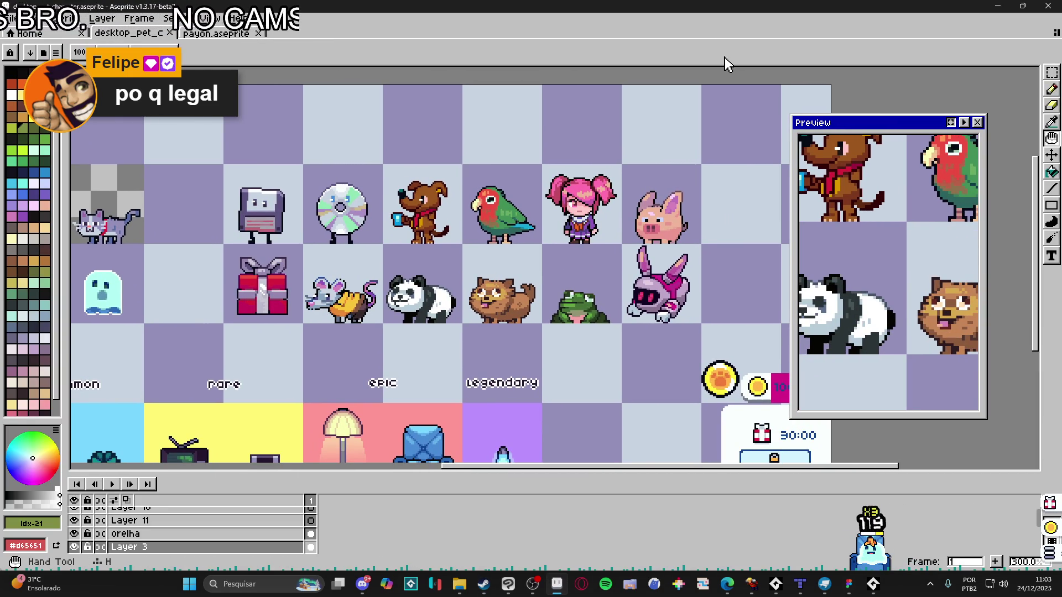
pyautogui.press('d')
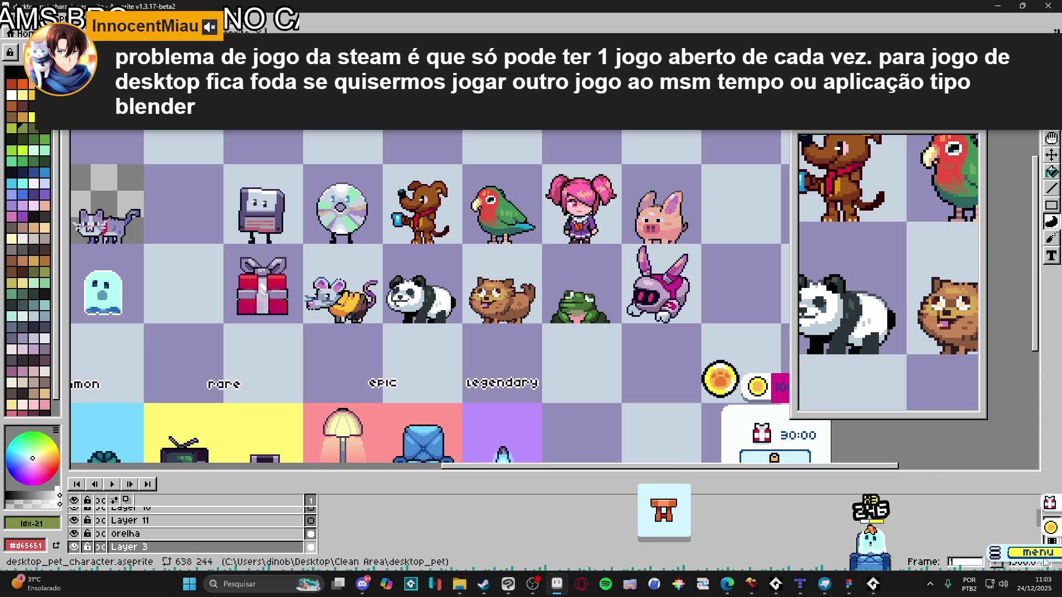
# Place a stool from the pet's inventory on the floor, then bring Steam forward
pyautogui.click(1030, 553)
pyautogui.click(646, 343)
pyautogui.click(707, 467)
pyautogui.click(673, 245)
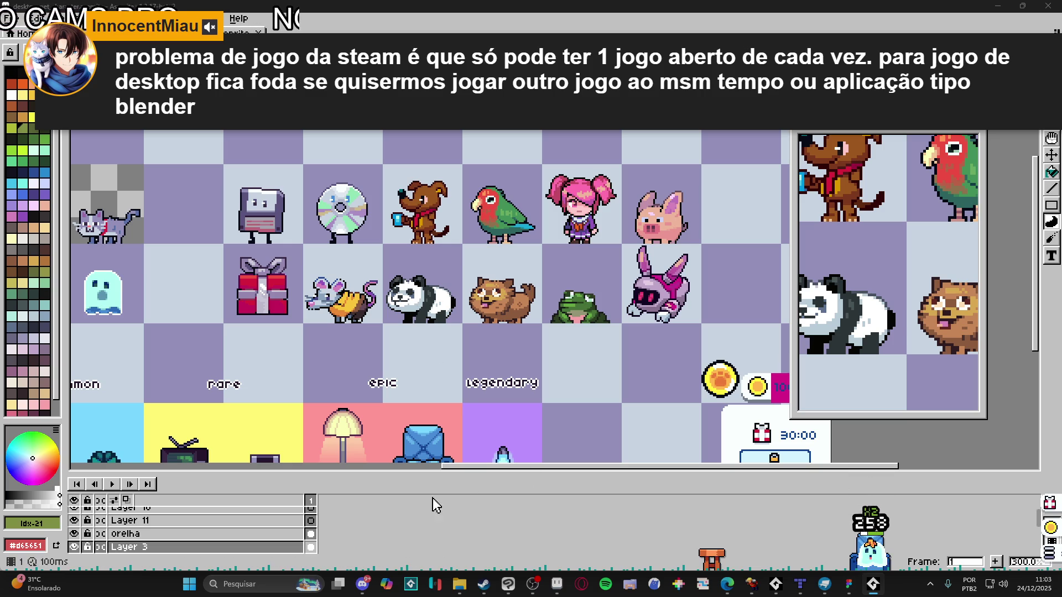
pyautogui.click(560, 587)
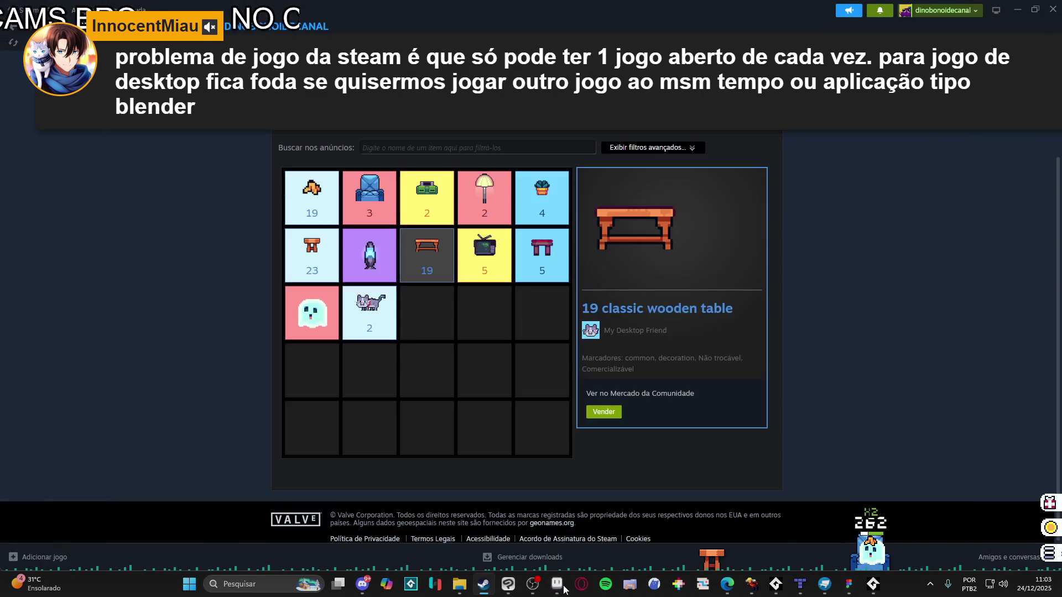
# Minimise Aseprite, go back to Steam's Desktop Friend library page, then restore Aseprite
pyautogui.click(563, 588)
pyautogui.click(564, 590)
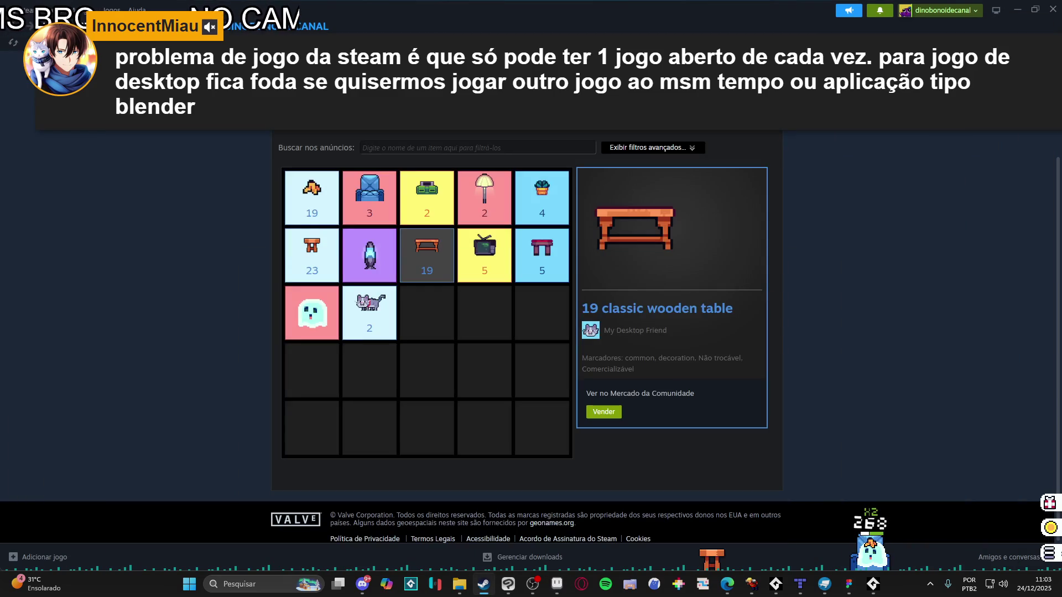
pyautogui.hotkey('alt', 'Left')
pyautogui.scroll(-3, 88, 236)
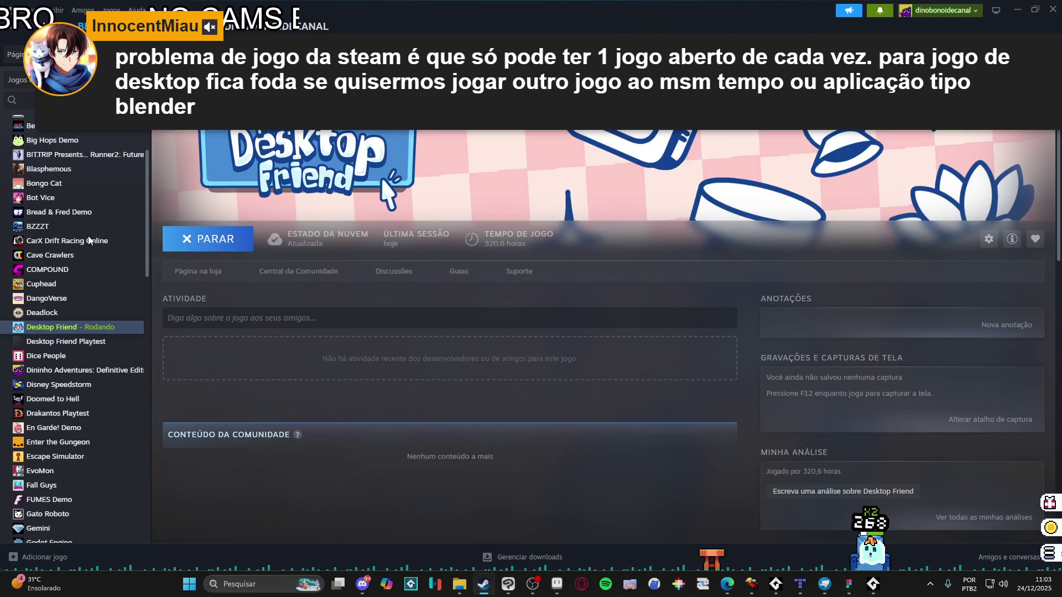
pyautogui.scroll(3, 86, 236)
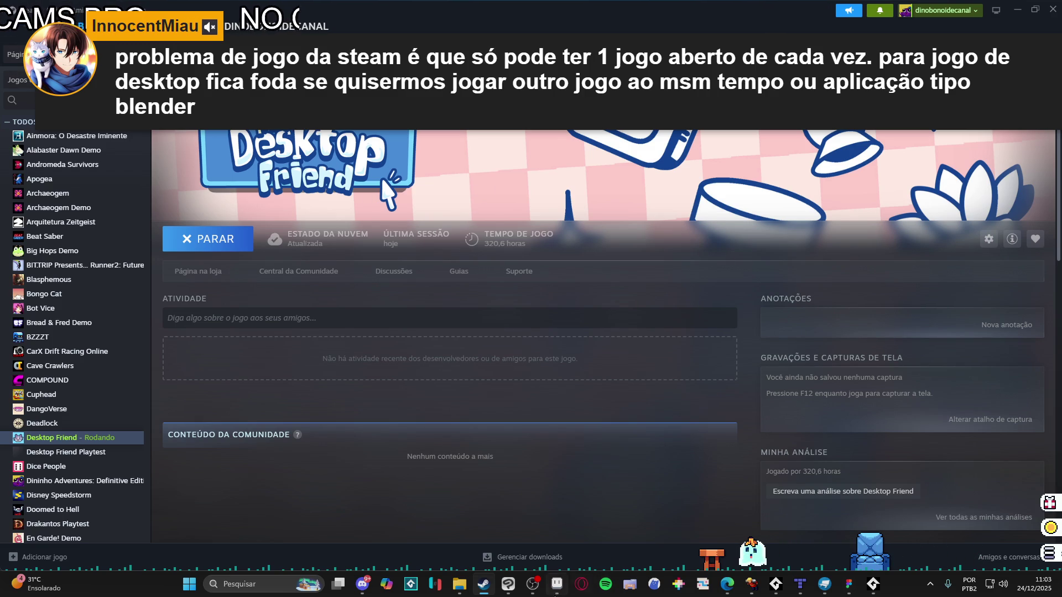
pyautogui.click(556, 594)
pyautogui.click(556, 594)
pyautogui.click(557, 594)
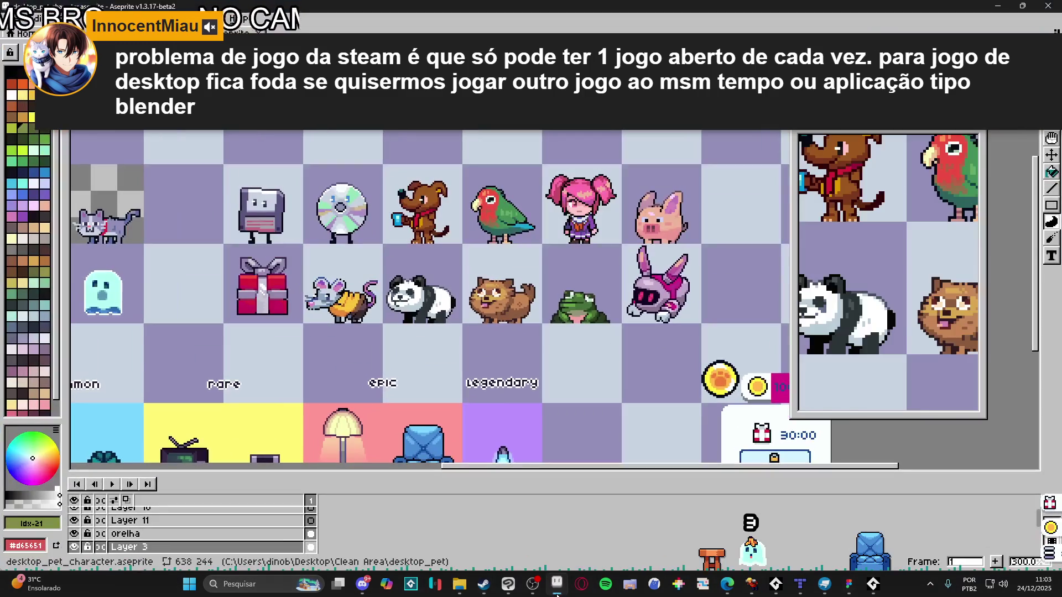
# Nudge the sprite sheet canvas, then open, close and reopen the pet's inventory
pyautogui.moveTo(556, 588)
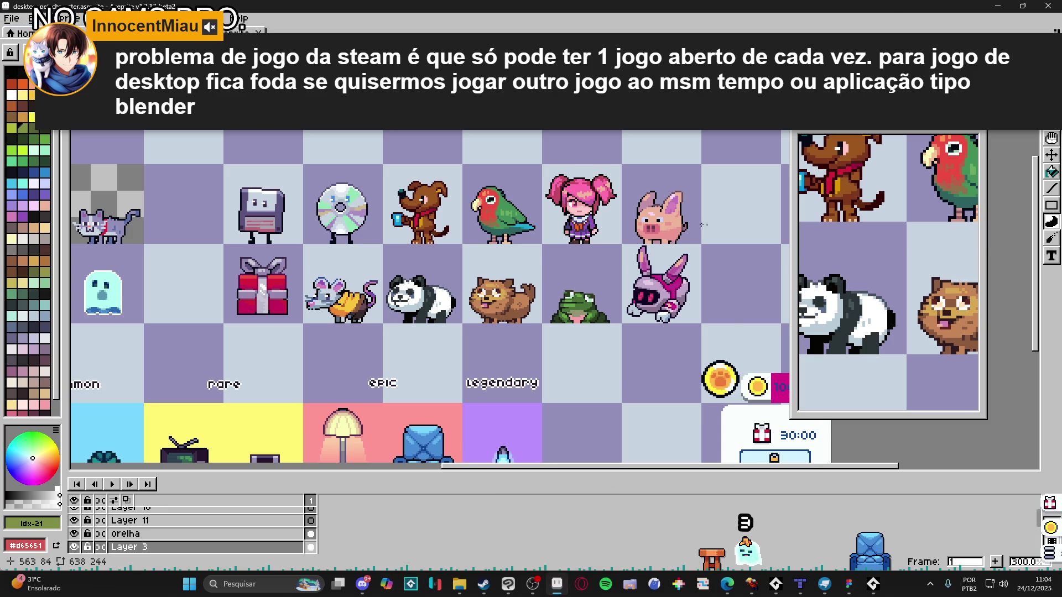
pyautogui.moveTo(686, 465); pyautogui.dragTo(697, 451)
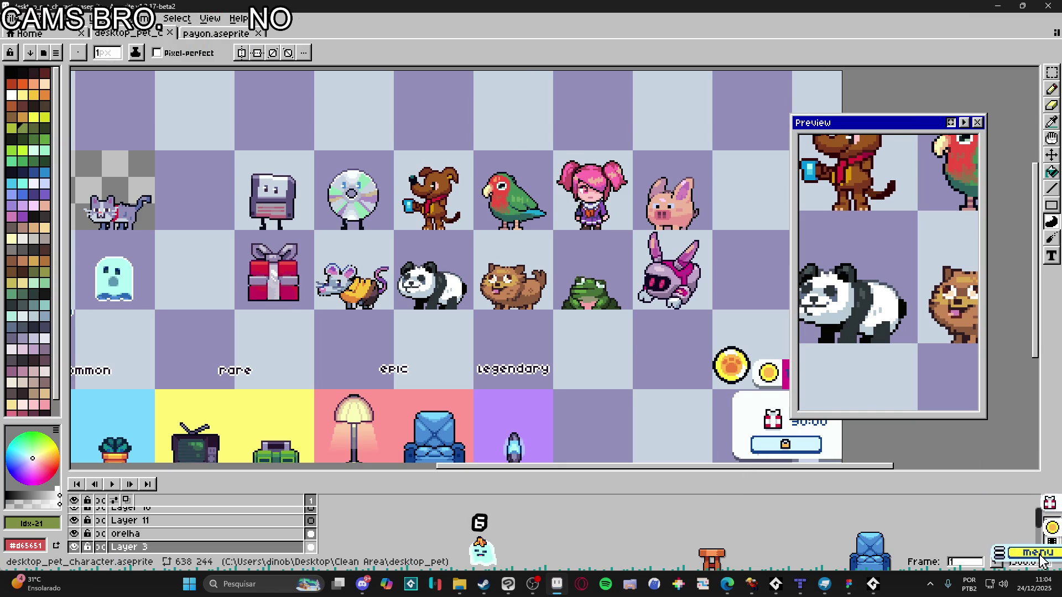
pyautogui.click(1050, 553)
pyautogui.click(673, 245)
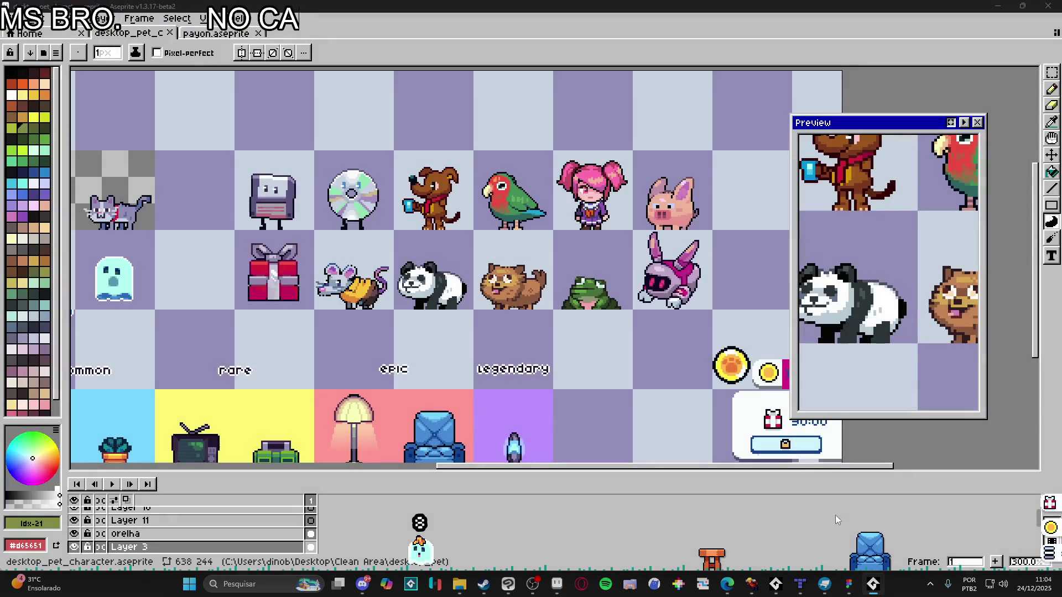
pyautogui.click(1050, 553)
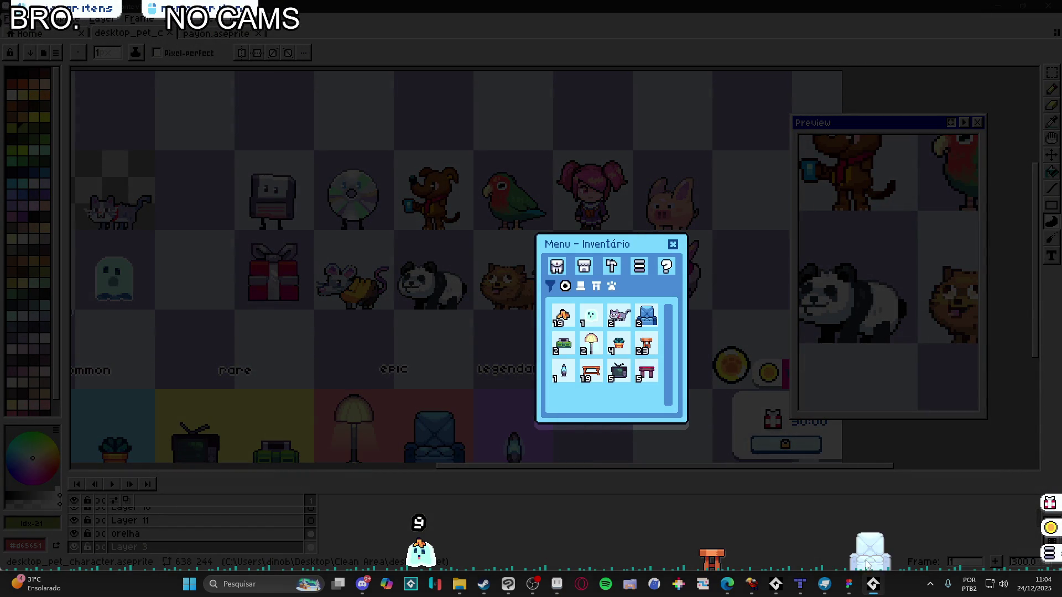
# Create a new note from the pet menu's Notas section
pyautogui.click(611, 266)
pyautogui.click(639, 266)
pyautogui.click(608, 331)
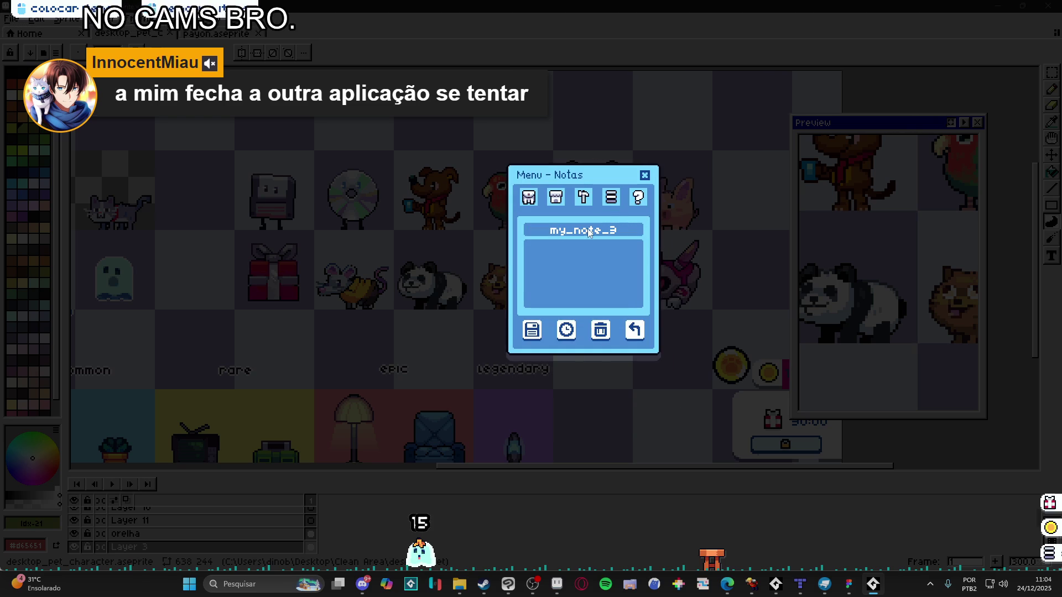
# Set the note's reminder to 11:05 on 24 December 2025, then close the menu
pyautogui.click(566, 330)
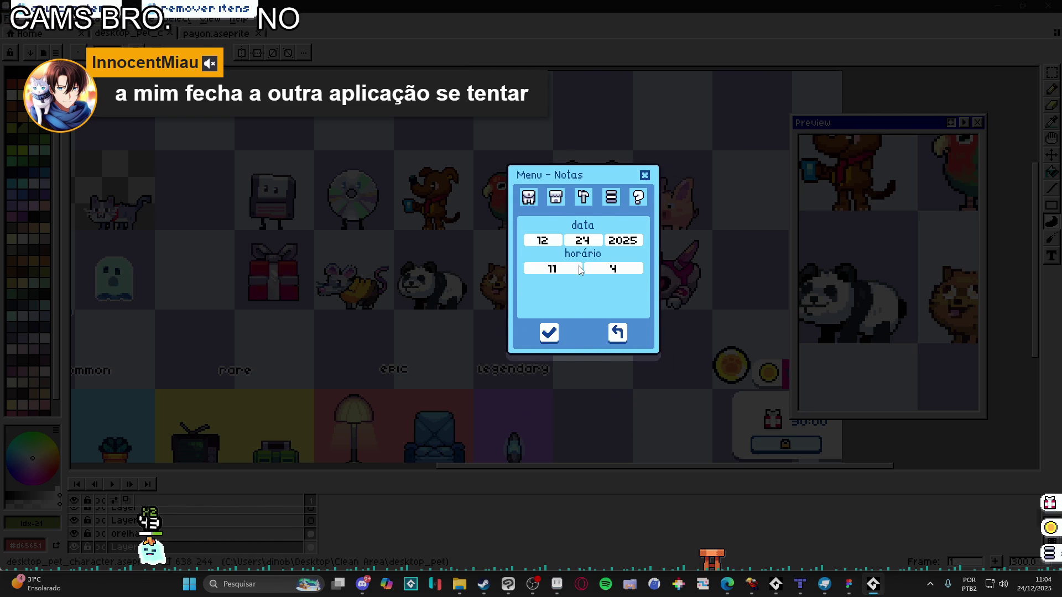
pyautogui.click(615, 271)
pyautogui.scroll(-5, 617, 297)
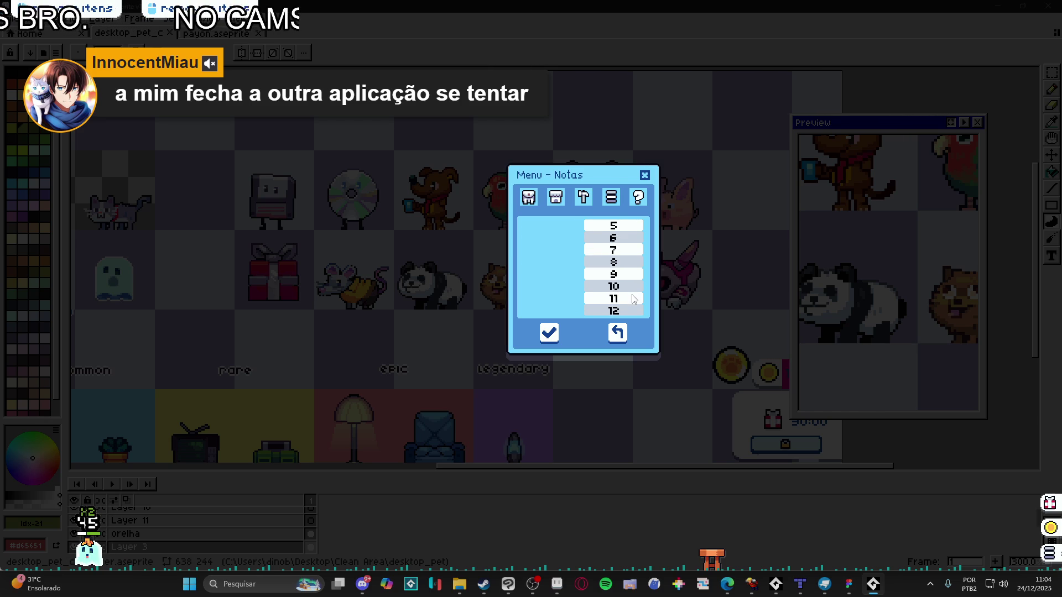
pyautogui.scroll(5, 635, 299)
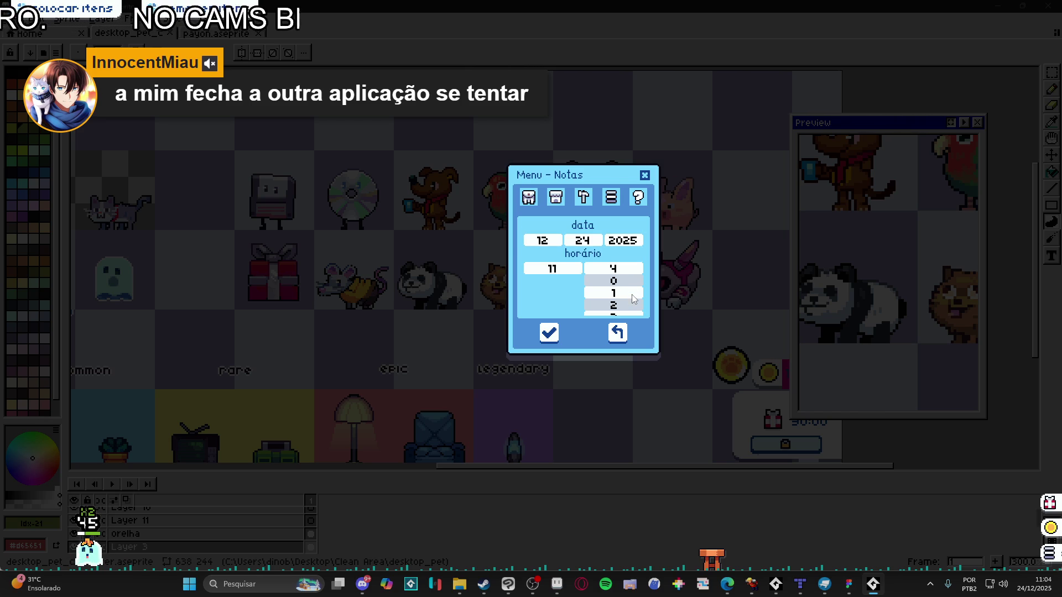
pyautogui.scroll(-5, 635, 299)
pyautogui.click(613, 225)
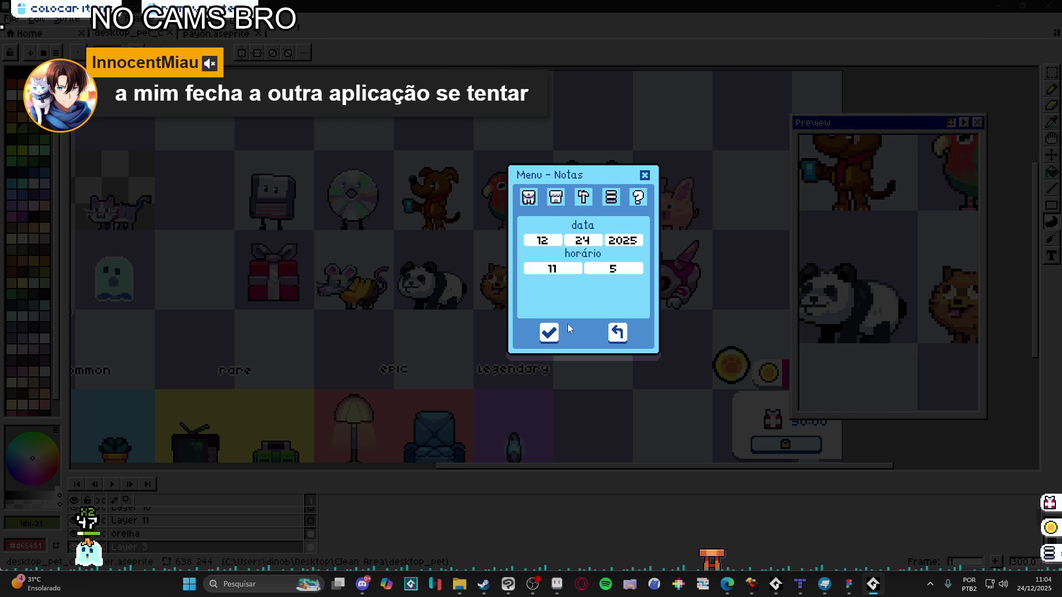
pyautogui.click(549, 332)
pyautogui.click(645, 175)
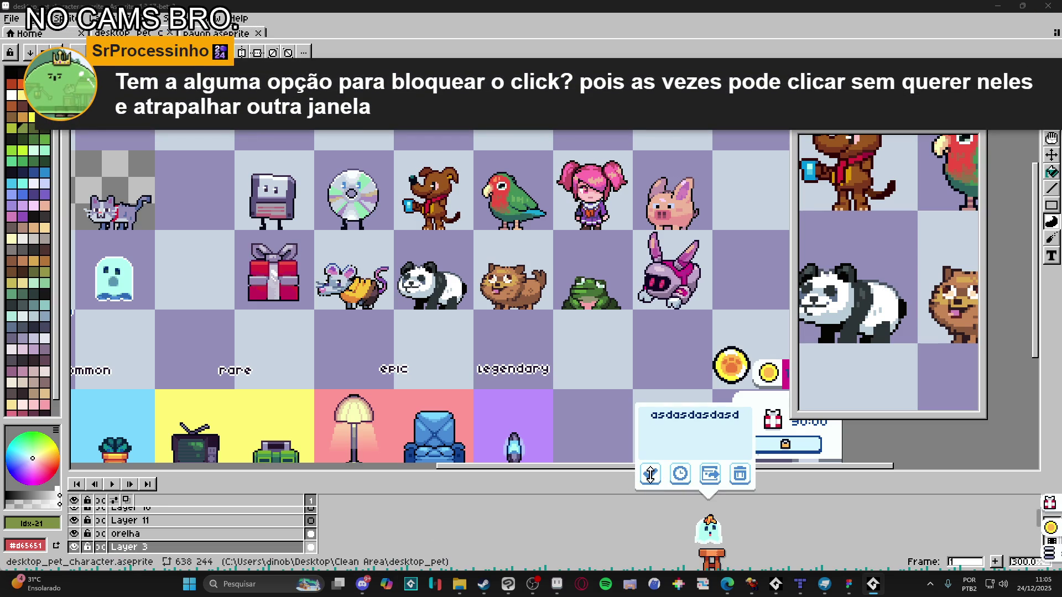
# Dismiss the note popup and reopen the asdasd note from Ferramentas > Notas without setting a reminder
pyautogui.click(1049, 553)
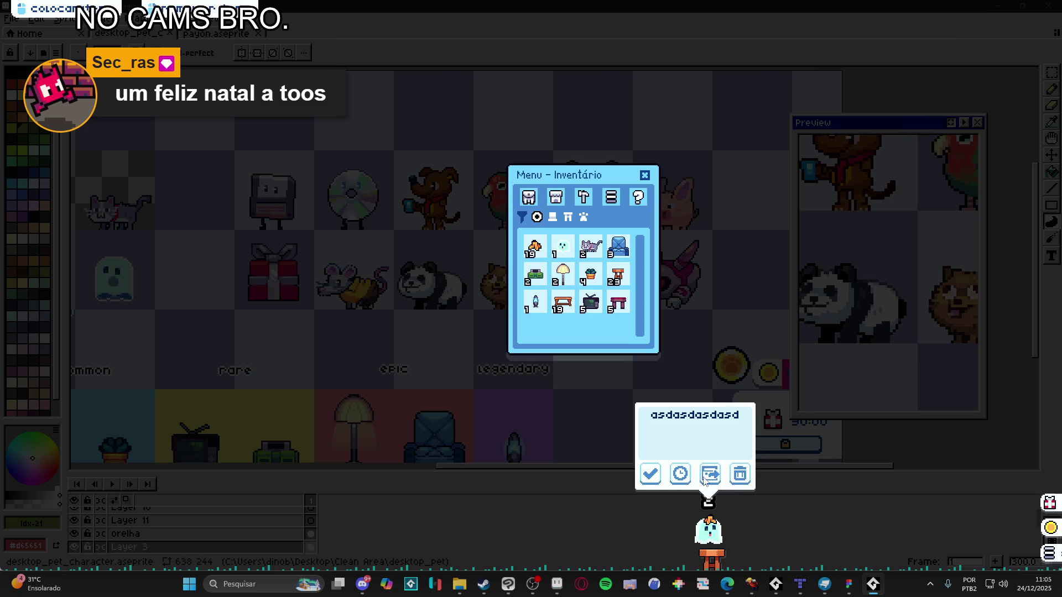
pyautogui.click(650, 475)
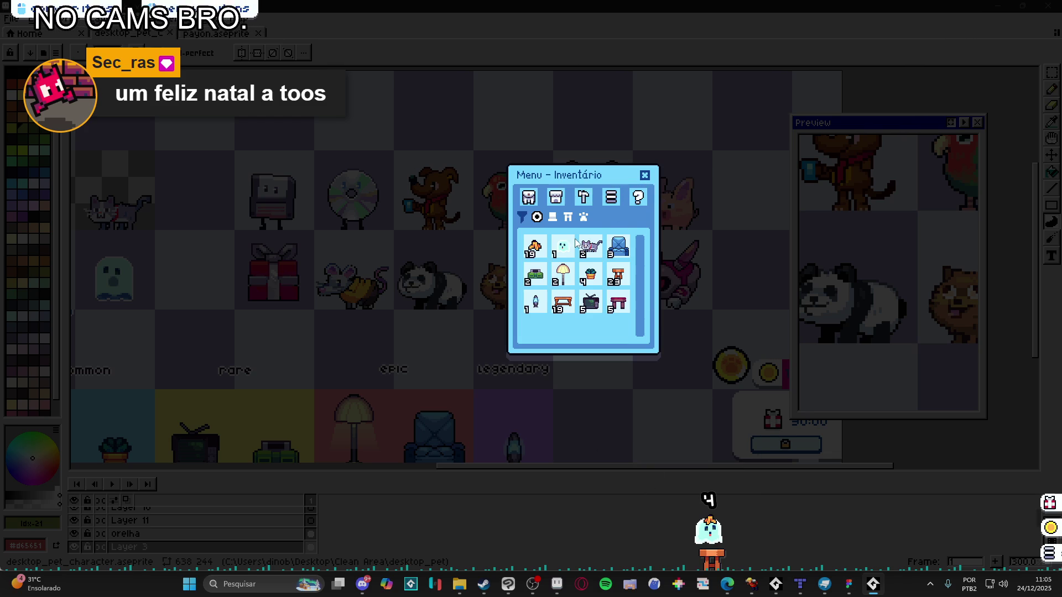
pyautogui.click(584, 197)
pyautogui.click(581, 235)
pyautogui.click(607, 264)
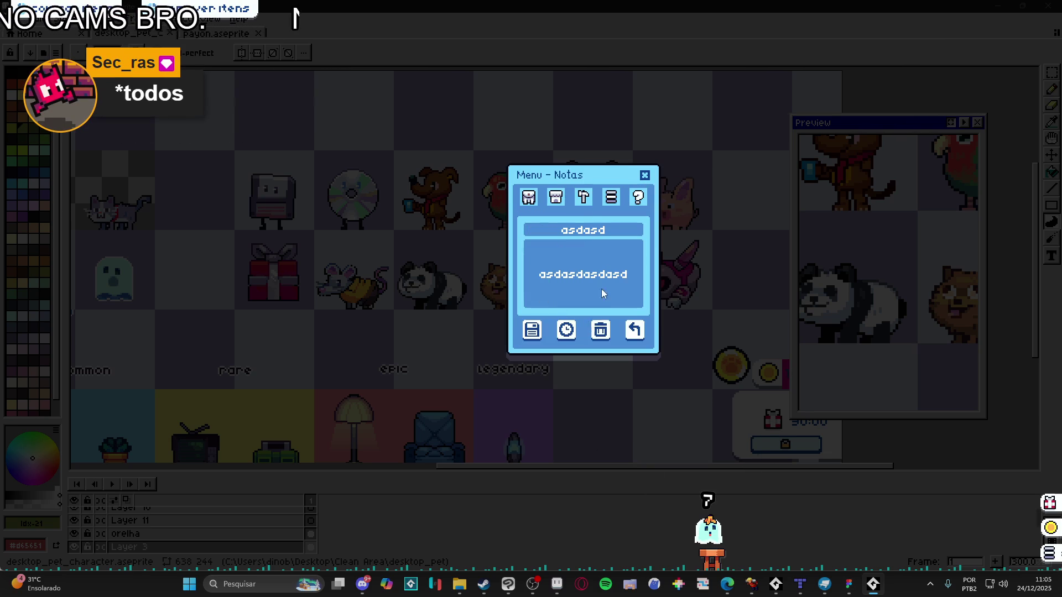
pyautogui.click(572, 330)
pyautogui.click(613, 337)
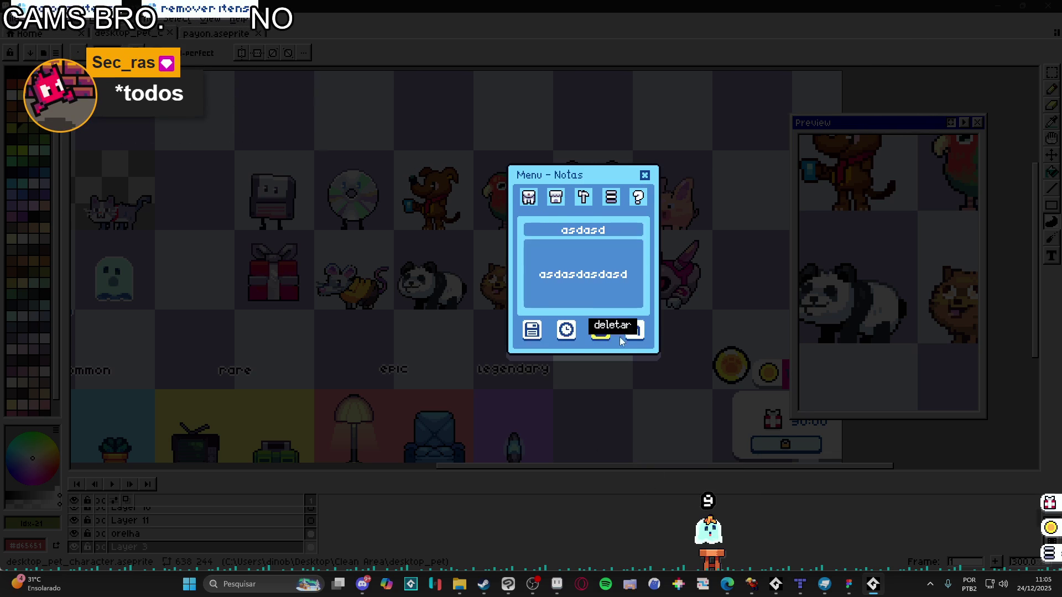
pyautogui.write('qw erfasdfasdf')
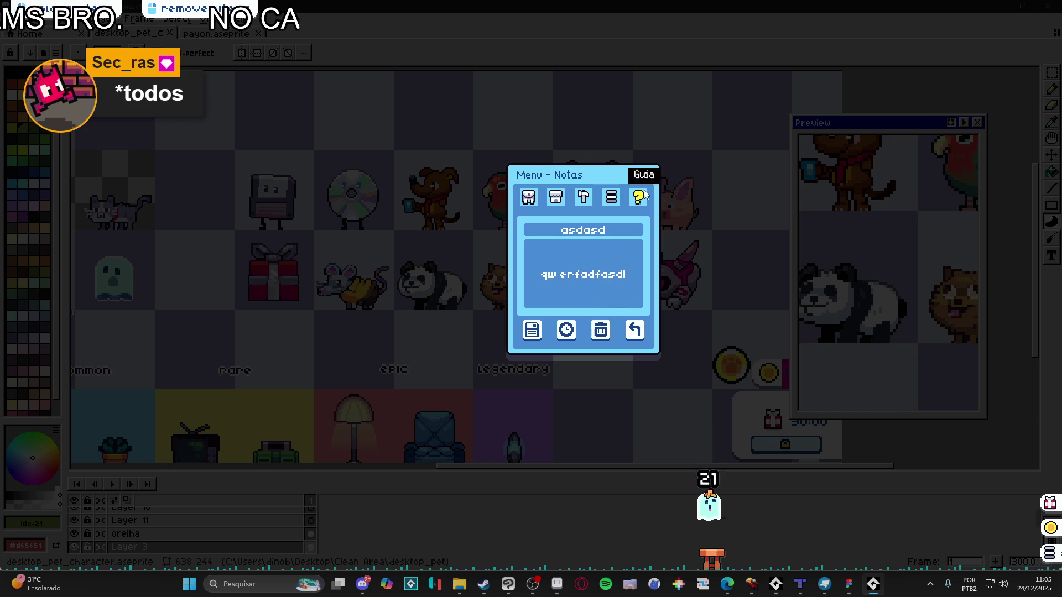
# Open the Pomodoro timer, move it to the top-left corner and start the countdown
pyautogui.click(584, 196)
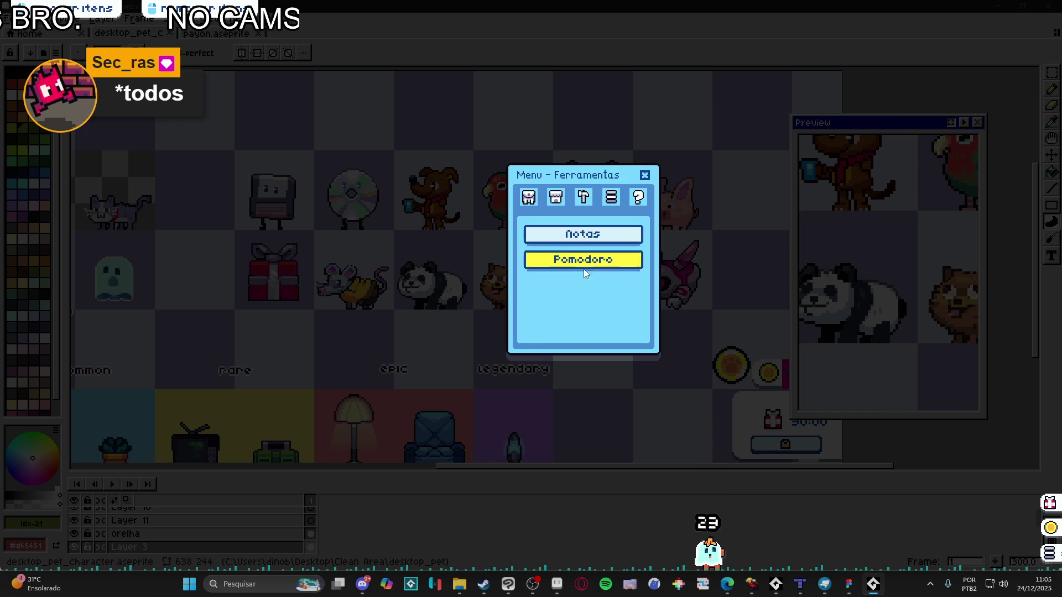
pyautogui.click(583, 264)
pyautogui.moveTo(710, 467)
pyautogui.mouseDown()
pyautogui.moveTo(122, 90)
pyautogui.moveTo(102, 89)
pyautogui.mouseUp()
pyautogui.click(107, 126)
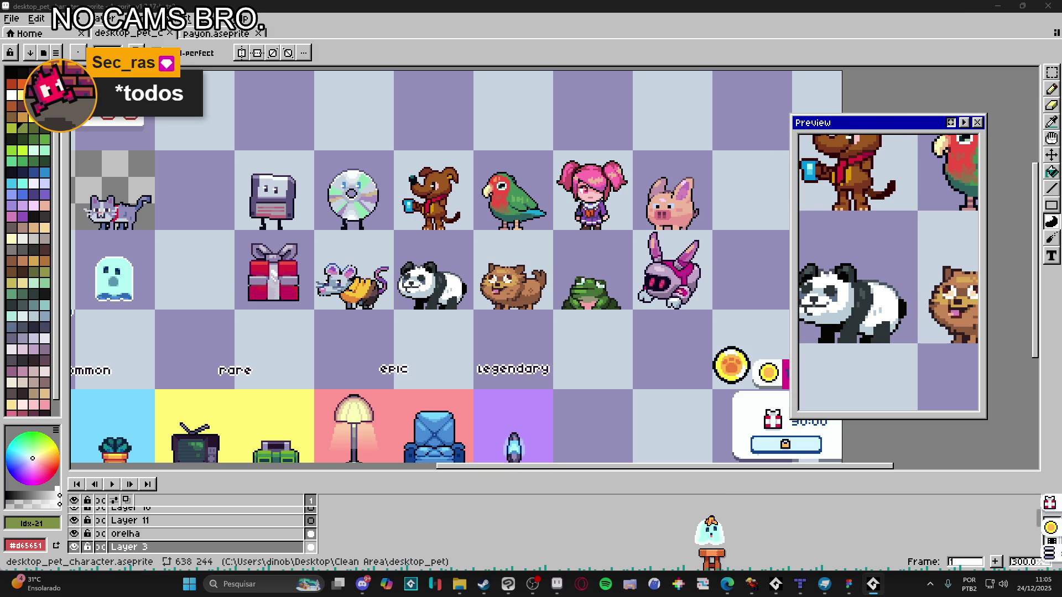
pyautogui.moveTo(714, 532)
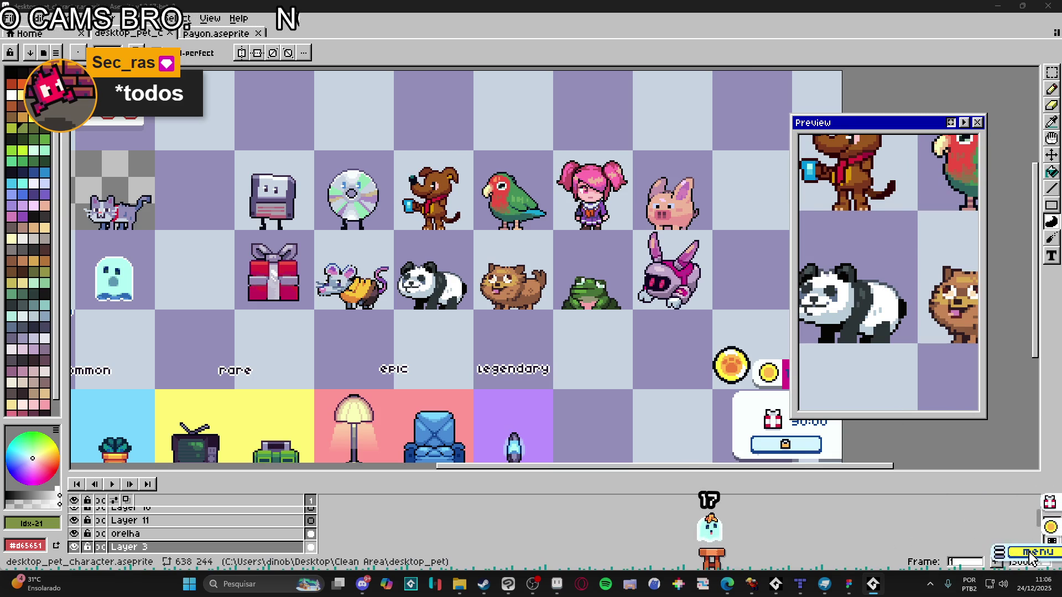
# Open the pet's settings from its menu and close them again
pyautogui.click(1031, 553)
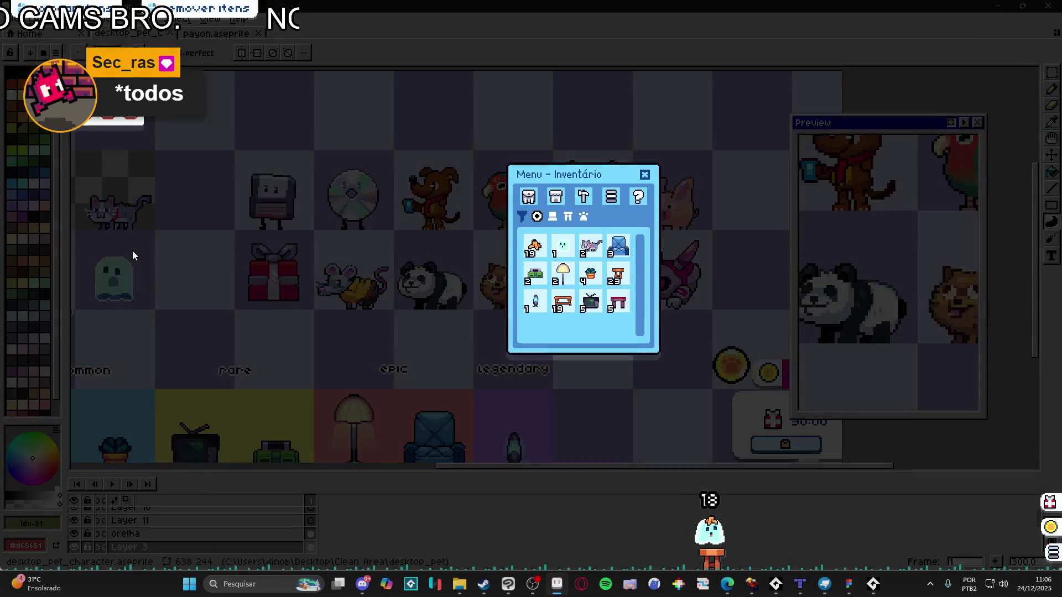
pyautogui.click(588, 197)
pyautogui.click(609, 200)
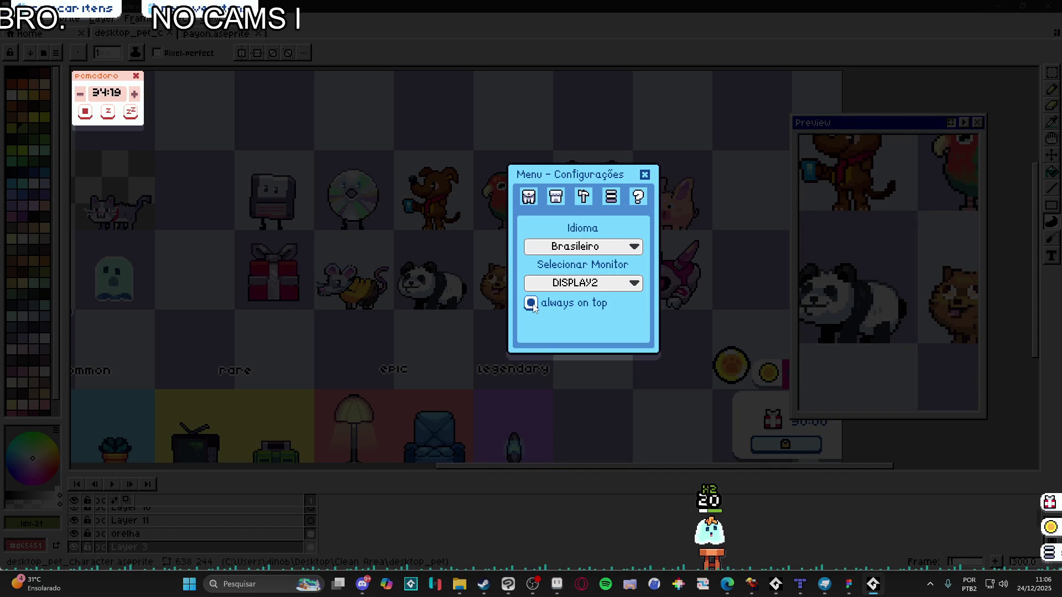
pyautogui.click(645, 175)
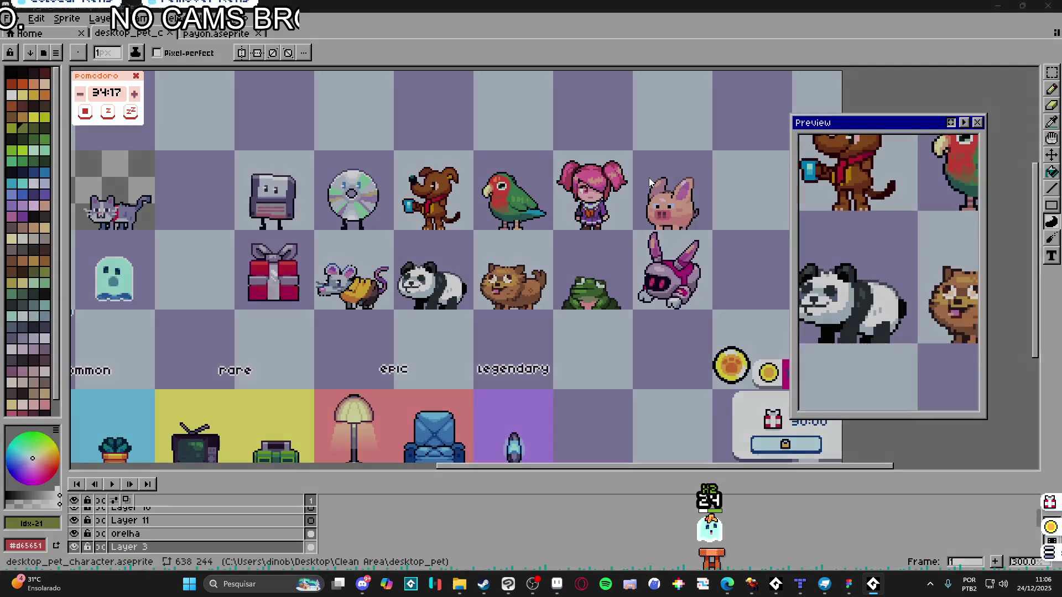
# Minimize Aseprite and Steam, closing Steam's friends window, to reveal File Explorer's payon folder
pyautogui.click(557, 583)
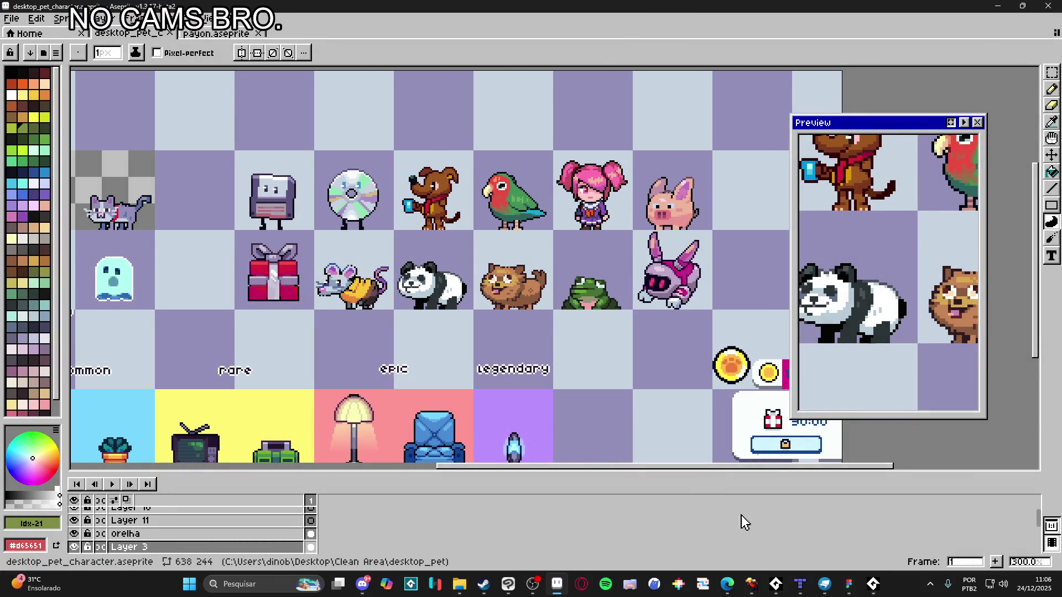
pyautogui.click(557, 583)
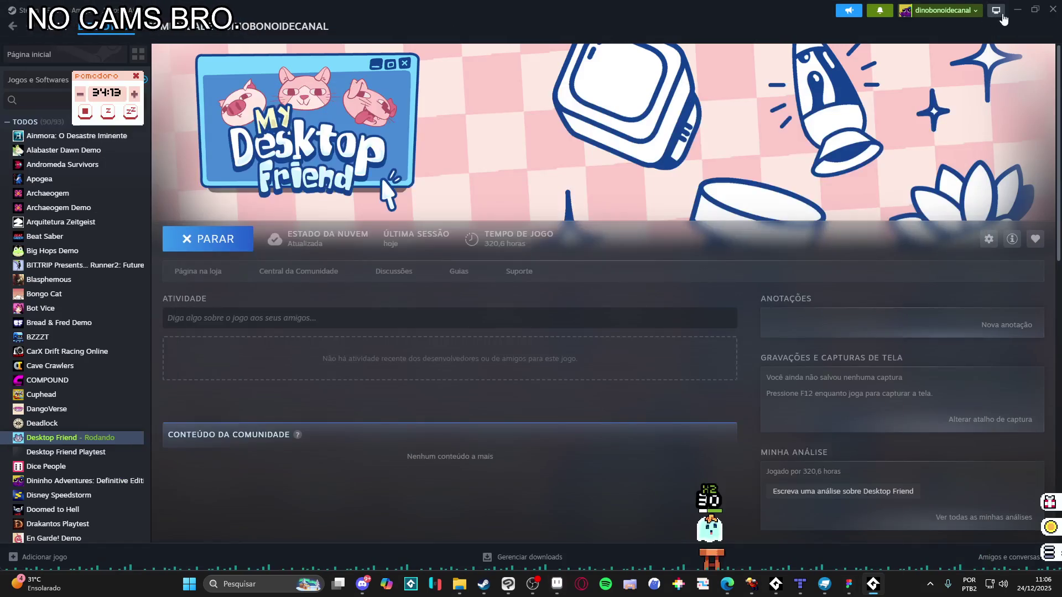
pyautogui.click(1001, 557)
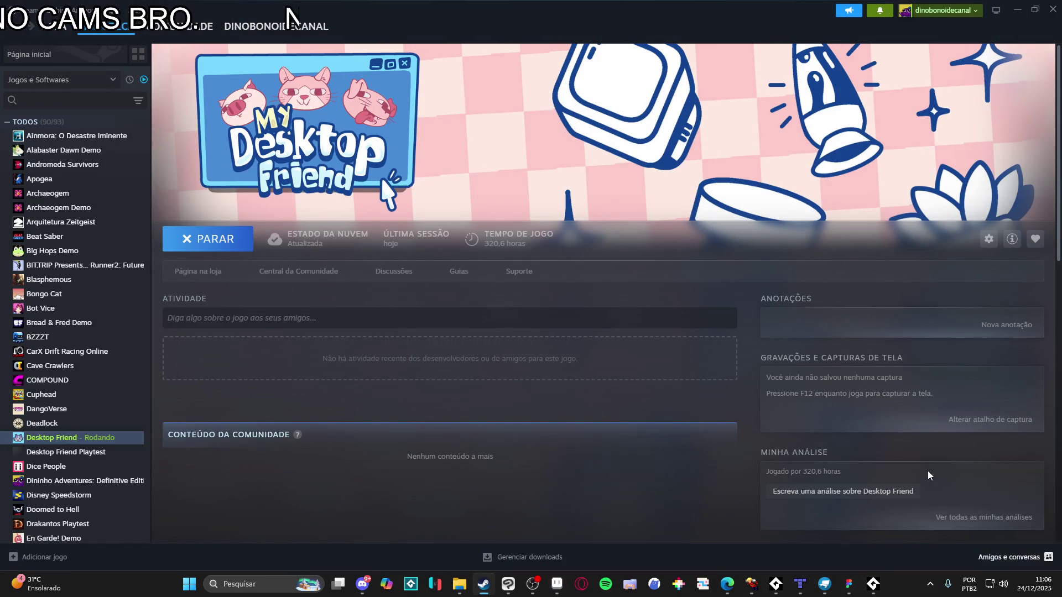
pyautogui.click(547, 120)
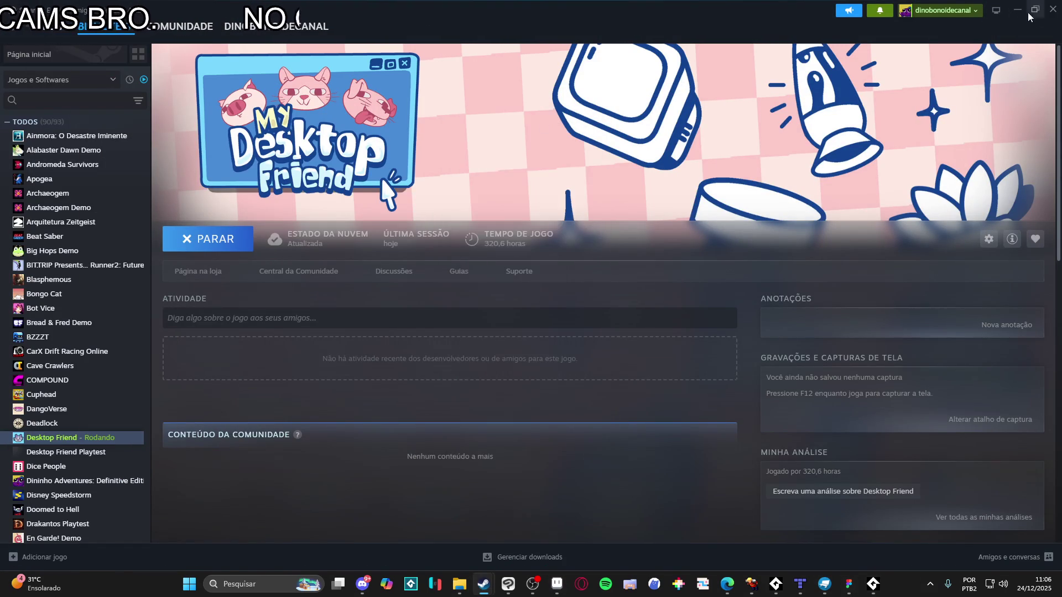
pyautogui.click(1016, 9)
pyautogui.click(1049, 552)
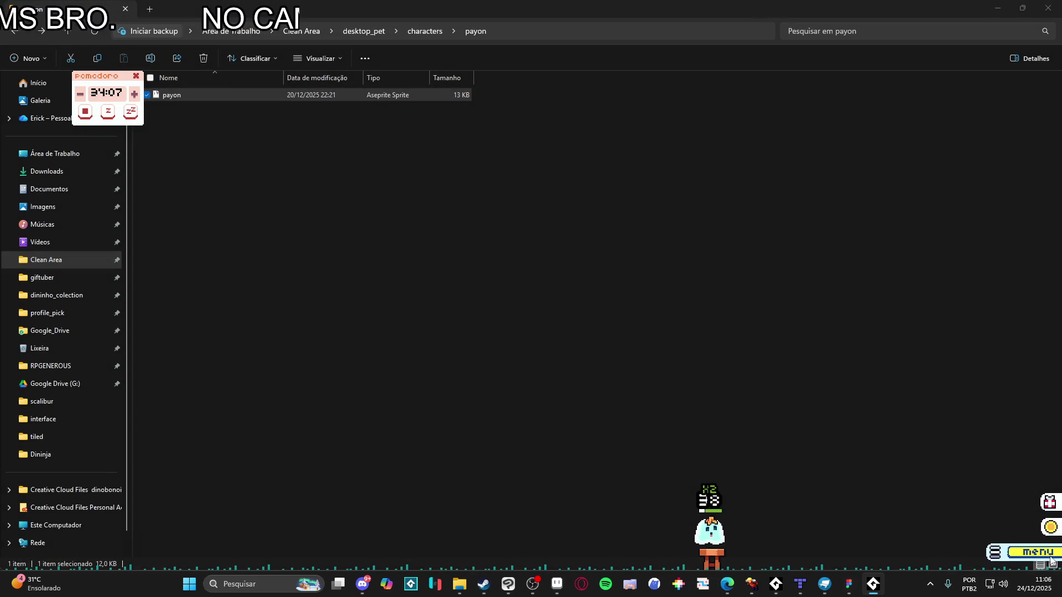
# Enable 'always on top' for the pet in its Configurações settings
pyautogui.click(1050, 552)
pyautogui.click(585, 199)
pyautogui.click(611, 197)
pyautogui.click(638, 197)
pyautogui.click(611, 197)
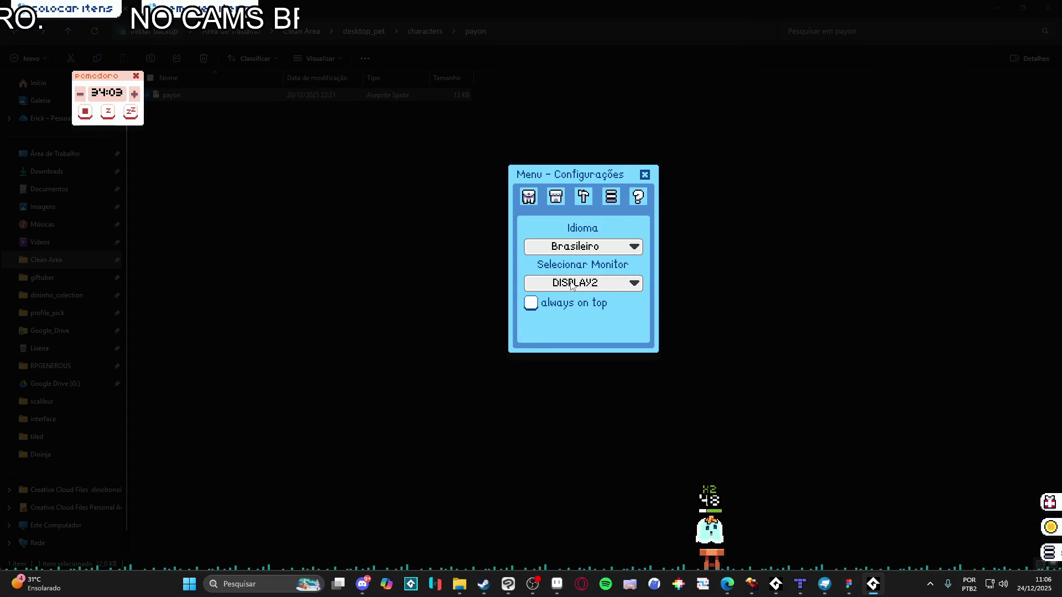
pyautogui.click(528, 304)
# Keep DISPLAY2 selected in the Selecionar Monitor dropdown and close the settings
pyautogui.click(584, 196)
pyautogui.click(612, 196)
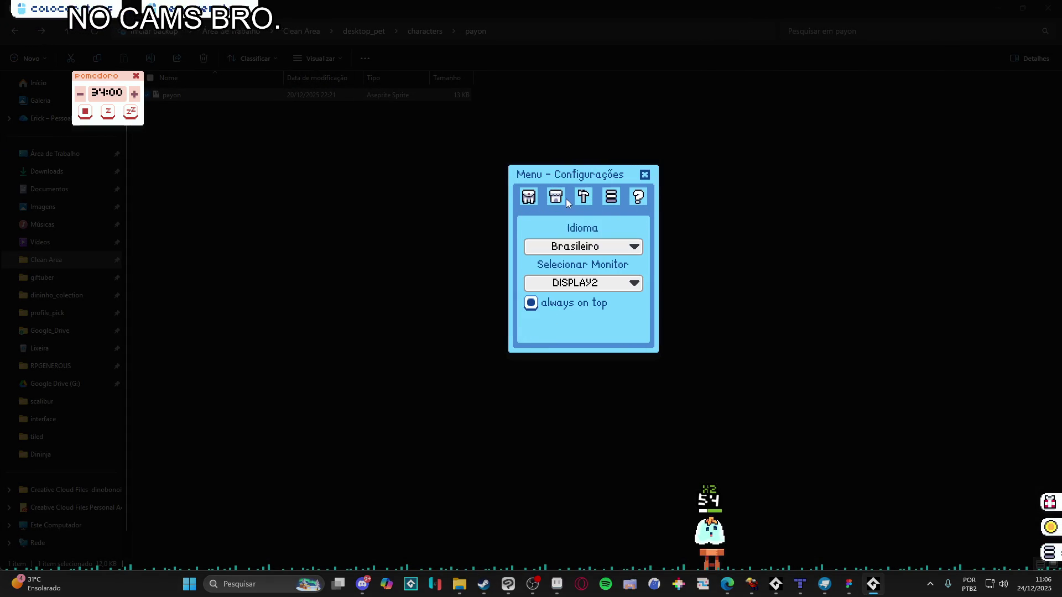
pyautogui.click(599, 284)
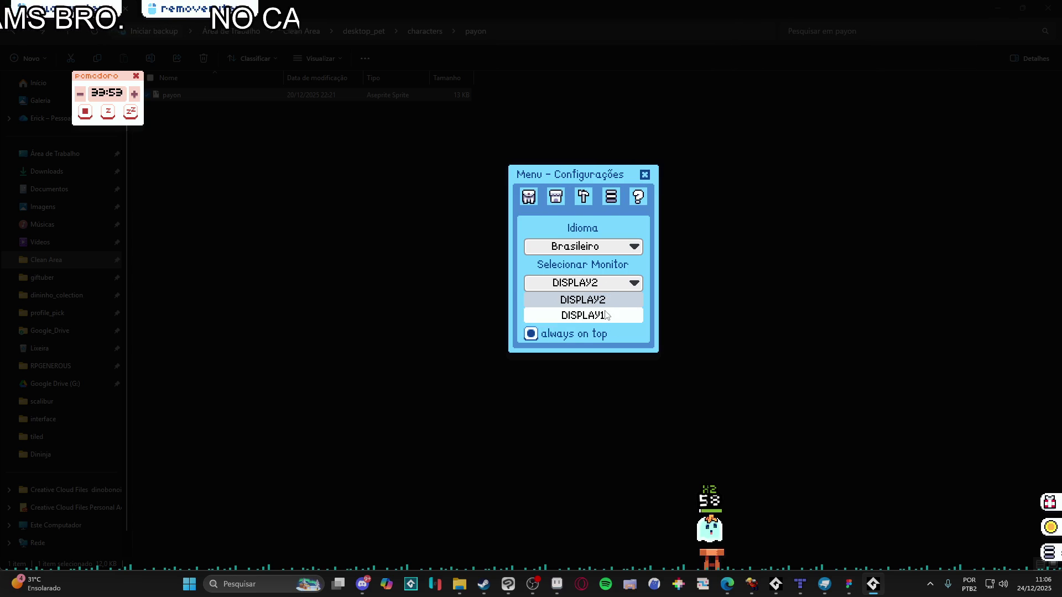
pyautogui.click(605, 287)
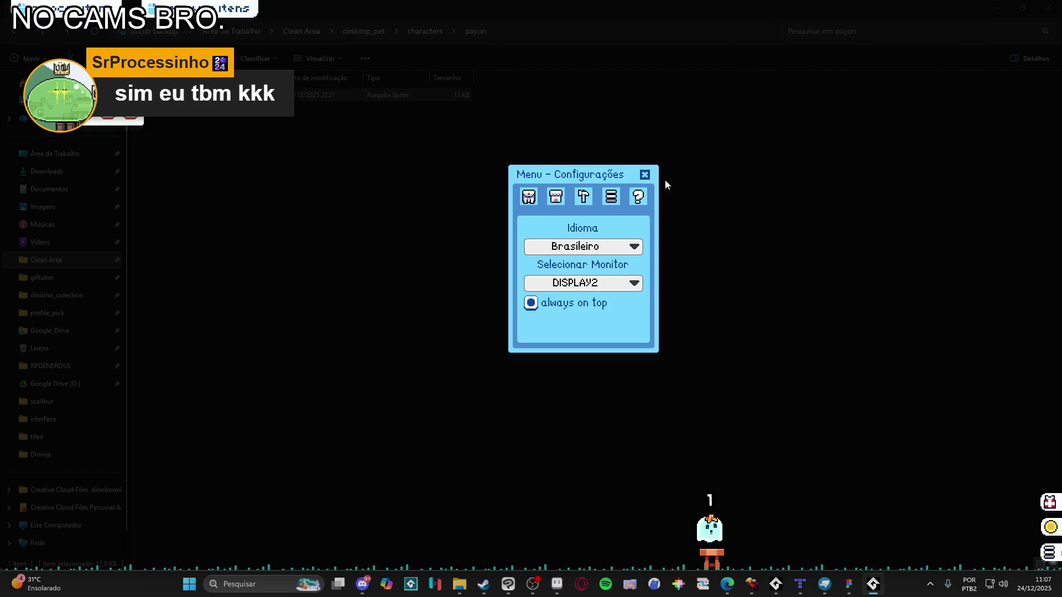
pyautogui.click(645, 174)
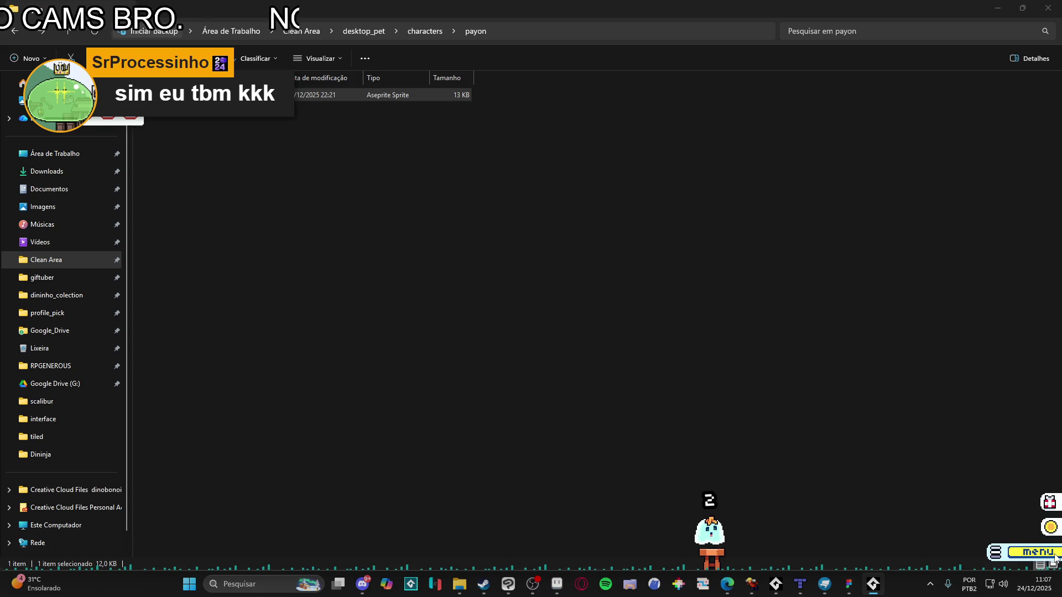
# Glance at the pet's inventory, then switch from File Explorer over to Tiled
pyautogui.click(1048, 552)
pyautogui.click(645, 175)
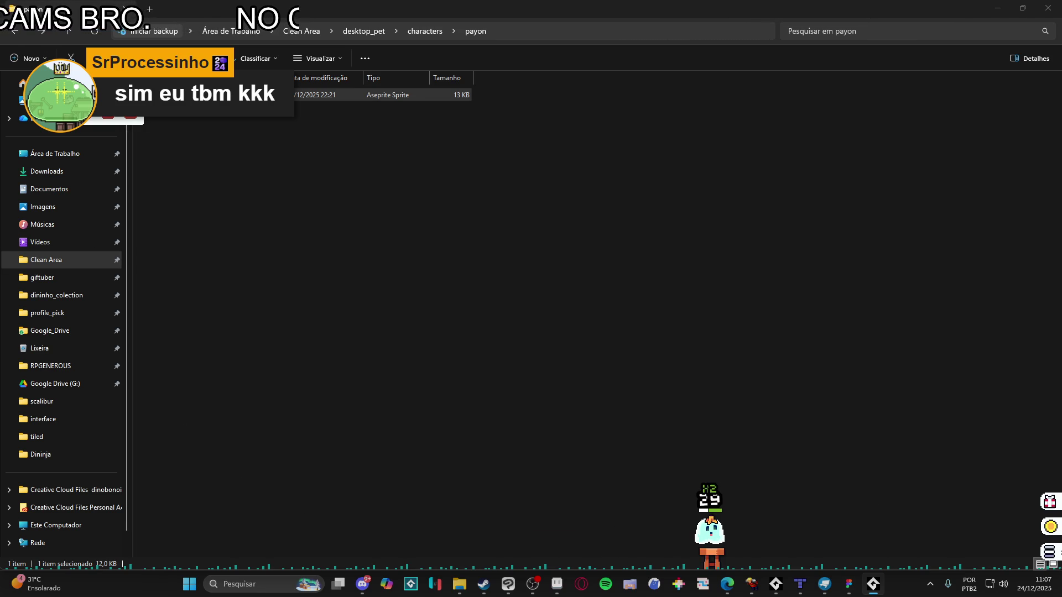
pyautogui.click(755, 221)
pyautogui.hotkey('alt', 'Tab')
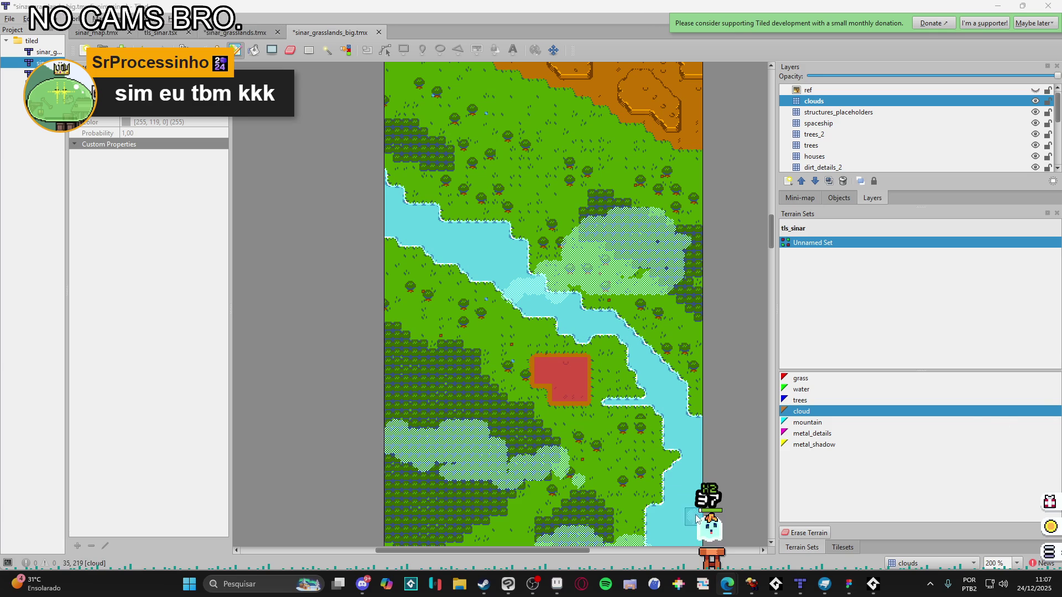
# Make the pet sit and stand, swap it for the grey cat, then close the desktop pet
pyautogui.moveTo(713, 530)
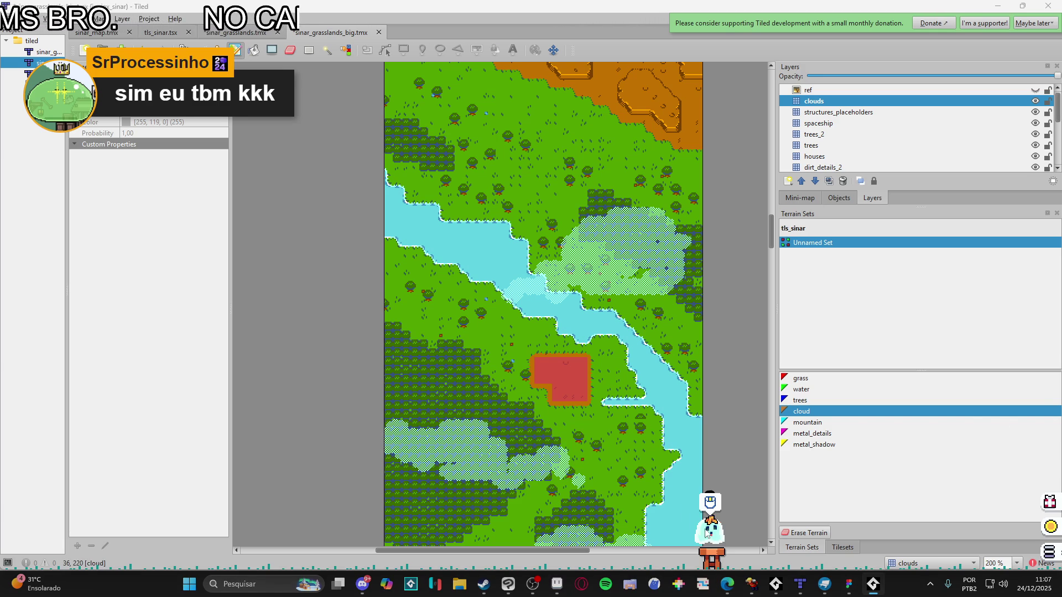
pyautogui.click(701, 501)
pyautogui.click(710, 501)
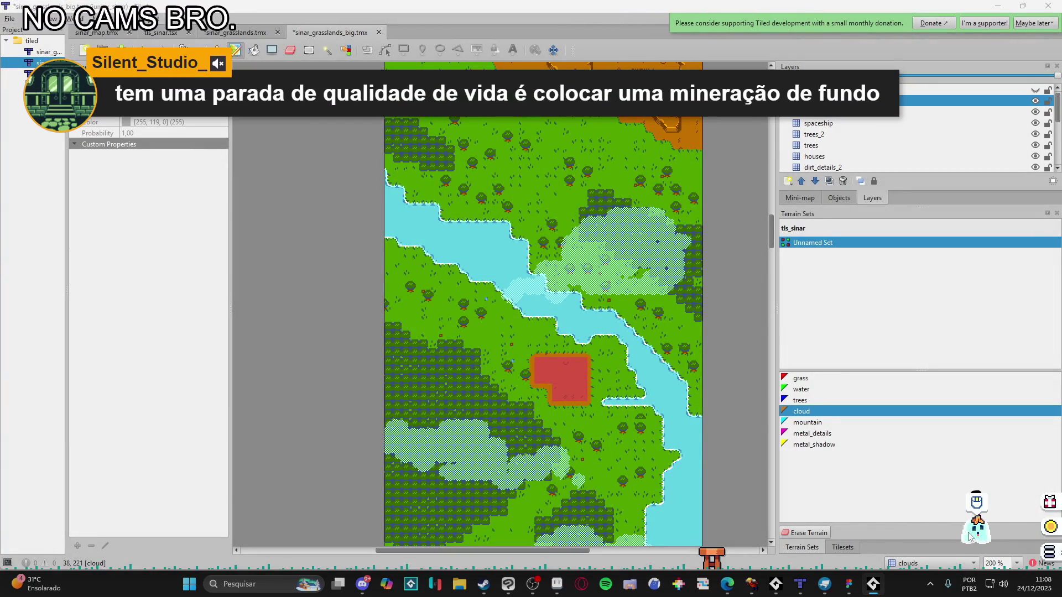
pyautogui.click(1049, 552)
pyautogui.click(582, 252)
pyautogui.click(644, 175)
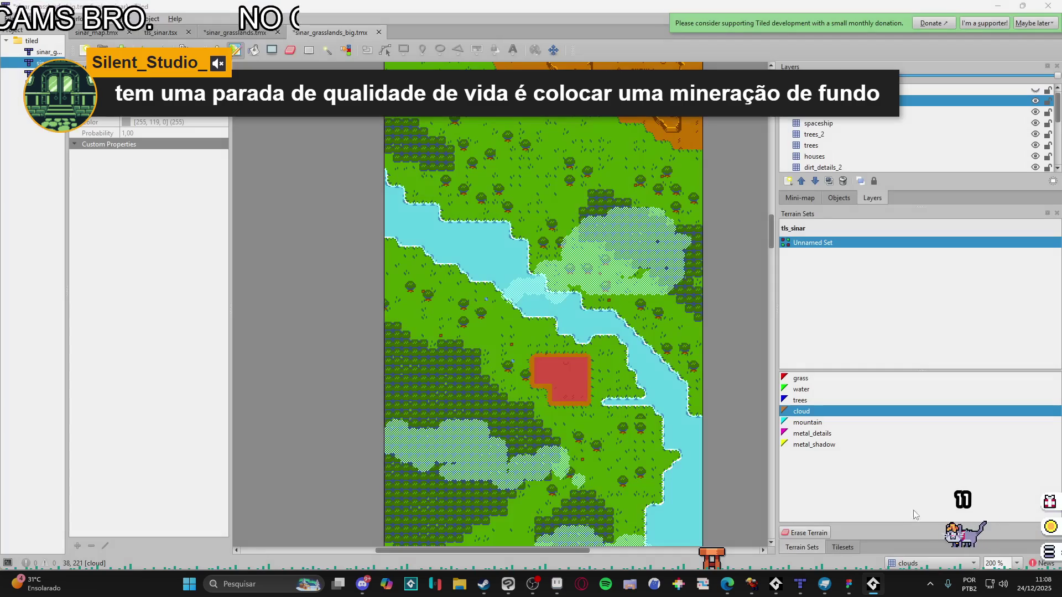
pyautogui.rightClick(873, 584)
pyautogui.click(829, 550)
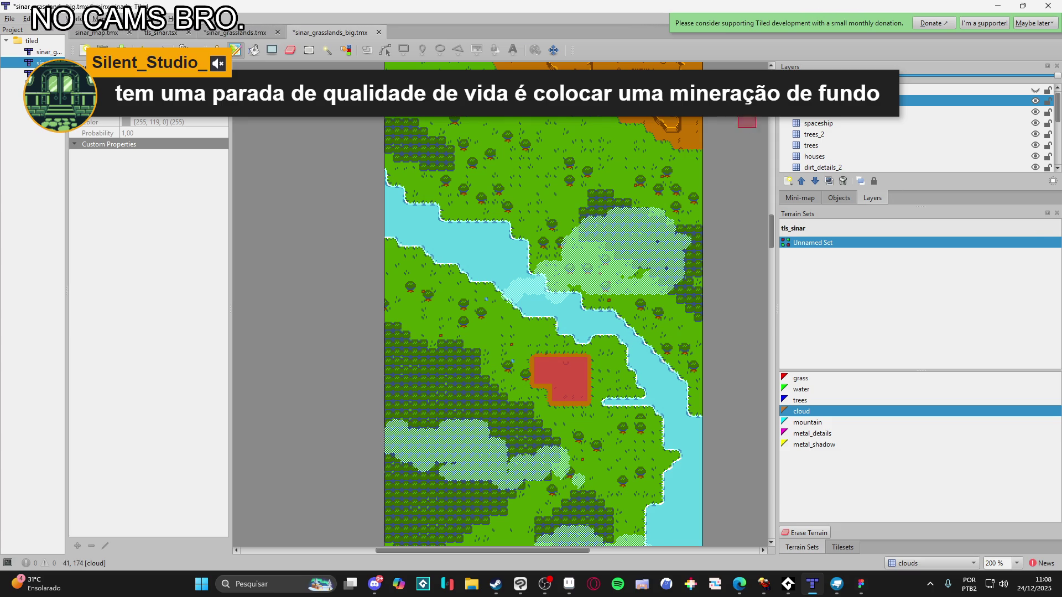
# Paint cloud patches over the grass below the mountains, the nearby trees and the dirt edge, saving the map
pyautogui.scroll(5, 550, 232)
pyautogui.moveTo(390, 243)
pyautogui.mouseDown()
pyautogui.moveTo(420, 274)
pyautogui.moveTo(399, 260)
pyautogui.moveTo(412, 244)
pyautogui.moveTo(429, 245)
pyautogui.moveTo(480, 299)
pyautogui.moveTo(450, 304)
pyautogui.moveTo(410, 279)
pyautogui.moveTo(414, 288)
pyautogui.moveTo(467, 283)
pyautogui.moveTo(412, 279)
pyautogui.moveTo(412, 301)
pyautogui.moveTo(451, 316)
pyautogui.mouseUp()
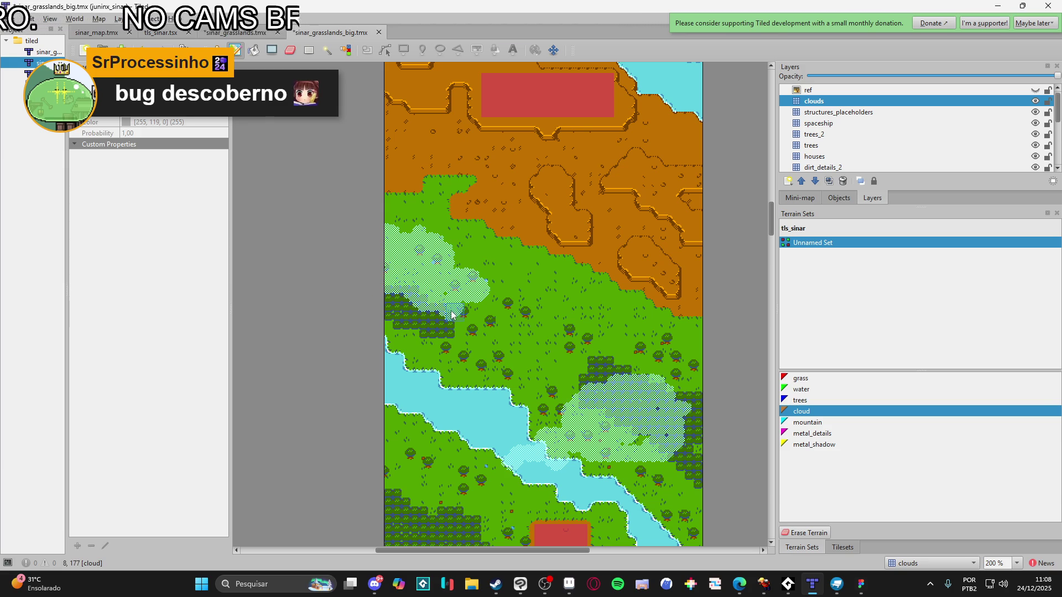
pyautogui.moveTo(452, 273); pyautogui.dragTo(442, 272)
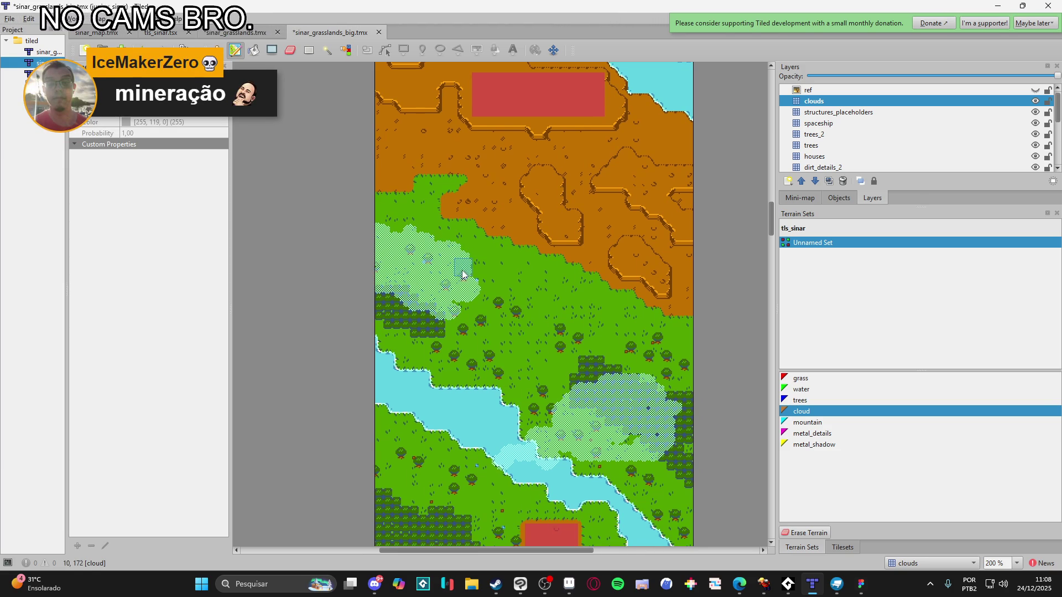
pyautogui.moveTo(474, 308)
pyautogui.mouseDown()
pyautogui.moveTo(489, 289)
pyautogui.moveTo(490, 308)
pyautogui.moveTo(481, 294)
pyautogui.moveTo(459, 319)
pyautogui.mouseUp()
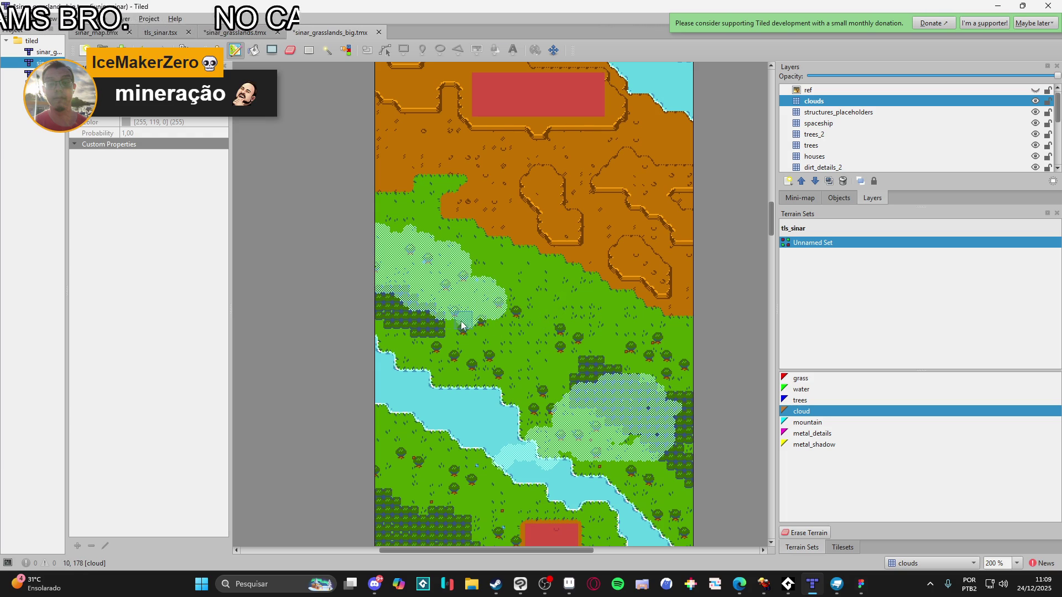
pyautogui.hotkey('ctrl', 's')
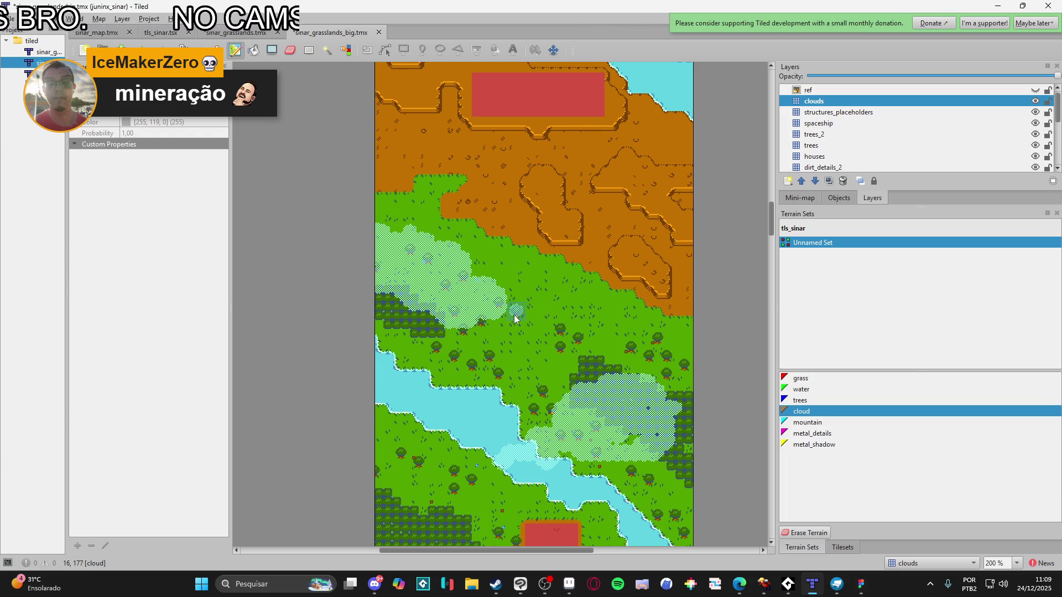
pyautogui.moveTo(568, 244)
pyautogui.mouseDown()
pyautogui.moveTo(560, 233)
pyautogui.moveTo(611, 208)
pyautogui.moveTo(534, 255)
pyautogui.moveTo(608, 235)
pyautogui.moveTo(607, 197)
pyautogui.moveTo(614, 229)
pyautogui.moveTo(636, 229)
pyautogui.moveTo(640, 260)
pyautogui.moveTo(599, 223)
pyautogui.moveTo(642, 208)
pyautogui.moveTo(655, 245)
pyautogui.moveTo(670, 232)
pyautogui.moveTo(699, 245)
pyautogui.moveTo(657, 214)
pyautogui.mouseUp()
# Re-pick the cloud terrain from the map and paint cloud along the river edge
pyautogui.rightClick(651, 175)
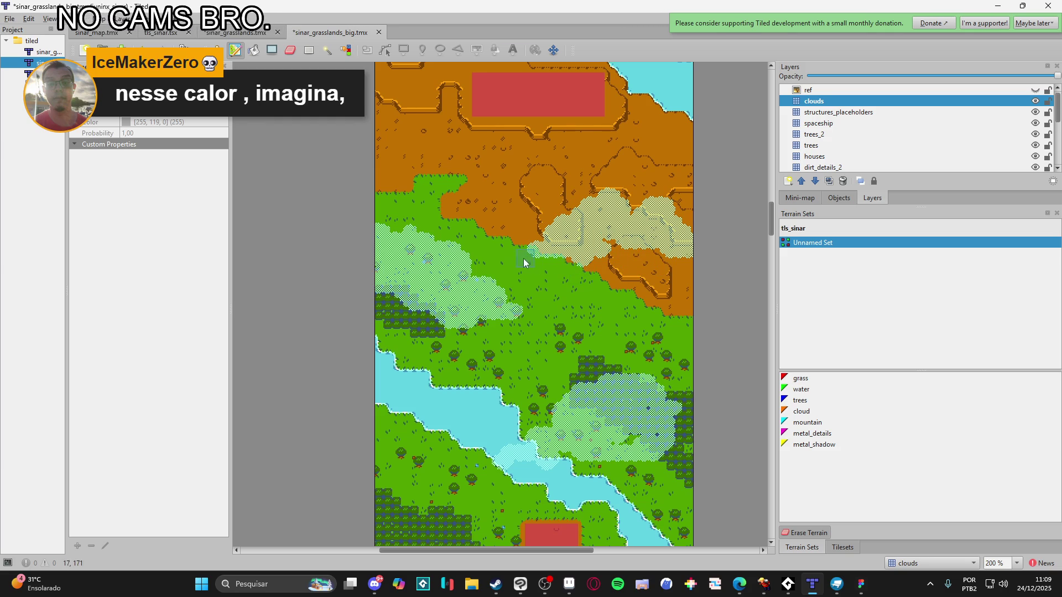
pyautogui.rightClick(596, 221)
pyautogui.scroll(-2, 586, 224)
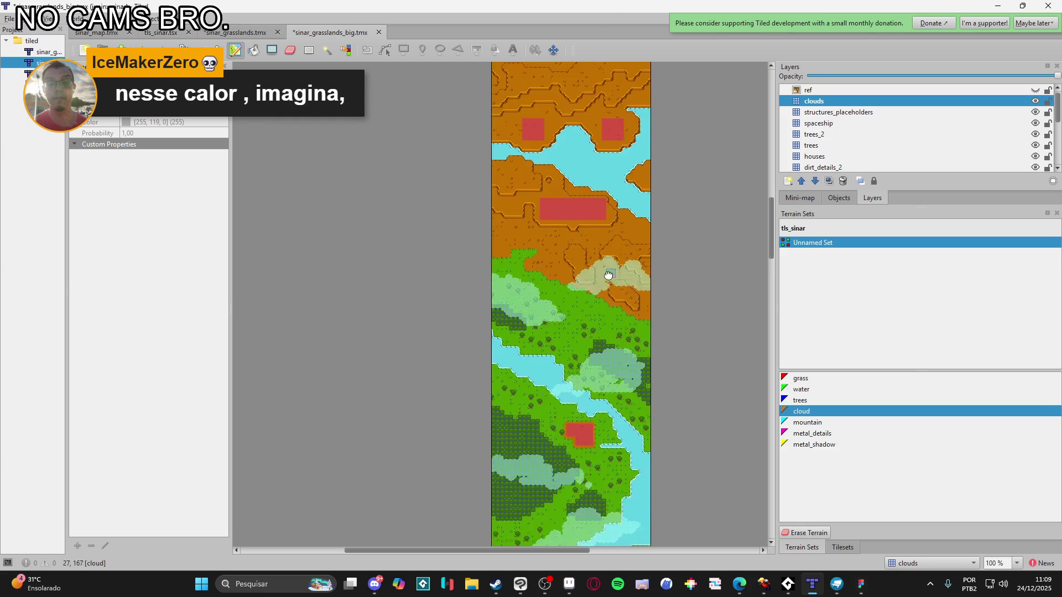
pyautogui.scroll(3, 553, 254)
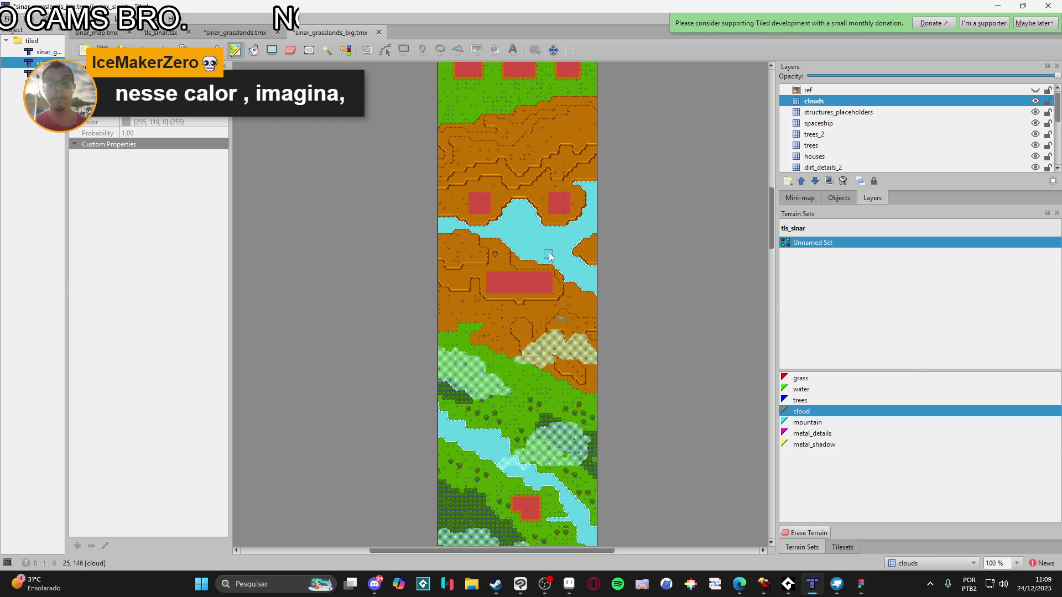
pyautogui.scroll(2, 503, 266)
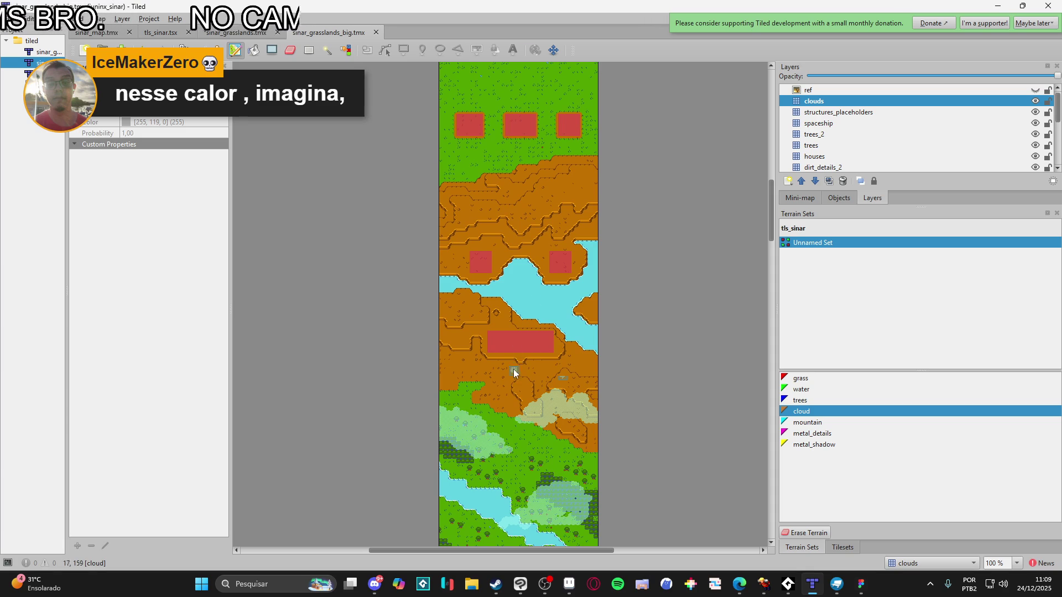
pyautogui.scroll(2, 497, 357)
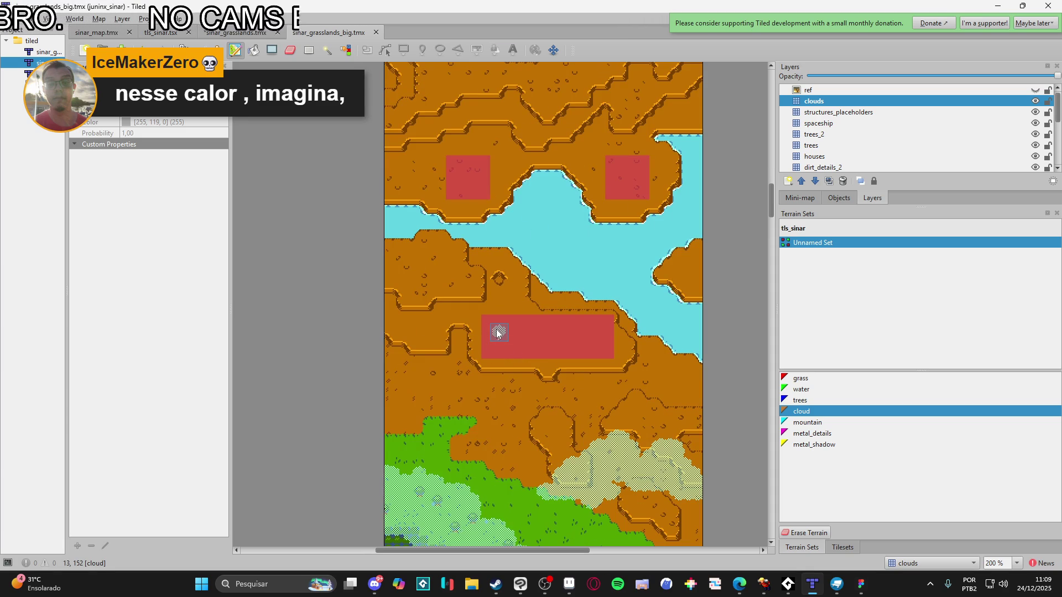
pyautogui.scroll(1, 493, 294)
pyautogui.moveTo(495, 310)
pyautogui.mouseDown()
pyautogui.moveTo(541, 313)
pyautogui.moveTo(535, 293)
pyautogui.moveTo(572, 302)
pyautogui.moveTo(543, 299)
pyautogui.moveTo(571, 294)
pyautogui.moveTo(544, 320)
pyautogui.moveTo(609, 307)
pyautogui.moveTo(514, 294)
pyautogui.moveTo(487, 335)
pyautogui.moveTo(505, 310)
pyautogui.moveTo(453, 342)
pyautogui.moveTo(448, 331)
pyautogui.moveTo(535, 322)
pyautogui.mouseUp()
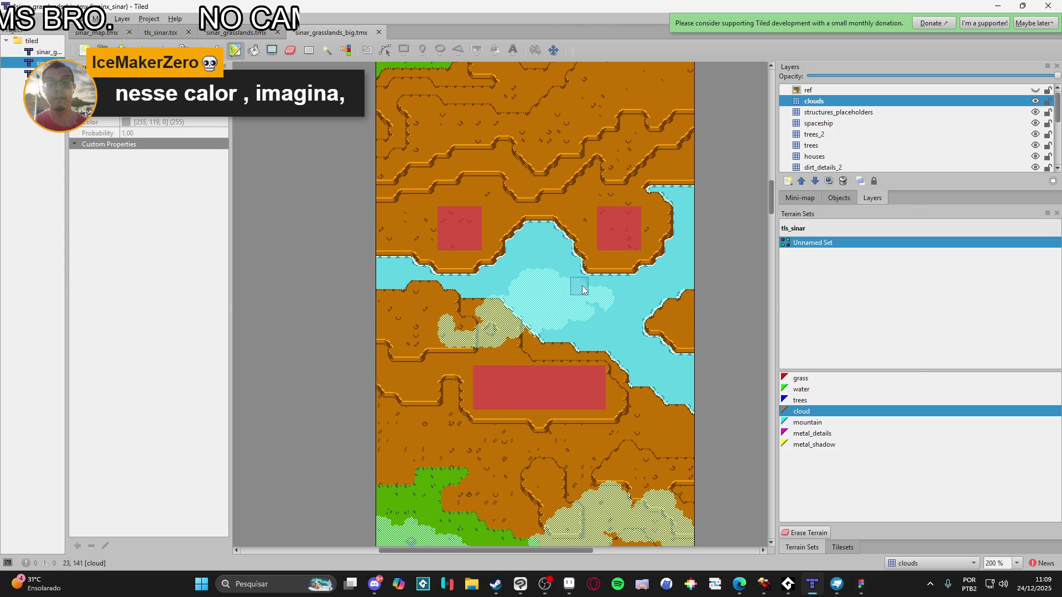
# Paint further cloud patches over the river and the dirt area
pyautogui.scroll(4, 570, 287)
pyautogui.moveTo(550, 271)
pyautogui.mouseDown()
pyautogui.moveTo(564, 249)
pyautogui.moveTo(596, 241)
pyautogui.moveTo(603, 250)
pyautogui.moveTo(612, 228)
pyautogui.moveTo(622, 231)
pyautogui.mouseUp()
pyautogui.moveTo(432, 269)
pyautogui.mouseDown()
pyautogui.moveTo(382, 249)
pyautogui.moveTo(415, 272)
pyautogui.moveTo(414, 284)
pyautogui.mouseUp()
pyautogui.scroll(-2, 429, 307)
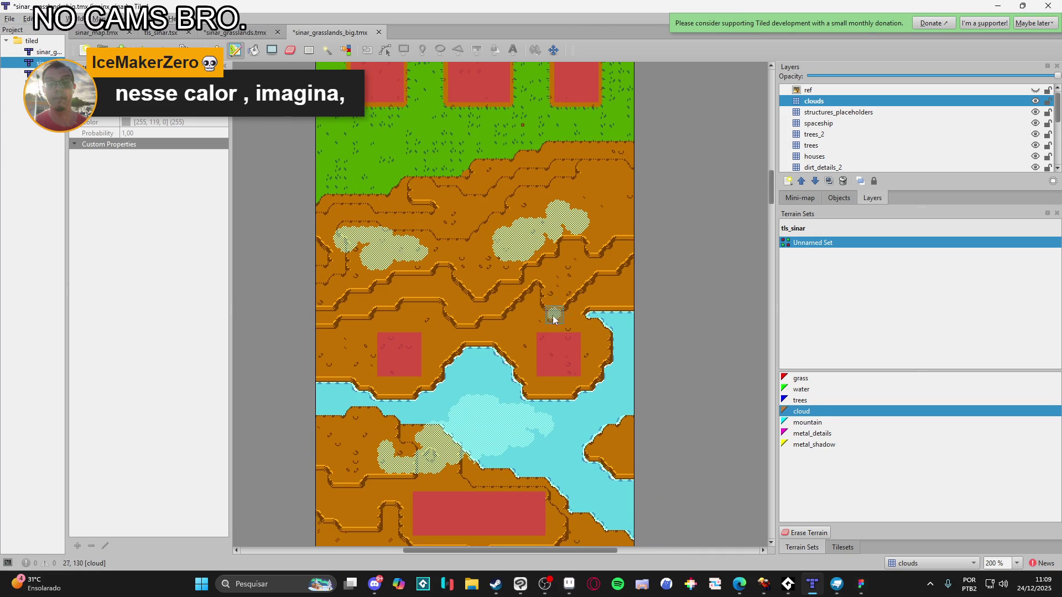
pyautogui.scroll(-3, 517, 303)
pyautogui.scroll(-2, 508, 315)
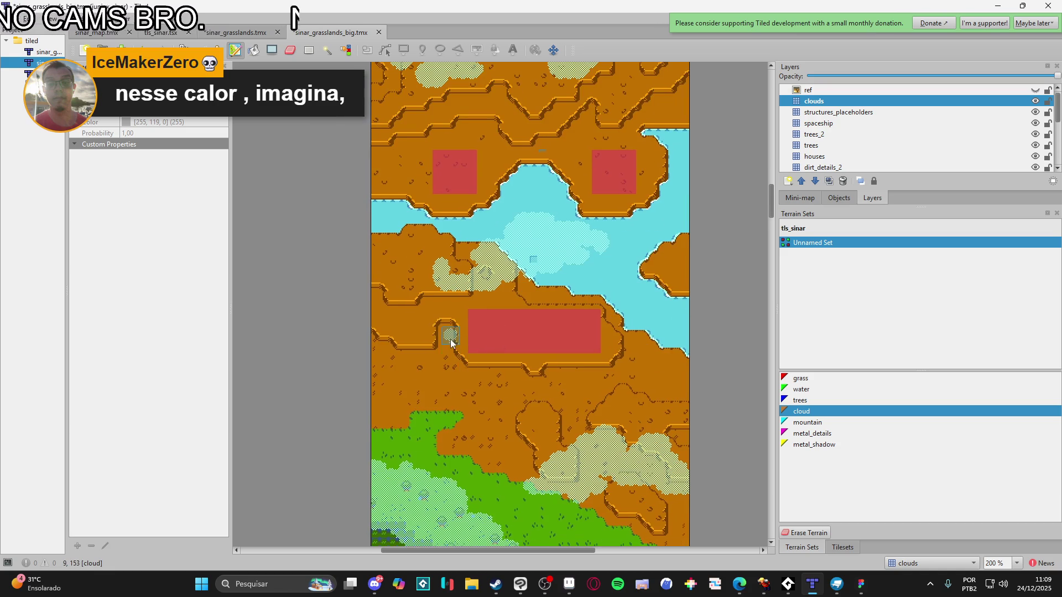
pyautogui.scroll(6, 446, 332)
pyautogui.keyDown('ctrl'); pyautogui.scroll(-1, 550, 351); pyautogui.keyUp('ctrl')
pyautogui.scroll(5, 548, 332)
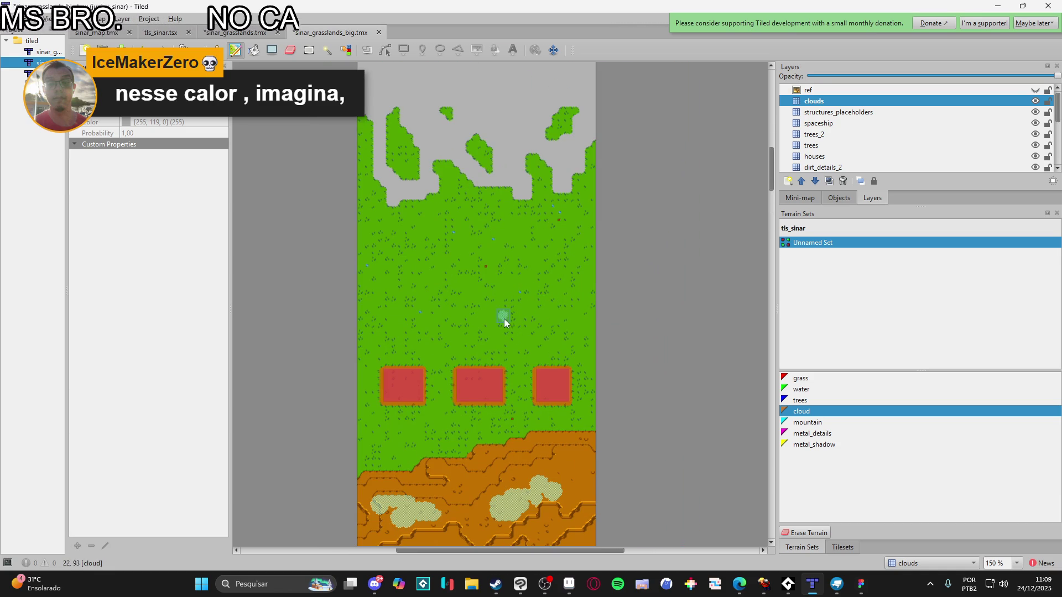
# Paint cloud strokes across the grass, extending the band left and out to the right map edge
pyautogui.moveTo(469, 291)
pyautogui.mouseDown()
pyautogui.moveTo(499, 280)
pyautogui.moveTo(492, 297)
pyautogui.moveTo(535, 276)
pyautogui.mouseUp()
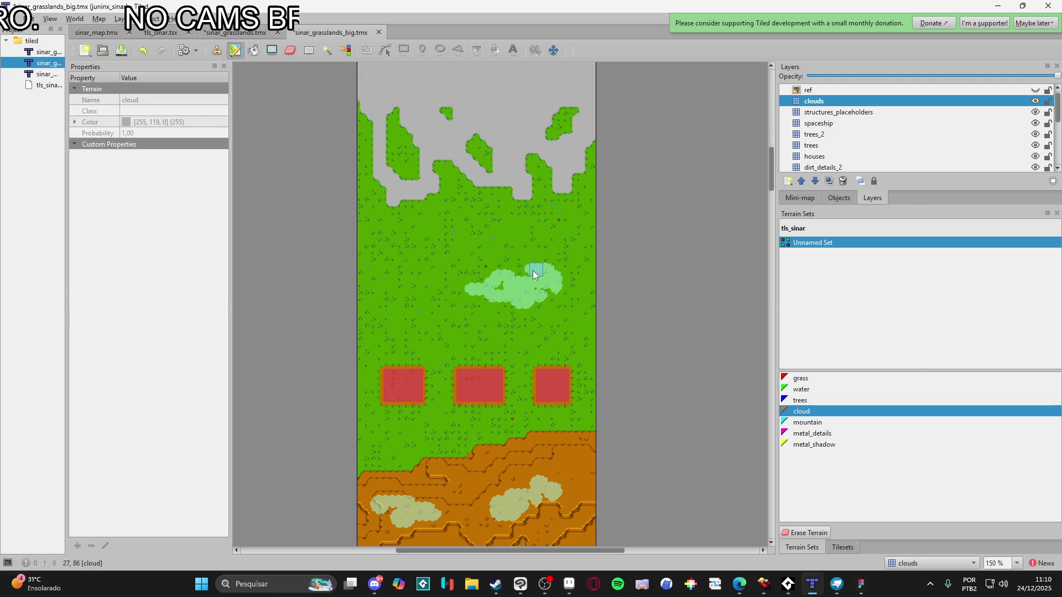
pyautogui.moveTo(460, 285); pyautogui.dragTo(498, 289)
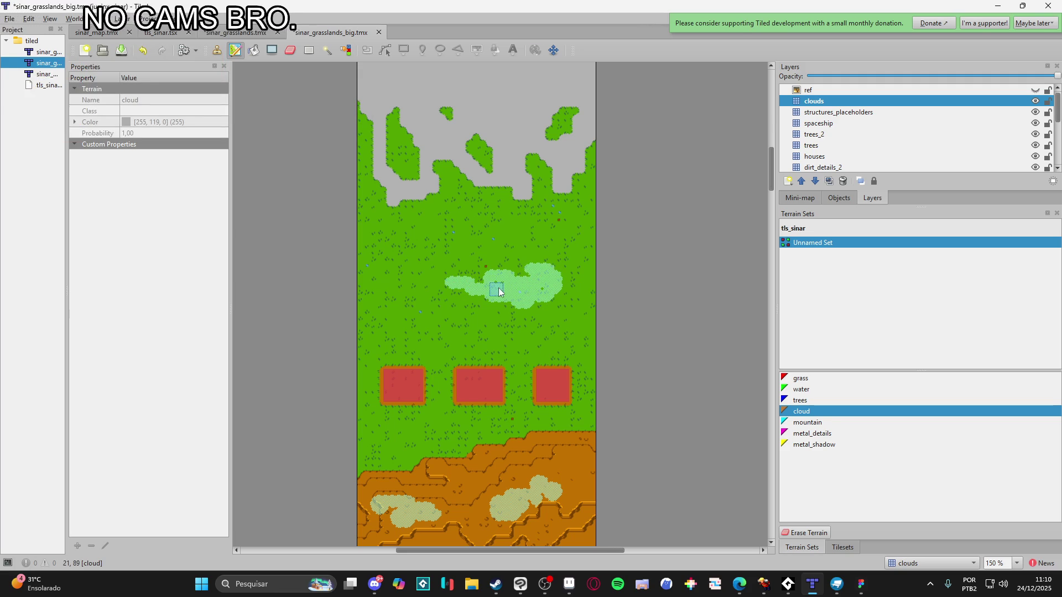
pyautogui.moveTo(567, 297); pyautogui.dragTo(535, 325)
pyautogui.moveTo(584, 347); pyautogui.dragTo(563, 333)
# Re-pick the cloud terrain and add a left patch joined to the band by a cloud strip
pyautogui.rightClick(579, 359)
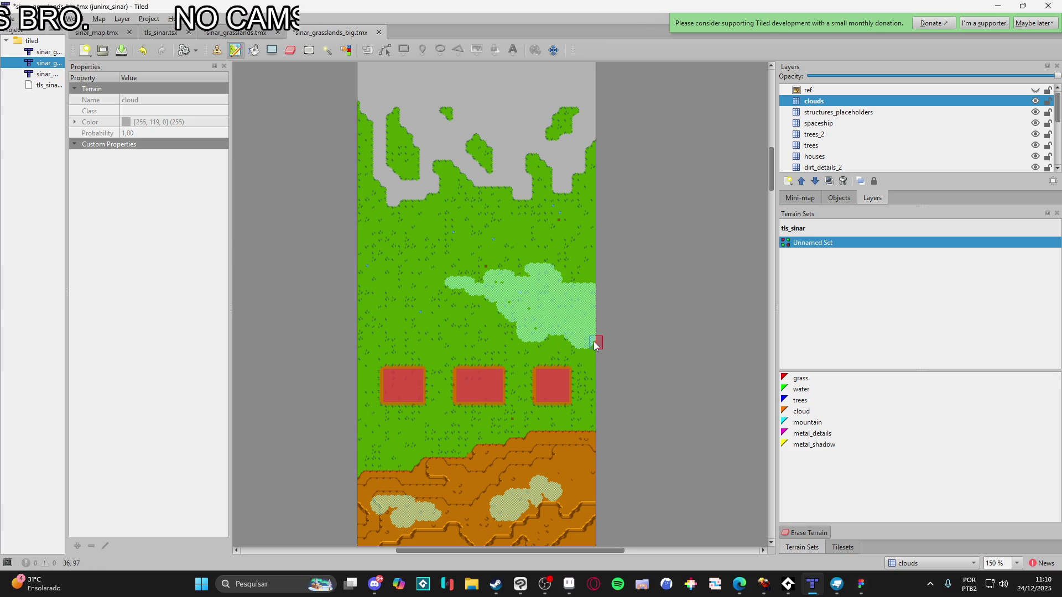
pyautogui.rightClick(564, 315)
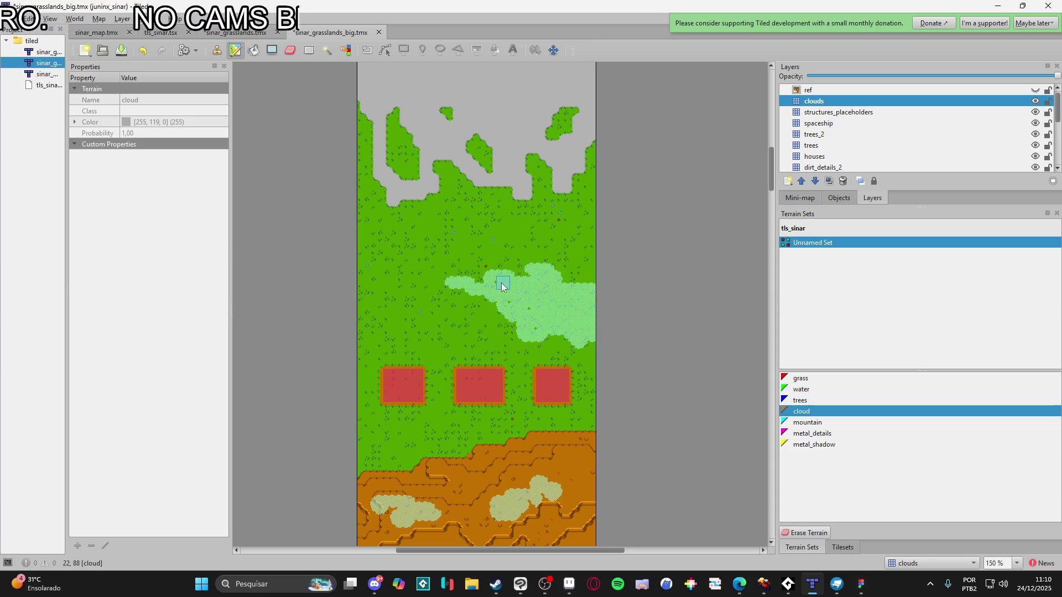
pyautogui.click(371, 307)
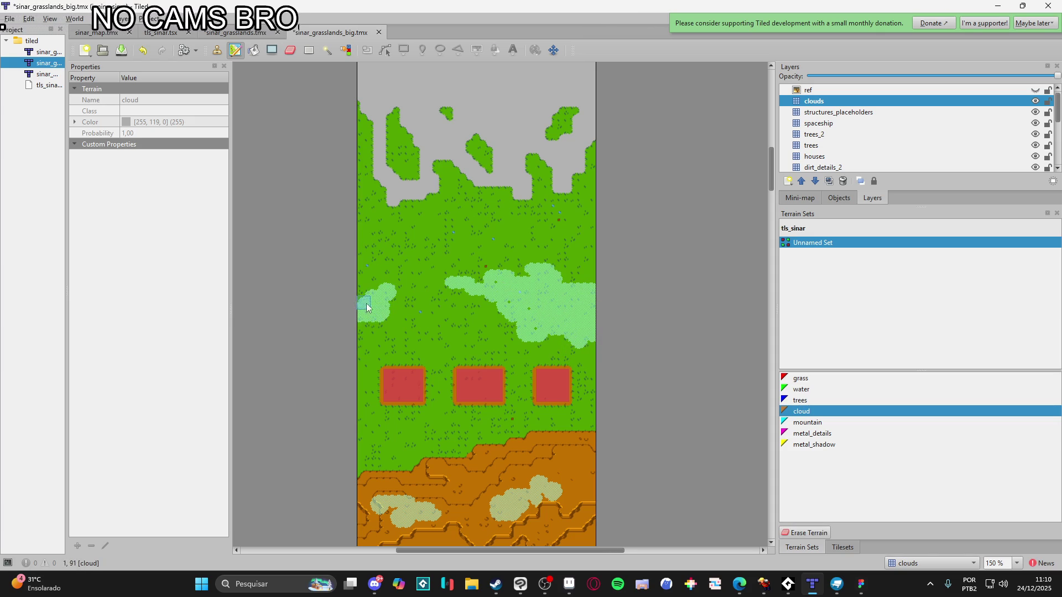
pyautogui.rightClick(431, 309)
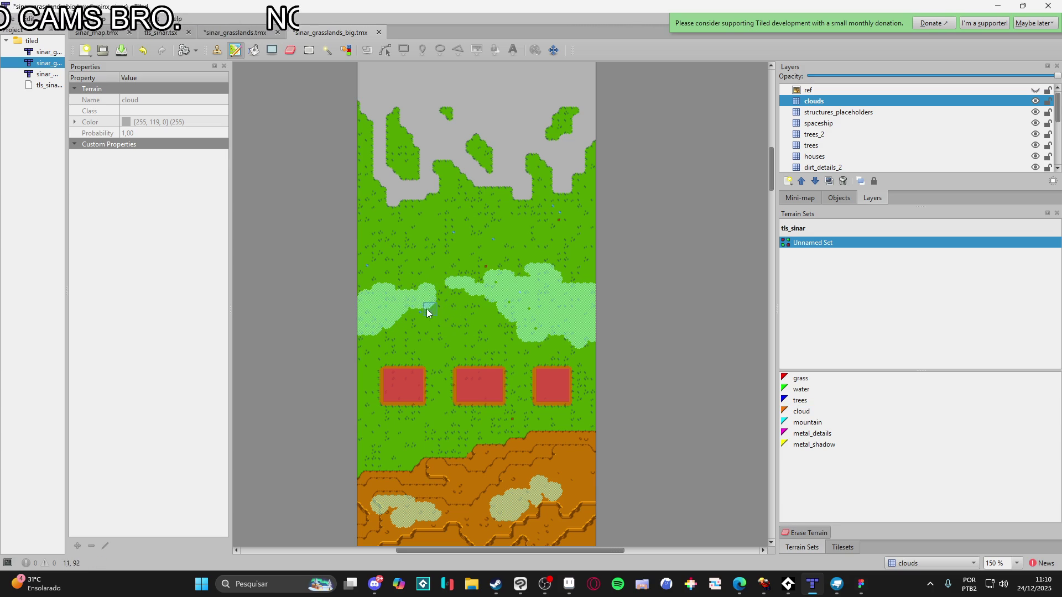
pyautogui.rightClick(416, 298)
pyautogui.moveTo(422, 293); pyautogui.dragTo(397, 295)
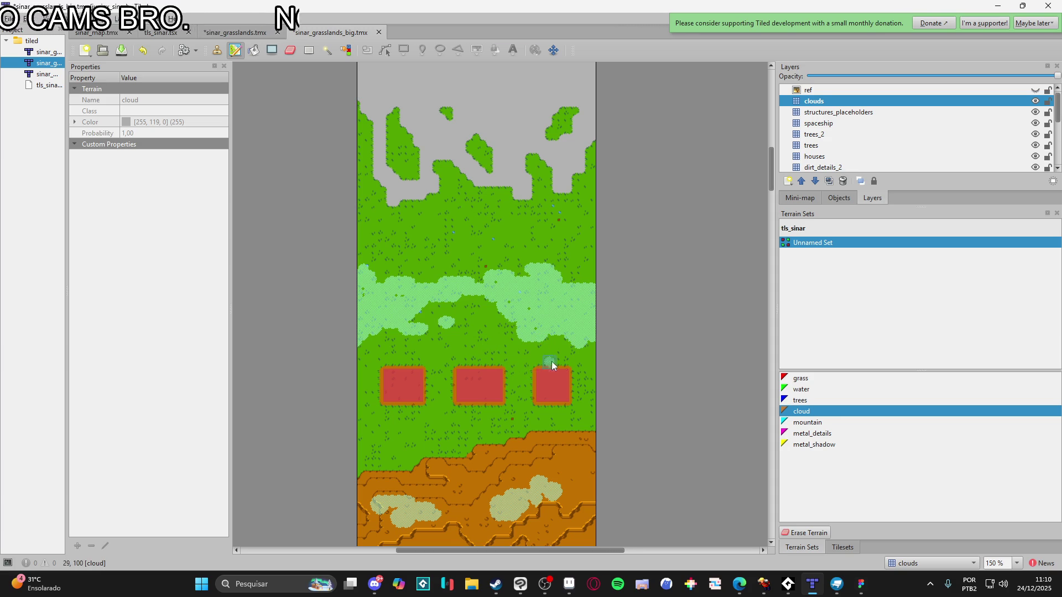
pyautogui.keyDown('ctrl'); pyautogui.scroll(2, 543, 362); pyautogui.keyUp('ctrl')
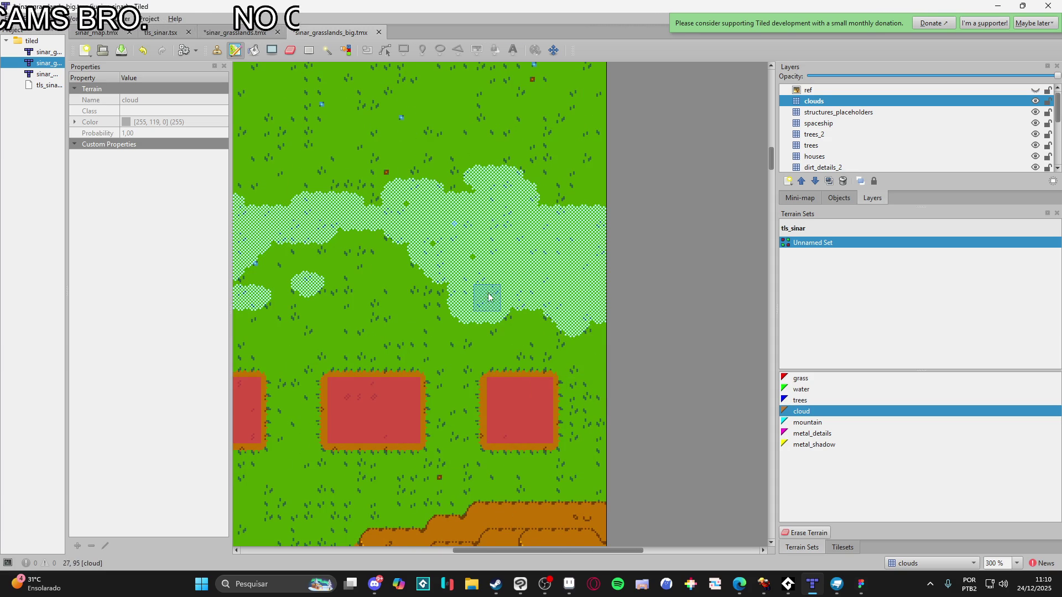
# Reshape the right and left edges of the cloud band, saving with Ctrl+S
pyautogui.moveTo(412, 211)
pyautogui.mouseDown()
pyautogui.moveTo(511, 272)
pyautogui.moveTo(470, 230)
pyautogui.moveTo(403, 268)
pyautogui.moveTo(455, 256)
pyautogui.moveTo(360, 282)
pyautogui.moveTo(427, 240)
pyautogui.moveTo(330, 288)
pyautogui.moveTo(493, 280)
pyautogui.moveTo(400, 230)
pyautogui.moveTo(517, 239)
pyautogui.moveTo(542, 264)
pyautogui.moveTo(571, 251)
pyautogui.moveTo(493, 225)
pyautogui.moveTo(571, 242)
pyautogui.moveTo(495, 216)
pyautogui.moveTo(448, 206)
pyautogui.moveTo(405, 251)
pyautogui.moveTo(386, 240)
pyautogui.moveTo(544, 293)
pyautogui.moveTo(533, 334)
pyautogui.moveTo(494, 335)
pyautogui.moveTo(526, 347)
pyautogui.mouseUp()
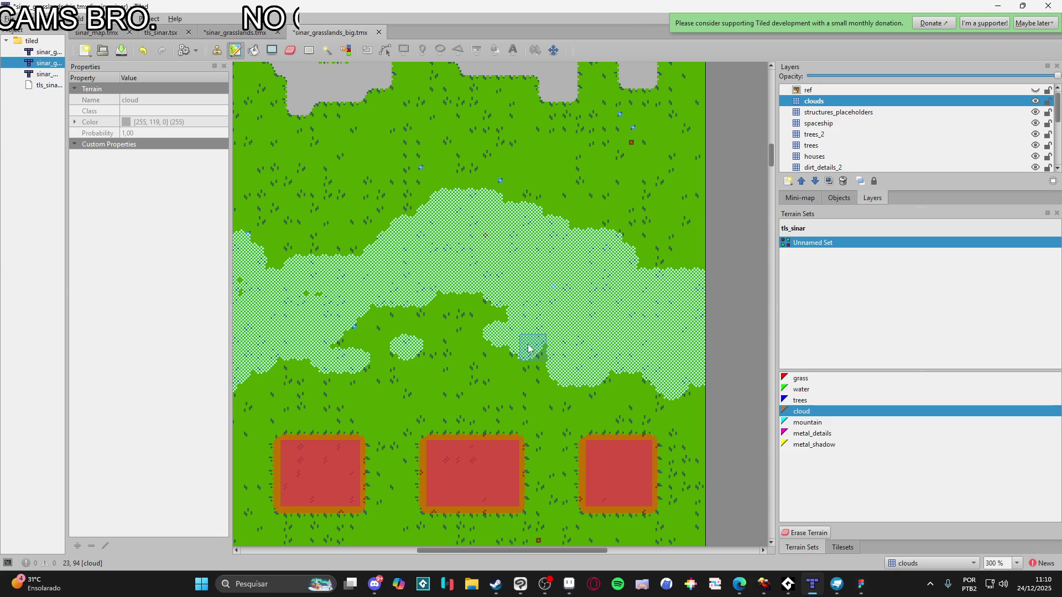
pyautogui.keyDown('ctrl'); pyautogui.scroll(-1, 547, 359); pyautogui.keyUp('ctrl')
pyautogui.rightClick(509, 378)
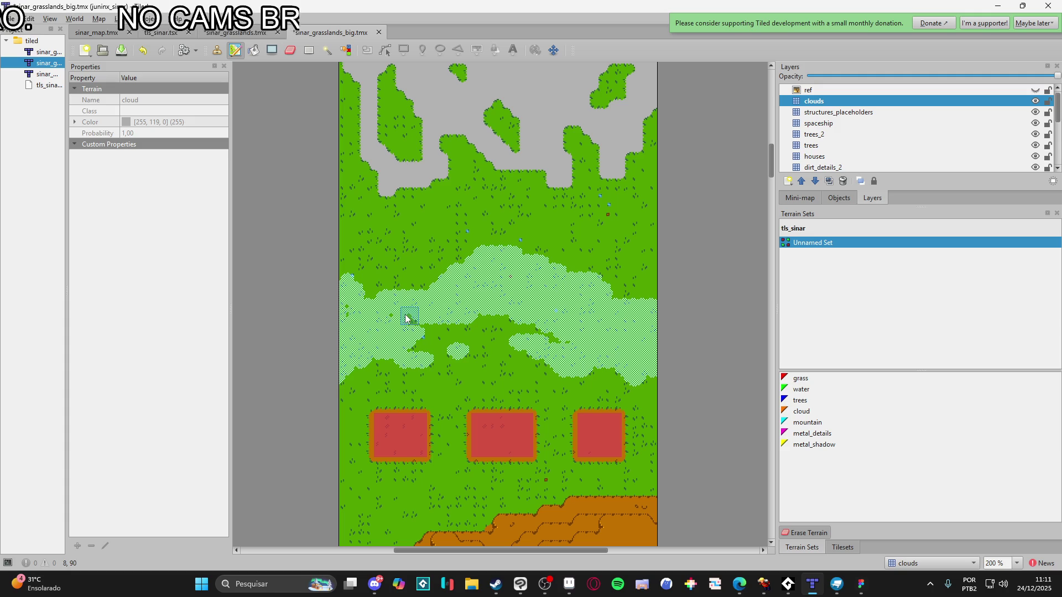
pyautogui.moveTo(602, 303)
pyautogui.mouseDown()
pyautogui.moveTo(573, 298)
pyautogui.moveTo(638, 313)
pyautogui.mouseUp()
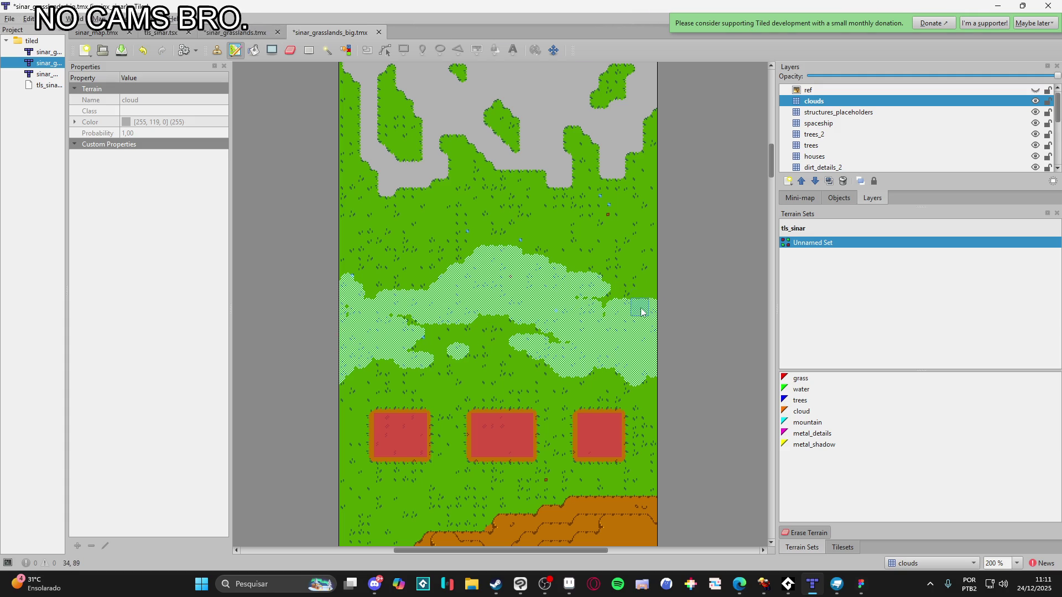
pyautogui.hotkey('ctrl', 's')
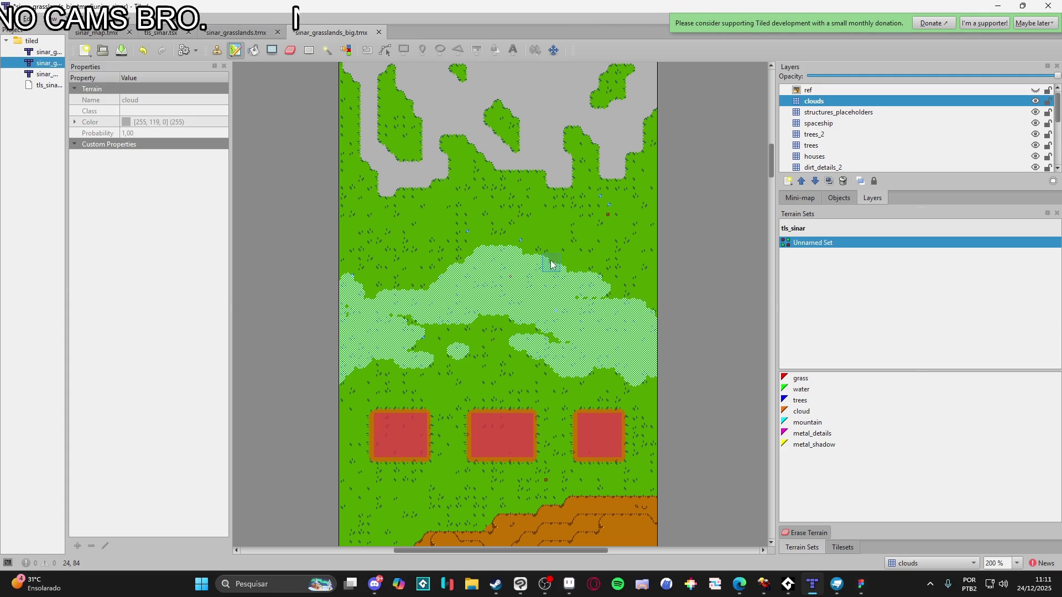
pyautogui.moveTo(472, 260)
pyautogui.mouseDown()
pyautogui.moveTo(440, 278)
pyautogui.moveTo(463, 306)
pyautogui.mouseUp()
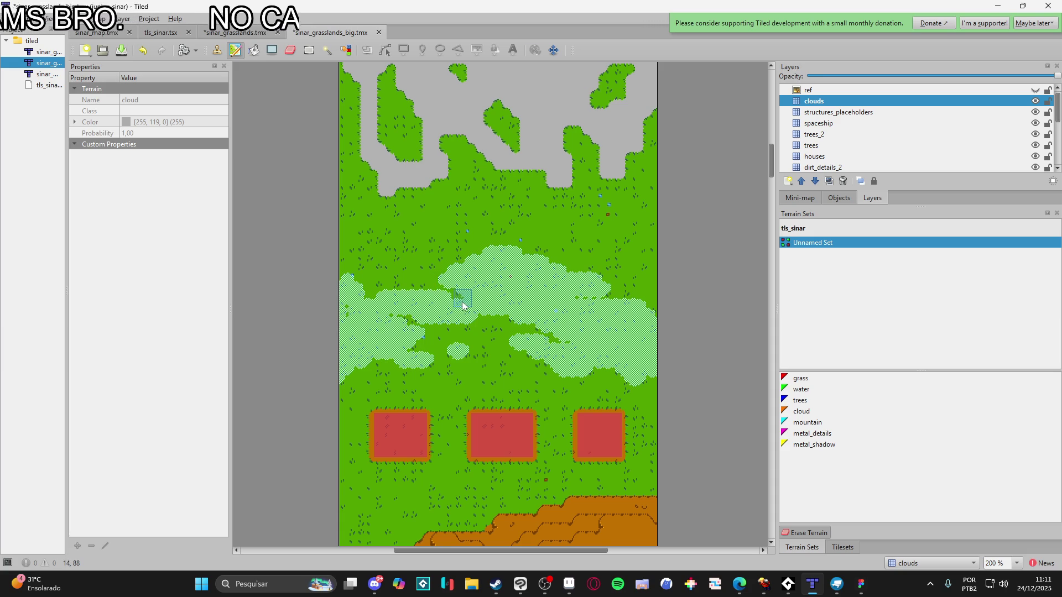
pyautogui.hotkey('ctrl', 's')
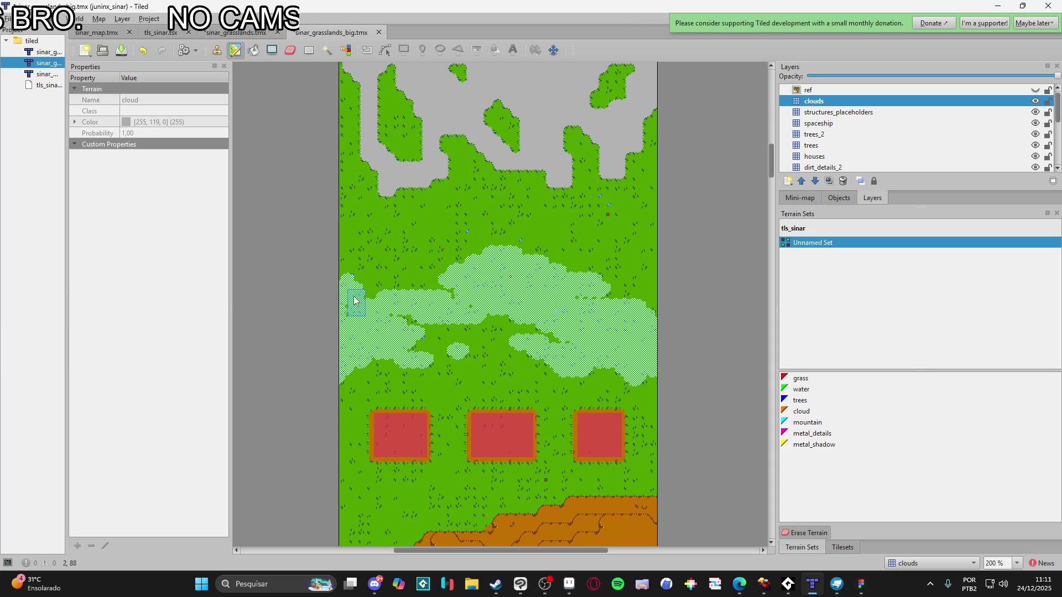
# Re-pick the cloud terrain to extend the edge slightly left, then pan up to the map's top
pyautogui.rightClick(352, 303)
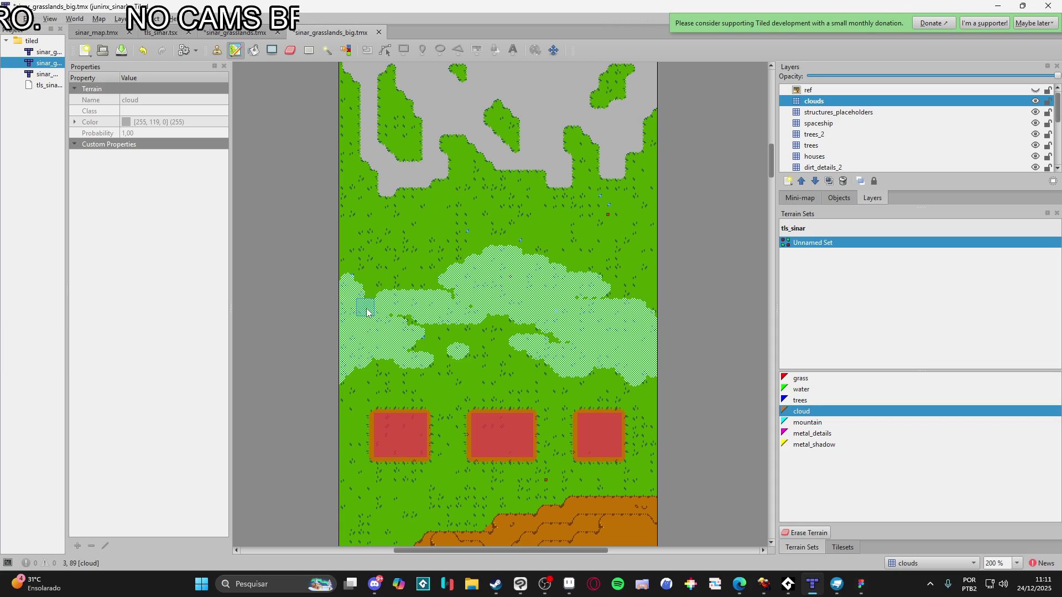
pyautogui.rightClick(367, 265)
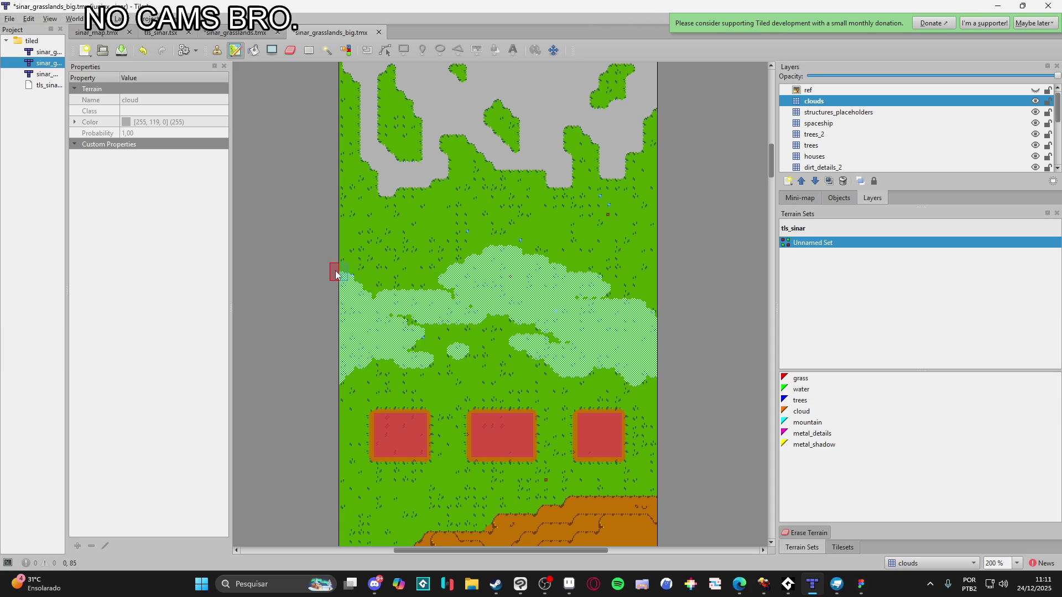
pyautogui.rightClick(526, 268)
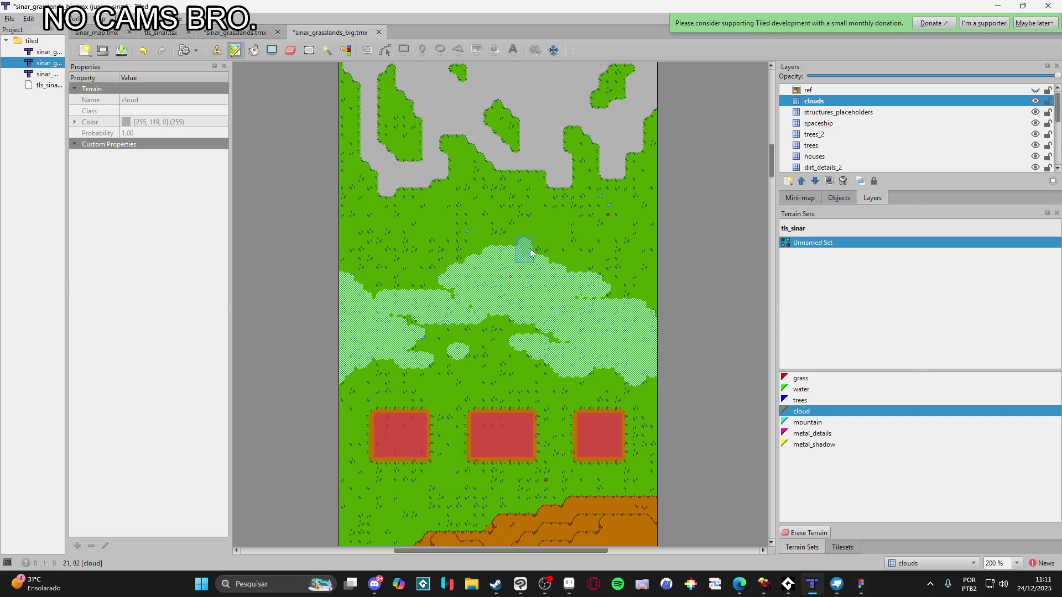
pyautogui.rightClick(641, 300)
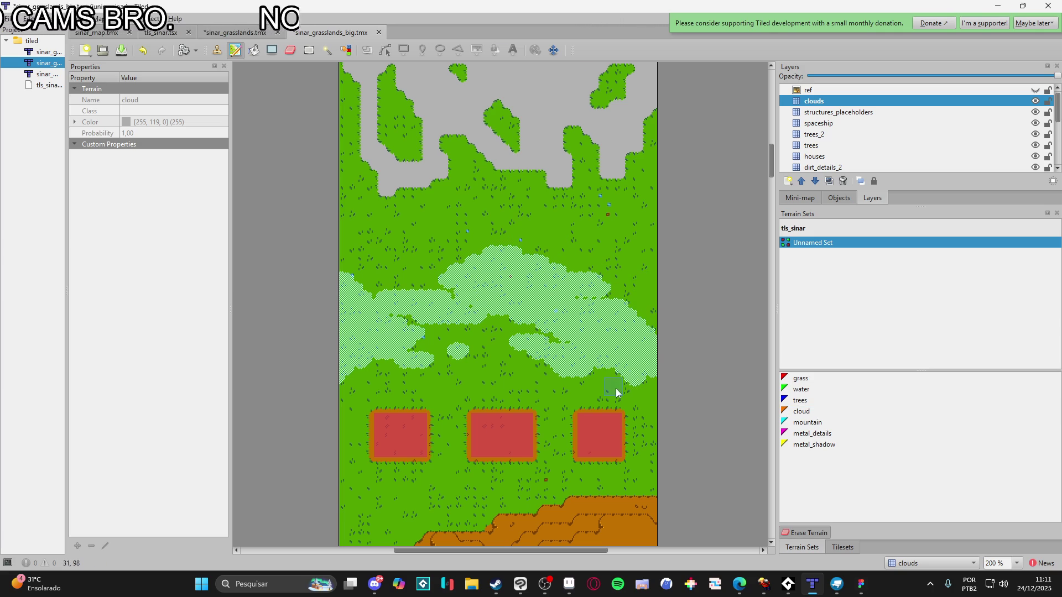
pyautogui.rightClick(516, 344)
pyautogui.moveTo(516, 344); pyautogui.dragTo(507, 351)
pyautogui.rightClick(508, 352)
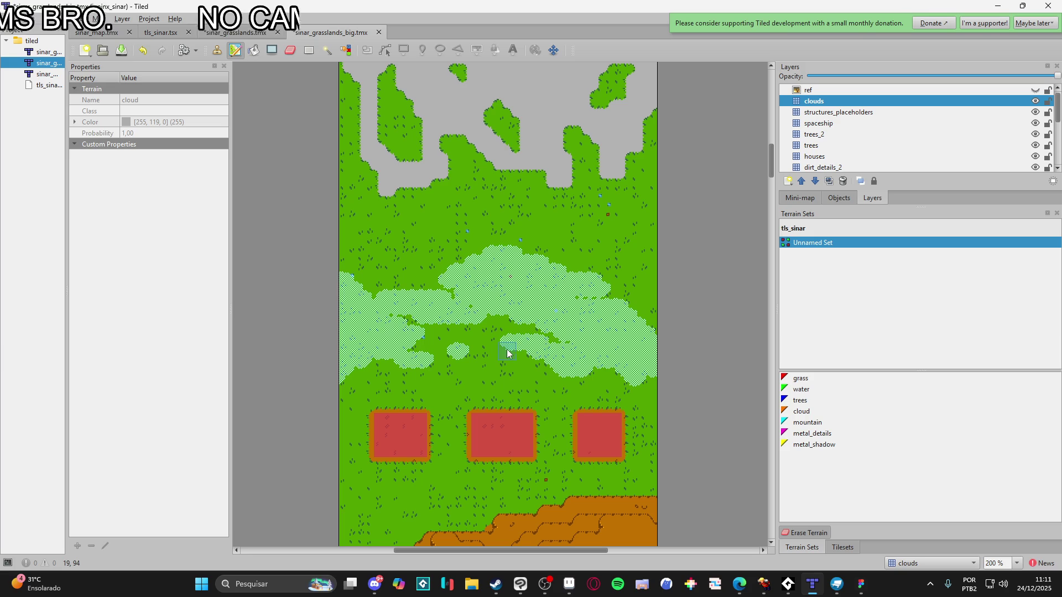
pyautogui.rightClick(584, 346)
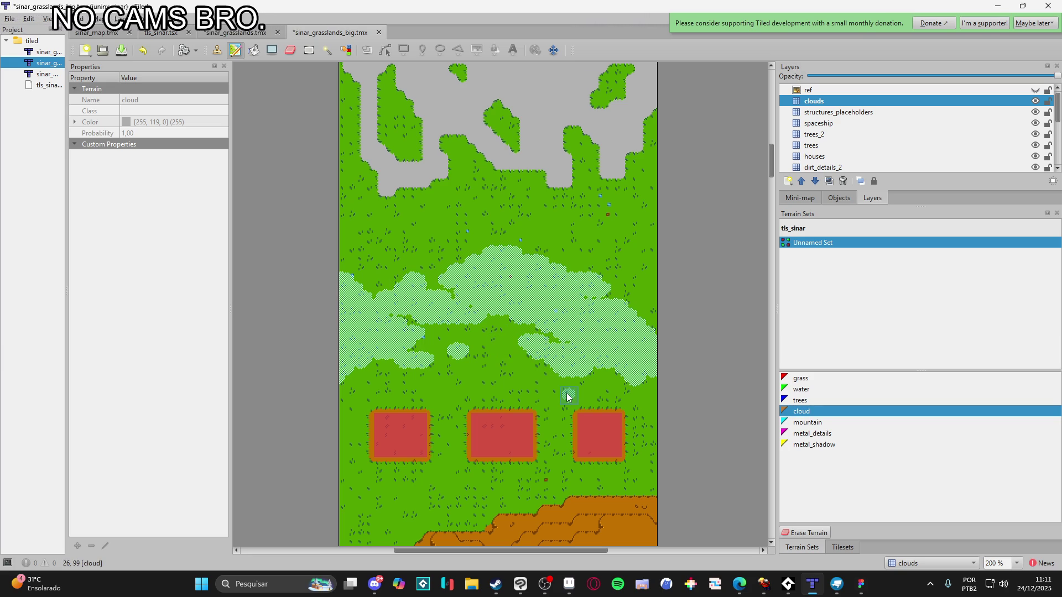
pyautogui.scroll(-1, 566, 393)
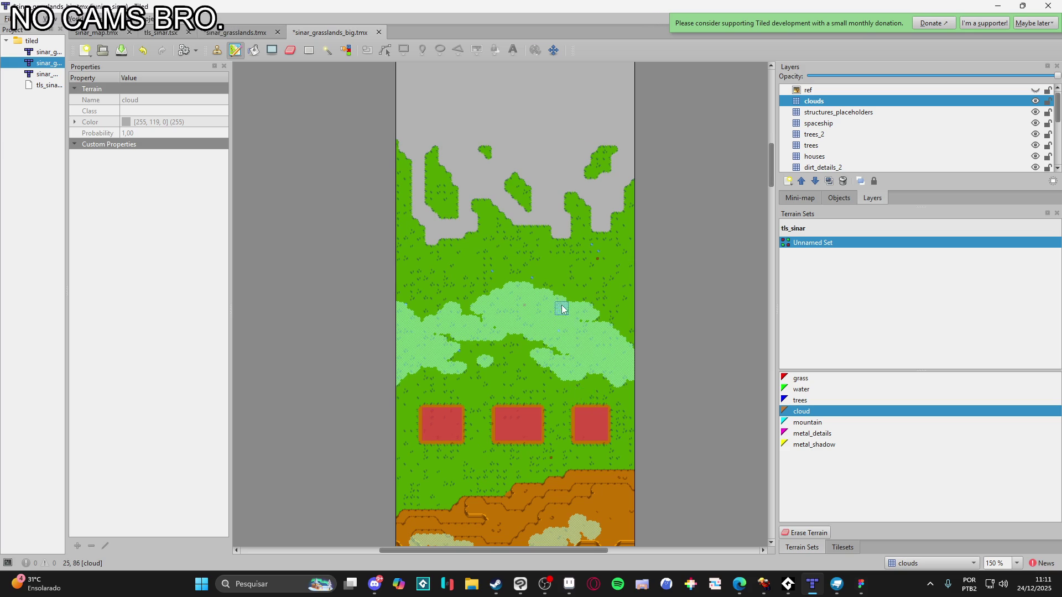
pyautogui.moveTo(568, 315); pyautogui.dragTo(579, 364)
pyautogui.moveTo(534, 250)
pyautogui.mouseDown()
pyautogui.moveTo(552, 469)
pyautogui.moveTo(554, 445)
pyautogui.mouseUp()
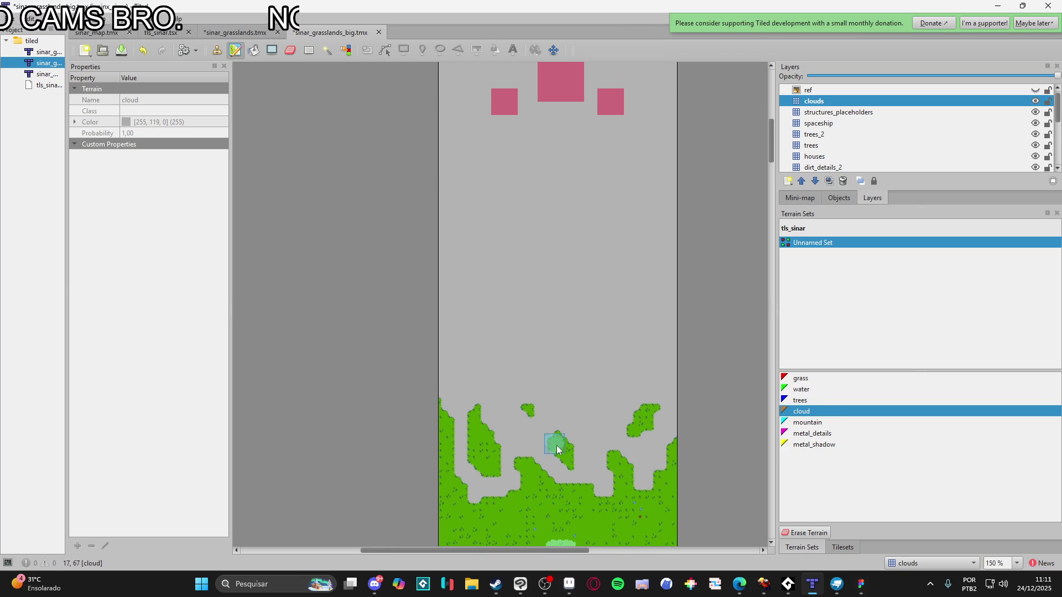
# Show the ref layer's spaceship reference and the tls_sinar tileset
pyautogui.click(1034, 90)
pyautogui.scroll(-1, 538, 263)
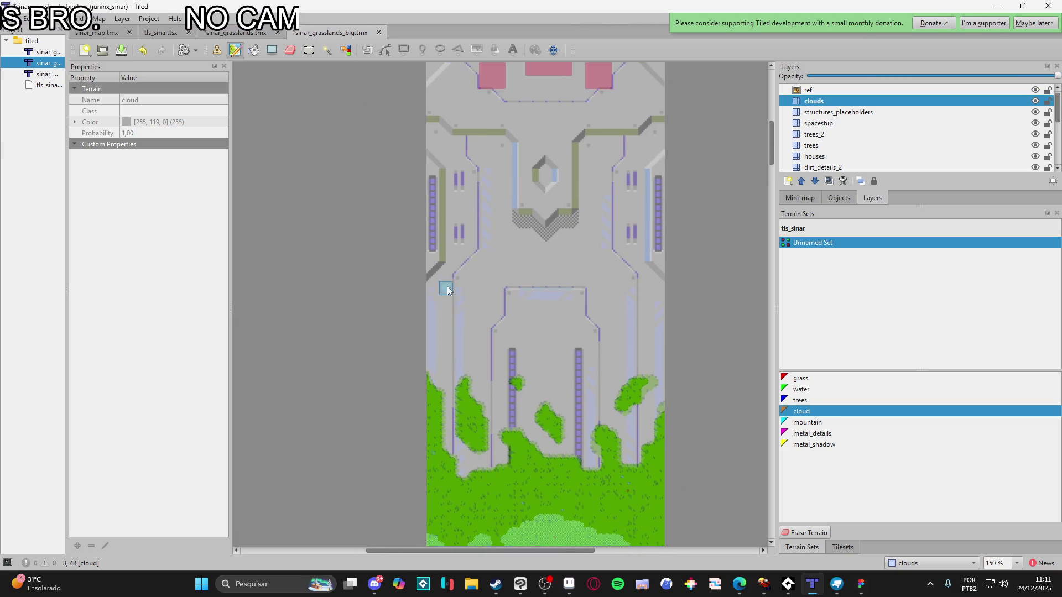
pyautogui.click(841, 547)
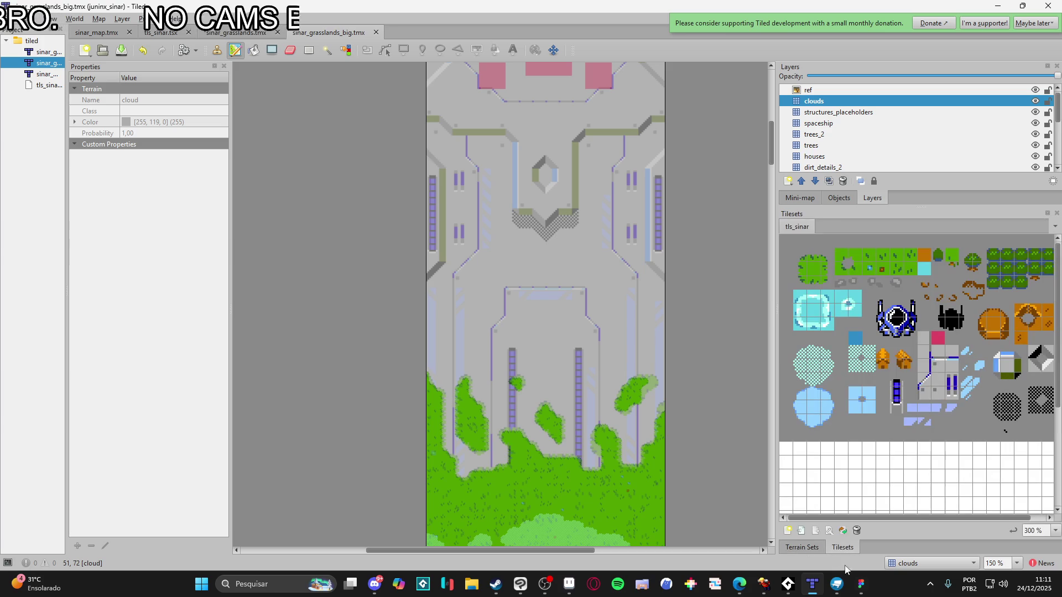
pyautogui.scroll(-4, 845, 135)
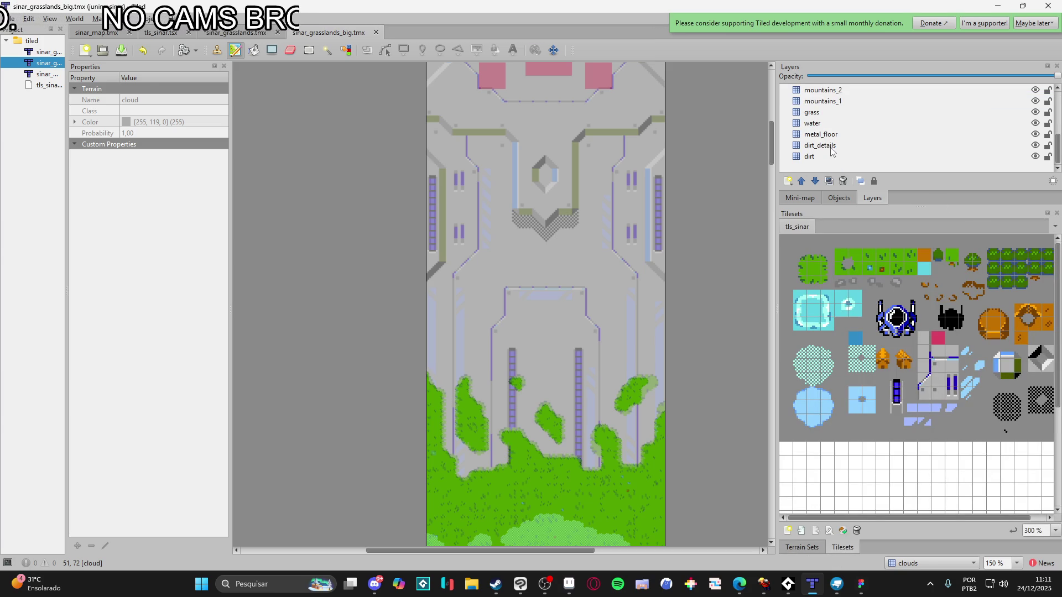
# Add a tile layer named metal_details_1 directly above metal_floor
pyautogui.click(831, 149)
pyautogui.click(827, 136)
pyautogui.click(788, 182)
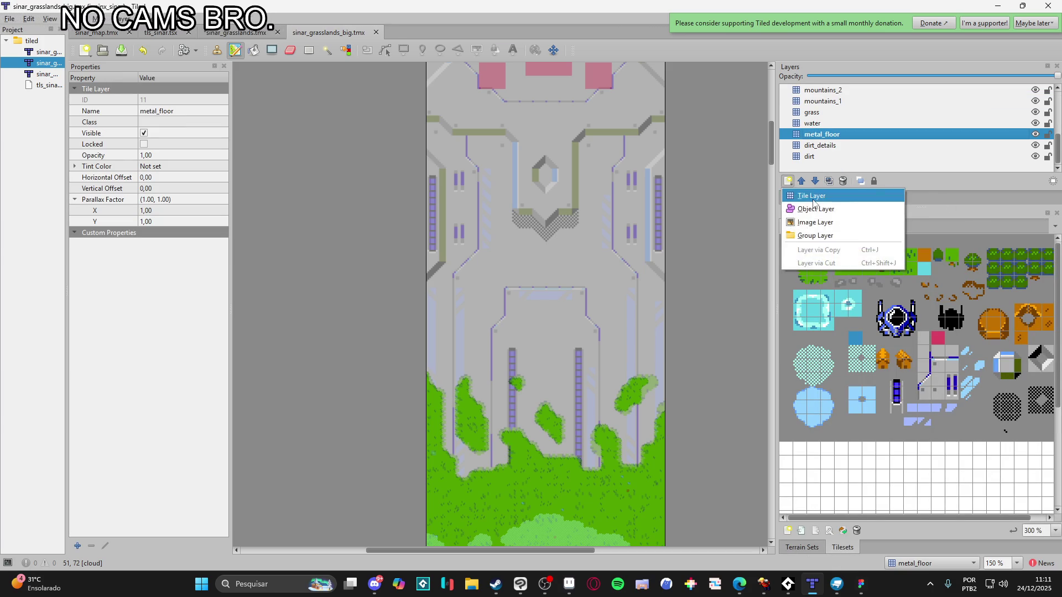
pyautogui.click(811, 196)
pyautogui.write('metal')
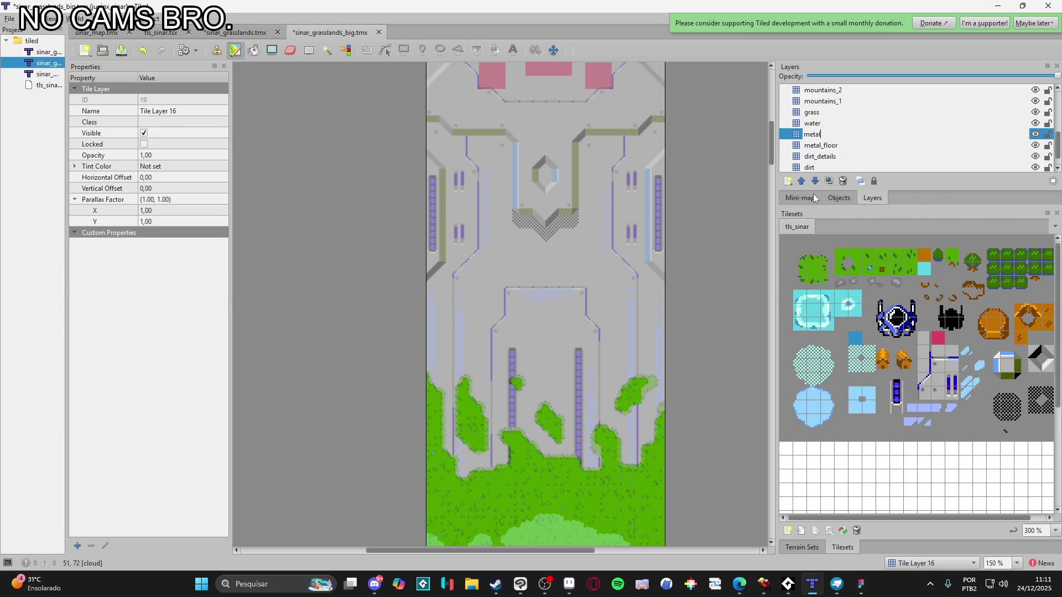
pyautogui.write('_details_1')
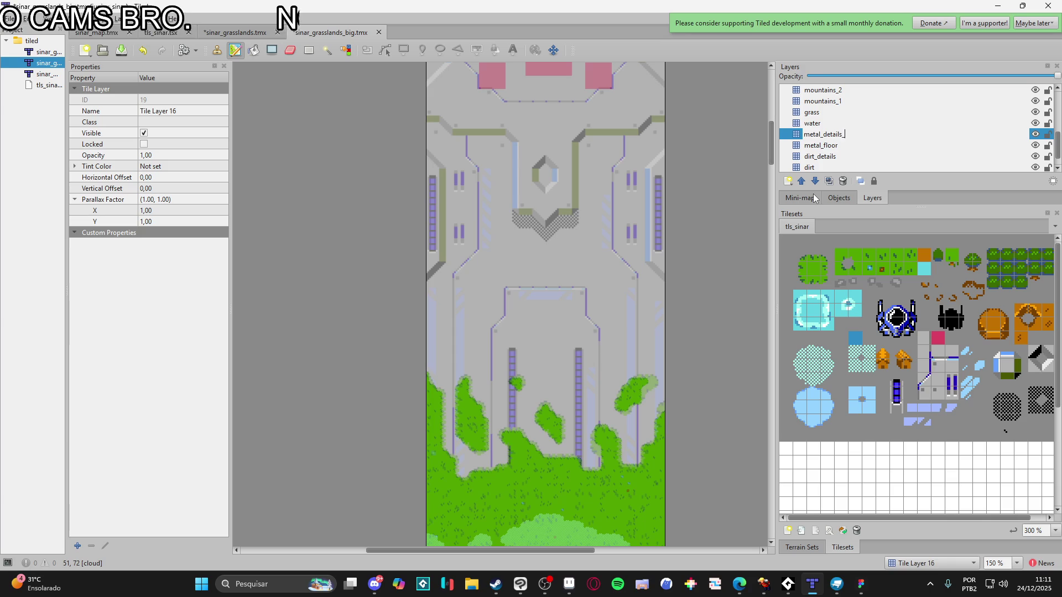
pyautogui.press('Return')
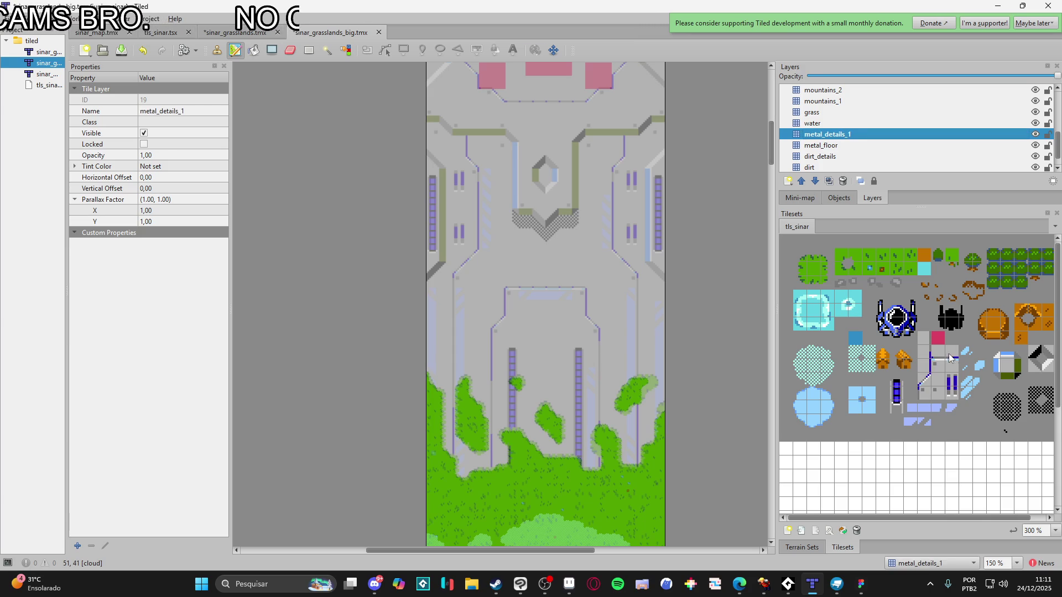
pyautogui.click(923, 365)
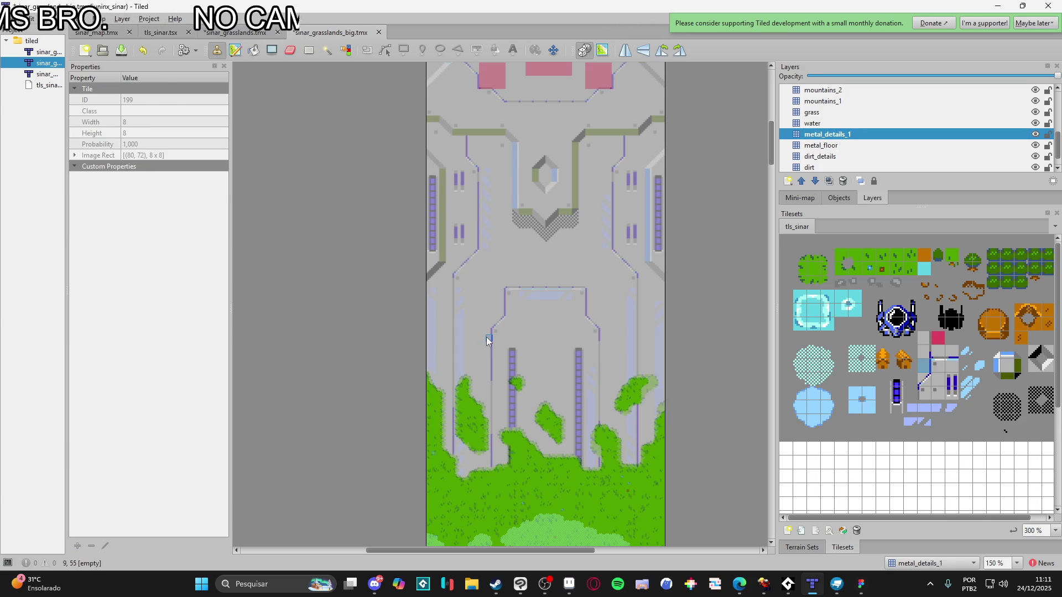
# Undo the last placement and stamp a small detail tile onto the floor
pyautogui.hotkey('ctrl', 'z')
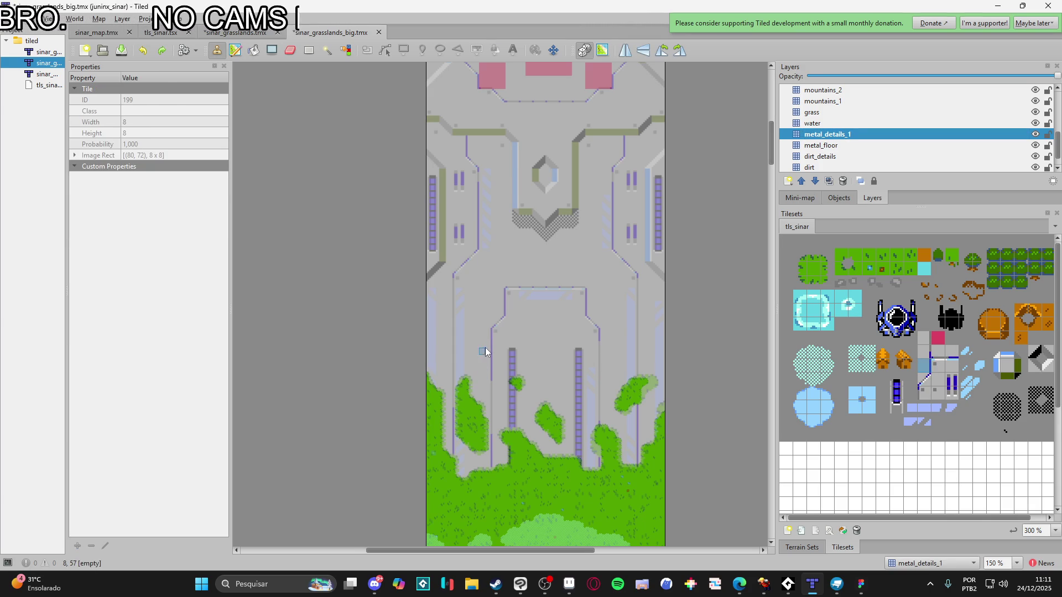
pyautogui.scroll(4, 486, 338)
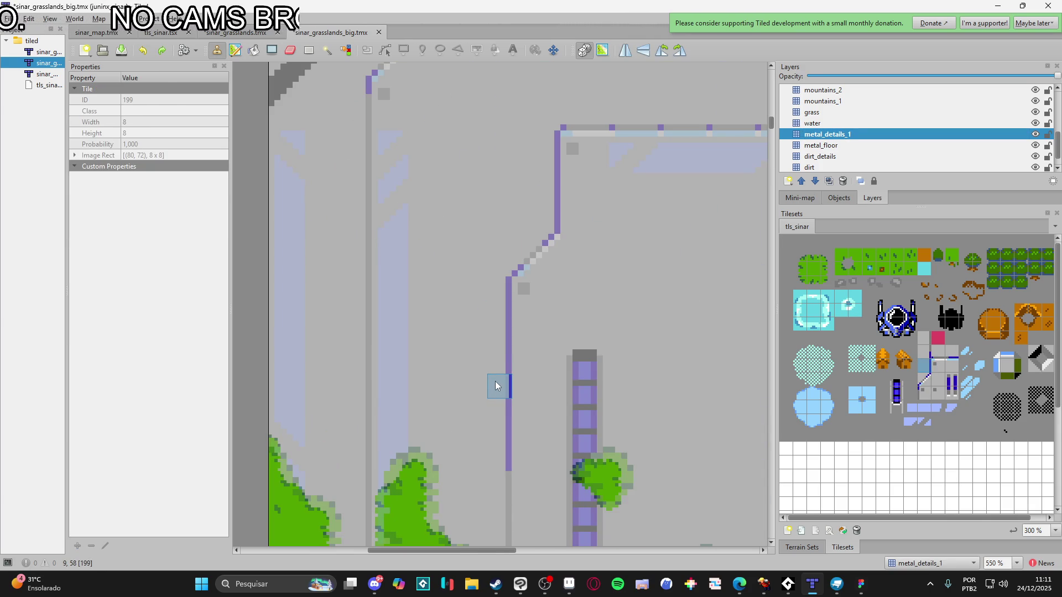
pyautogui.scroll(-3, 498, 360)
pyautogui.scroll(-3, 498, 360)
pyautogui.click(480, 216)
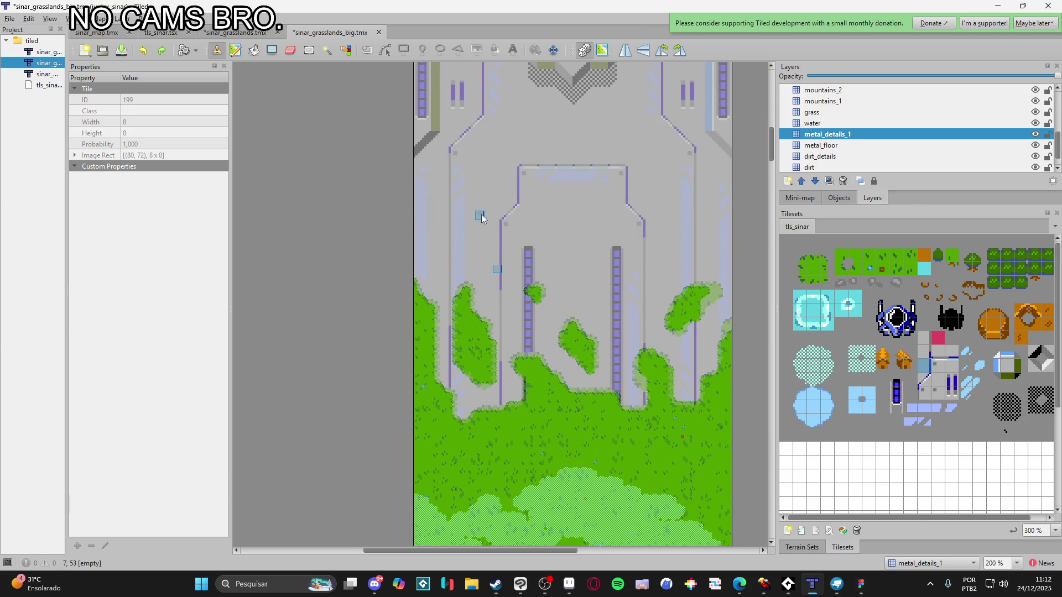
pyautogui.scroll(-1, 479, 215)
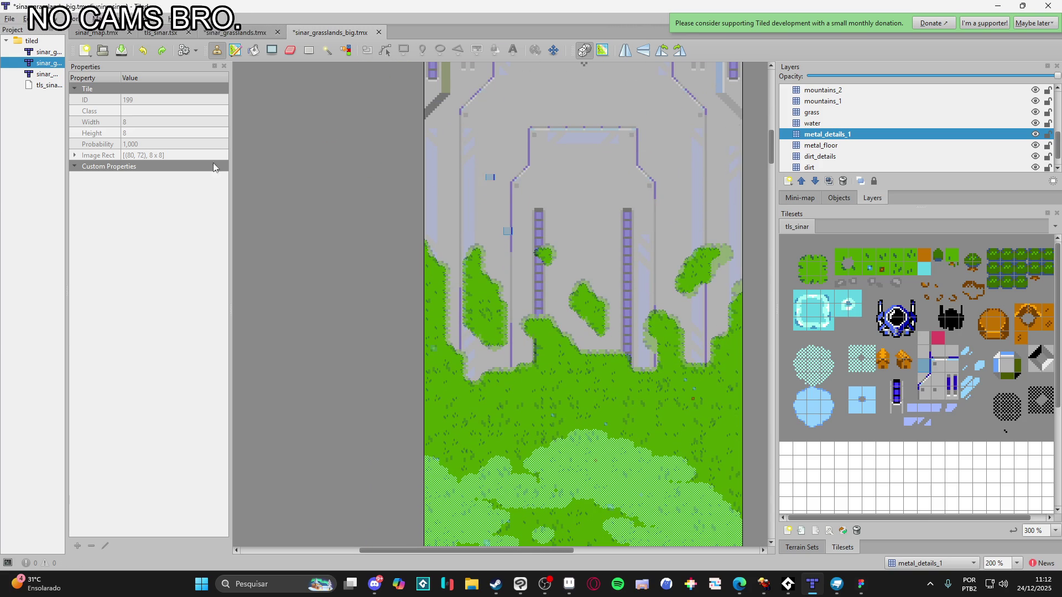
# Draw dark-blue edge lines down both sides and across the top of the metal structure
pyautogui.click(273, 52)
pyautogui.moveTo(506, 198); pyautogui.dragTo(506, 387)
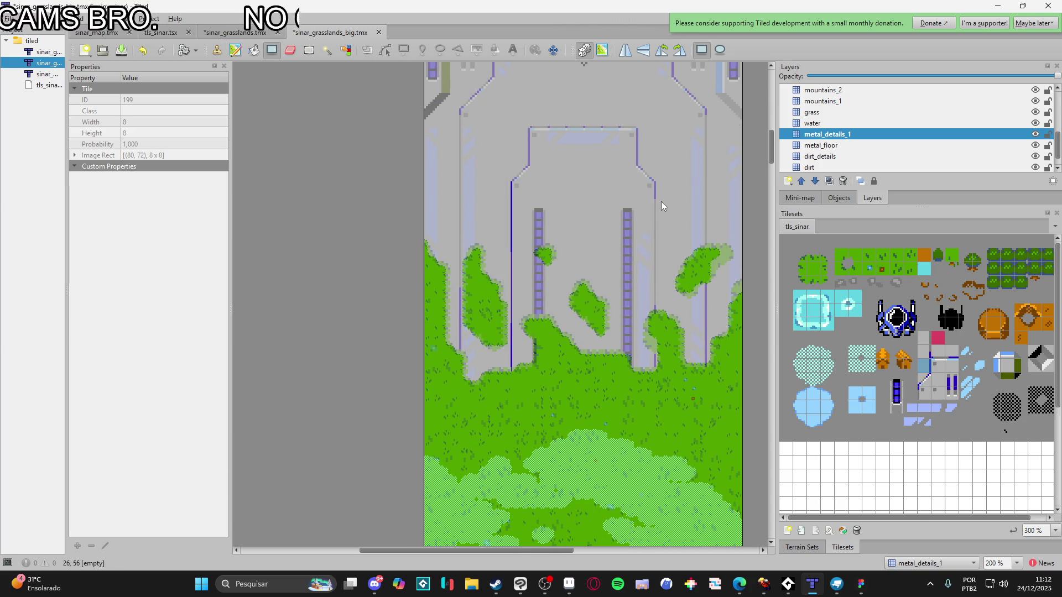
pyautogui.moveTo(662, 206); pyautogui.dragTo(660, 391)
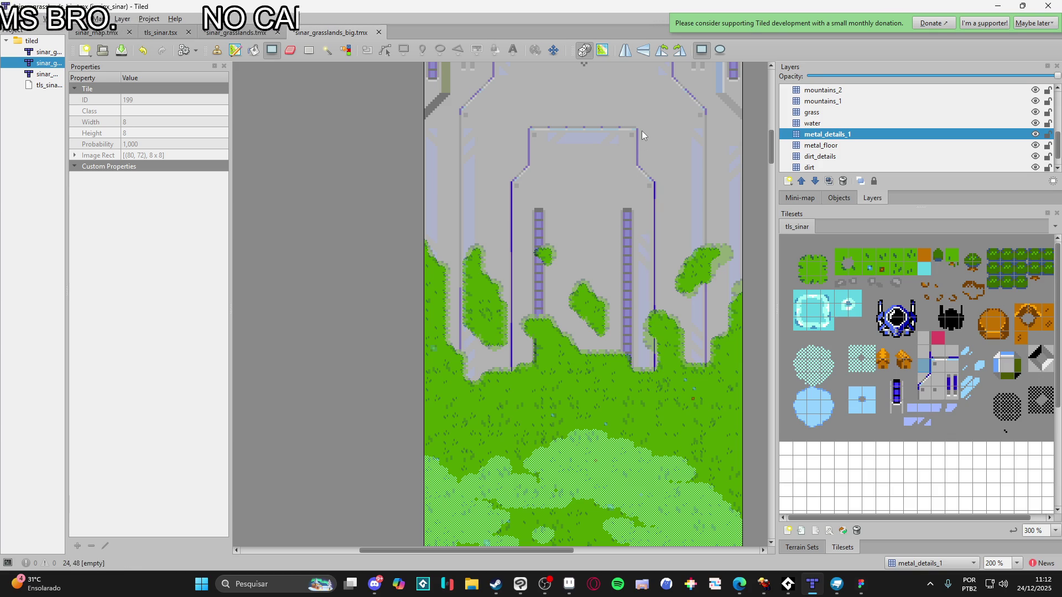
pyautogui.moveTo(525, 121)
pyautogui.mouseDown()
pyautogui.moveTo(527, 166)
pyautogui.moveTo(526, 132)
pyautogui.mouseUp()
pyautogui.click(943, 353)
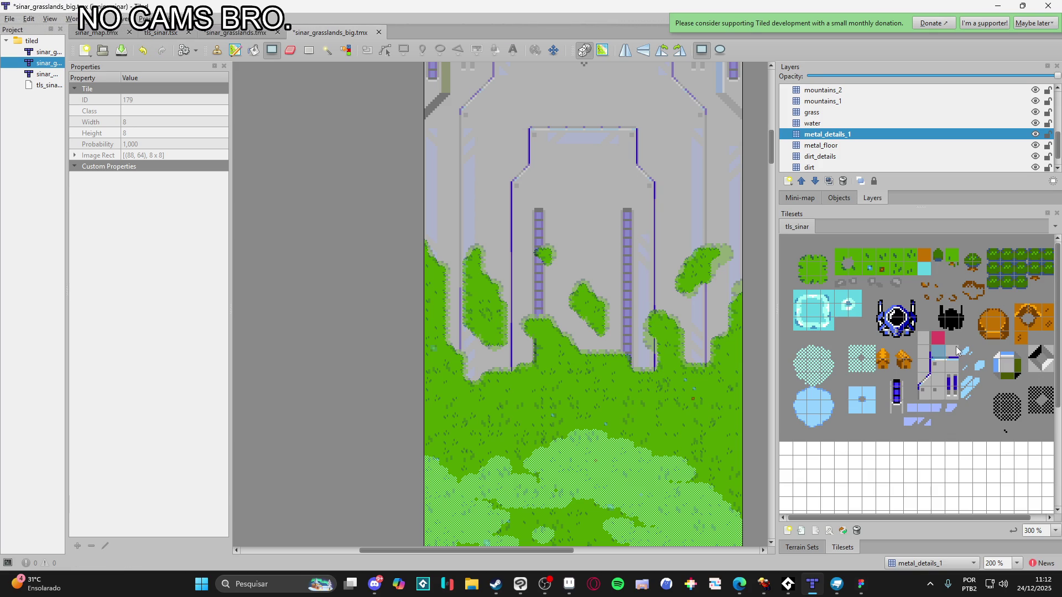
pyautogui.hscroll(1, 894, 360)
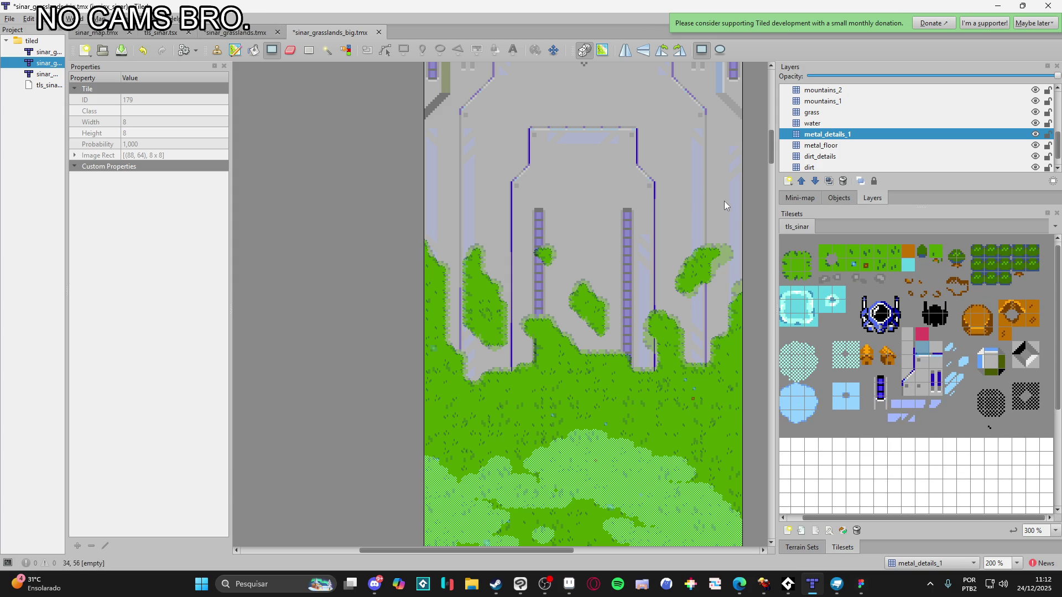
pyautogui.moveTo(625, 125); pyautogui.dragTo(633, 125)
pyautogui.scroll(4, 646, 125)
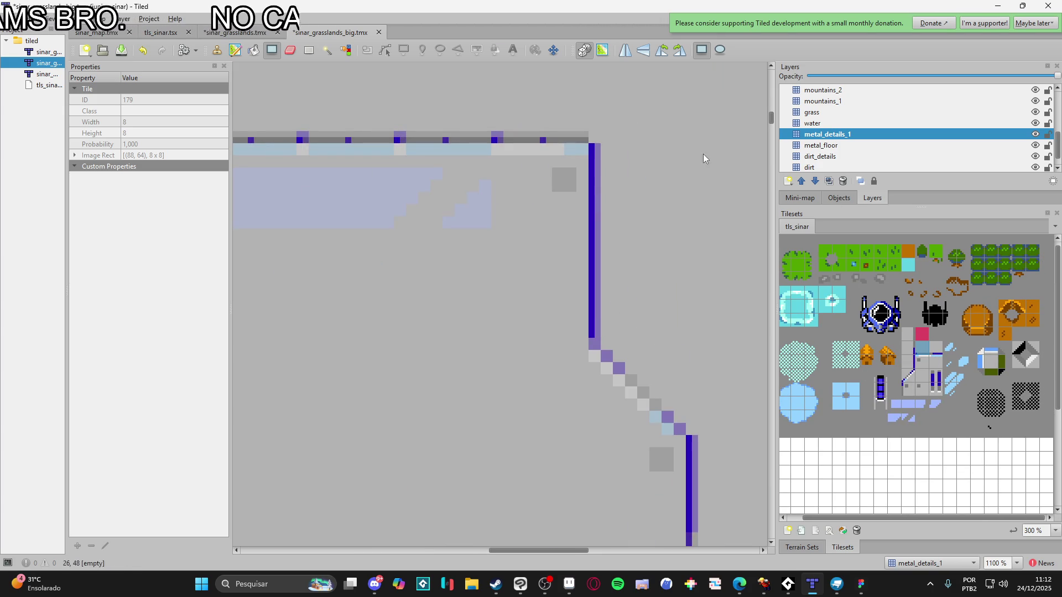
pyautogui.scroll(-5, 638, 164)
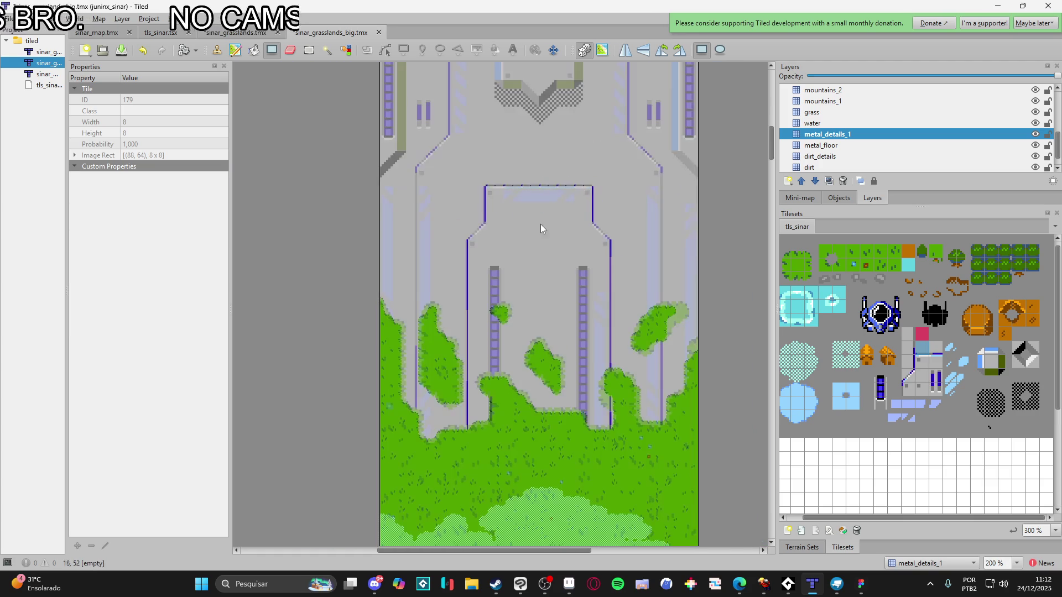
# Fill the left pillar with the metal conduit strip tile and save the map
pyautogui.click(882, 390)
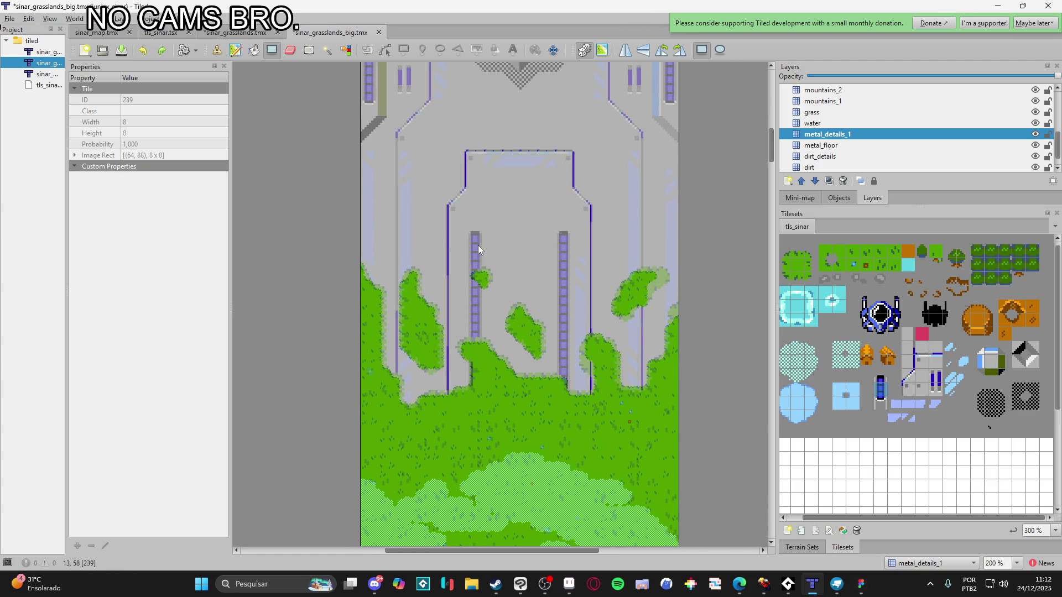
pyautogui.moveTo(473, 243); pyautogui.dragTo(477, 279)
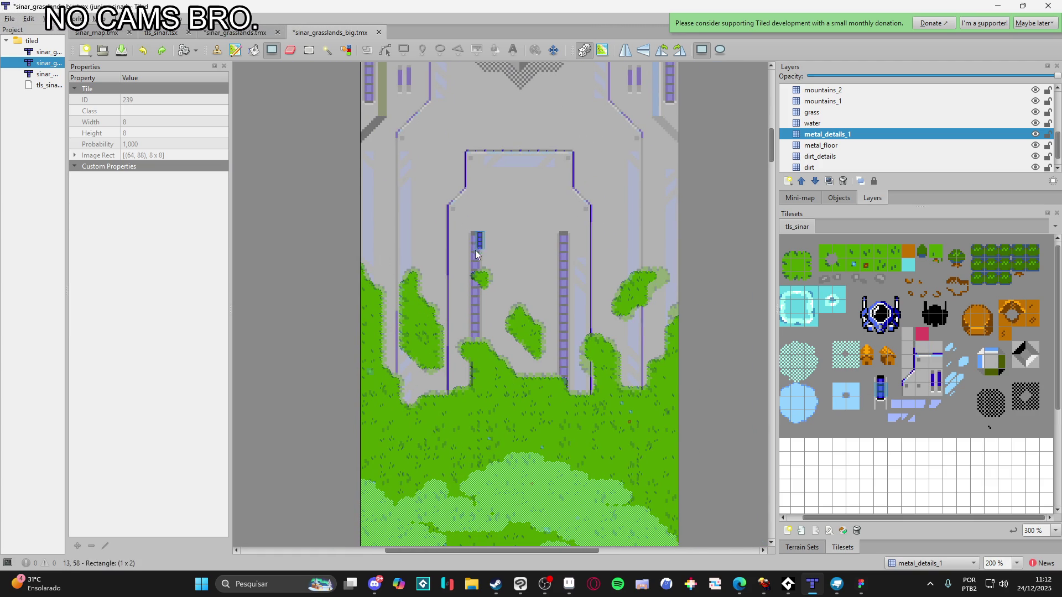
pyautogui.moveTo(469, 240); pyautogui.dragTo(469, 369)
pyautogui.moveTo(469, 405); pyautogui.dragTo(469, 406)
pyautogui.hotkey('ctrl', 's')
# Paint the conduit strip down the right pillar, undoing the misplaced attempts
pyautogui.moveTo(566, 236); pyautogui.dragTo(570, 398)
pyautogui.hotkey('ctrl', 'z')
pyautogui.moveTo(564, 359); pyautogui.dragTo(556, 404)
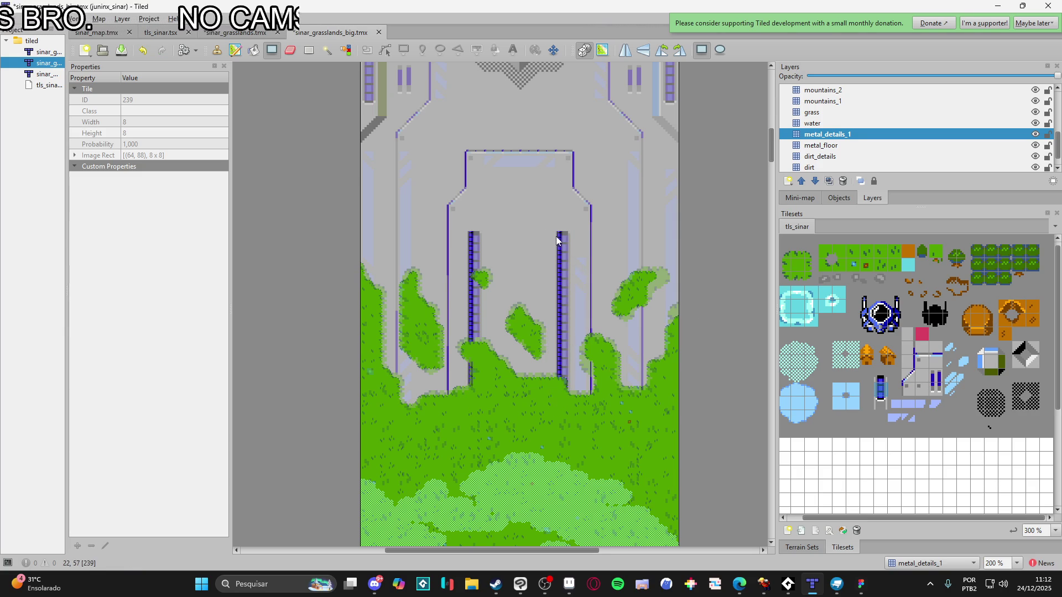
pyautogui.scroll(3, 558, 237)
pyautogui.hotkey('ctrl', 'z')
pyautogui.moveTo(585, 236)
pyautogui.mouseDown()
pyautogui.moveTo(580, 274)
pyautogui.moveTo(593, 301)
pyautogui.mouseUp()
pyautogui.moveTo(589, 357); pyautogui.dragTo(587, 543)
pyautogui.moveTo(589, 588)
pyautogui.mouseDown()
pyautogui.moveTo(604, 435)
pyautogui.moveTo(596, 486)
pyautogui.moveTo(593, 472)
pyautogui.mouseUp()
pyautogui.moveTo(602, 99)
pyautogui.mouseDown()
pyautogui.moveTo(607, 226)
pyautogui.moveTo(586, 481)
pyautogui.mouseUp()
pyautogui.scroll(3, 586, 482)
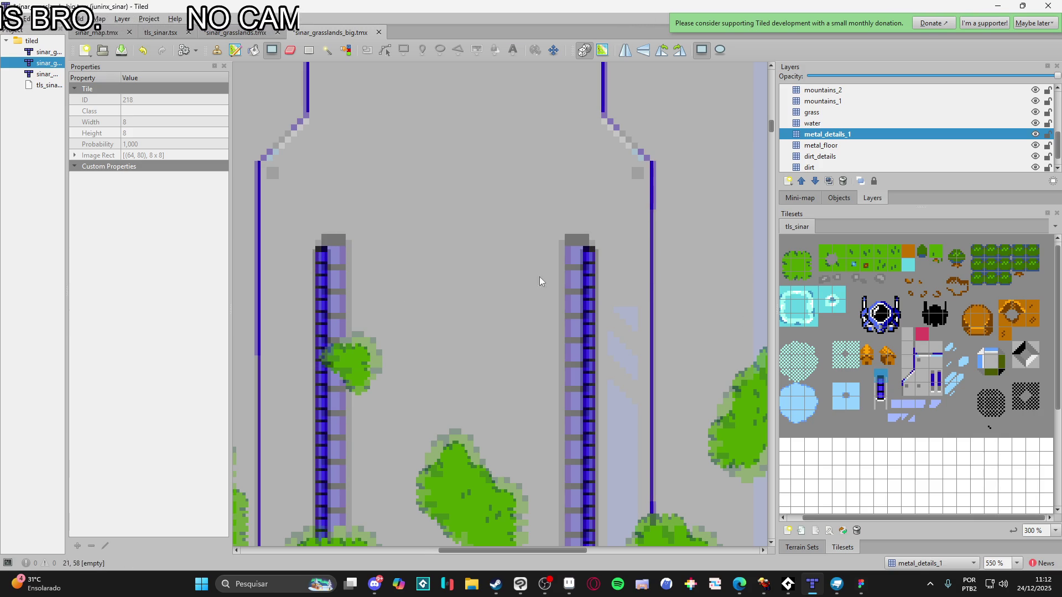
# Save the map and stamp a small corner-dot tile onto the floor with the Stamp Brush
pyautogui.scroll(-1, 516, 275)
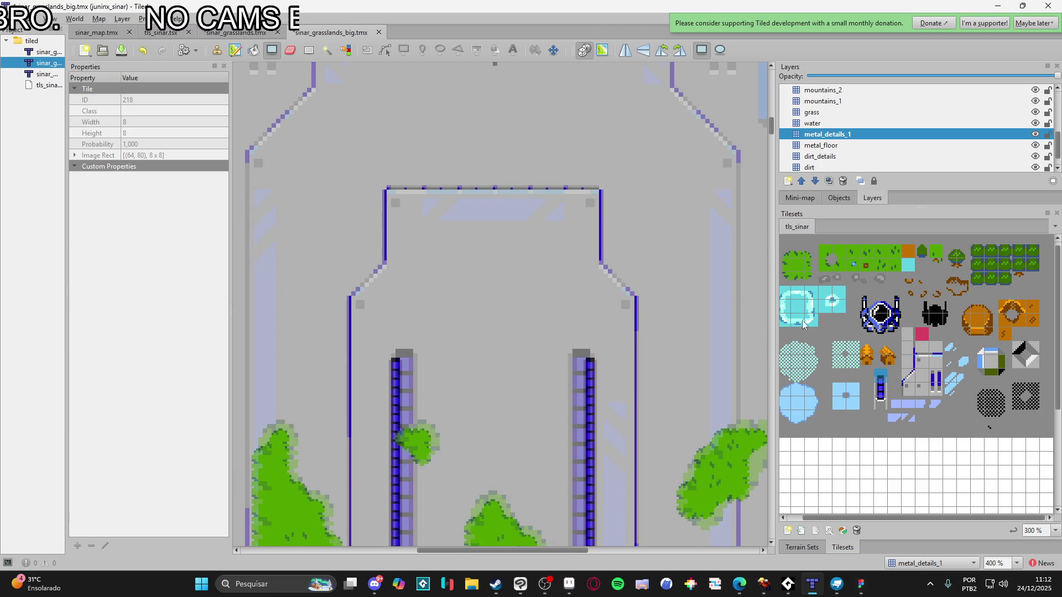
pyautogui.click(922, 362)
pyautogui.hotkey('ctrl', 'z')
pyautogui.click(217, 51)
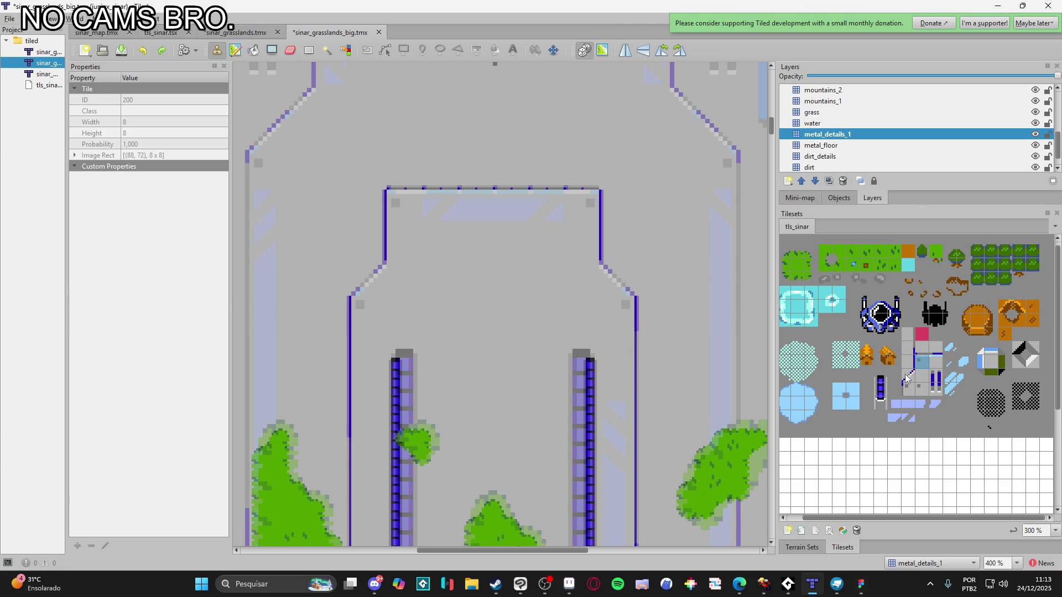
pyautogui.hotkey('ctrl', 's')
pyautogui.click(913, 391)
pyautogui.click(622, 313)
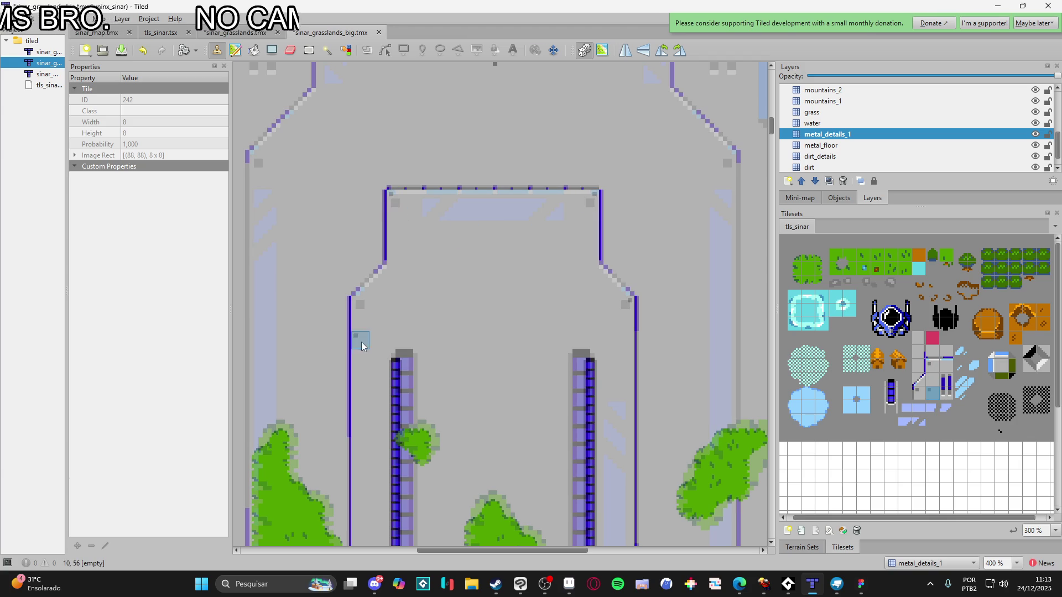
# Paint the corridor's diagonal edges with the darker blue edge tile
pyautogui.scroll(-3, 344, 300)
pyautogui.hscroll(-3, 441, 176)
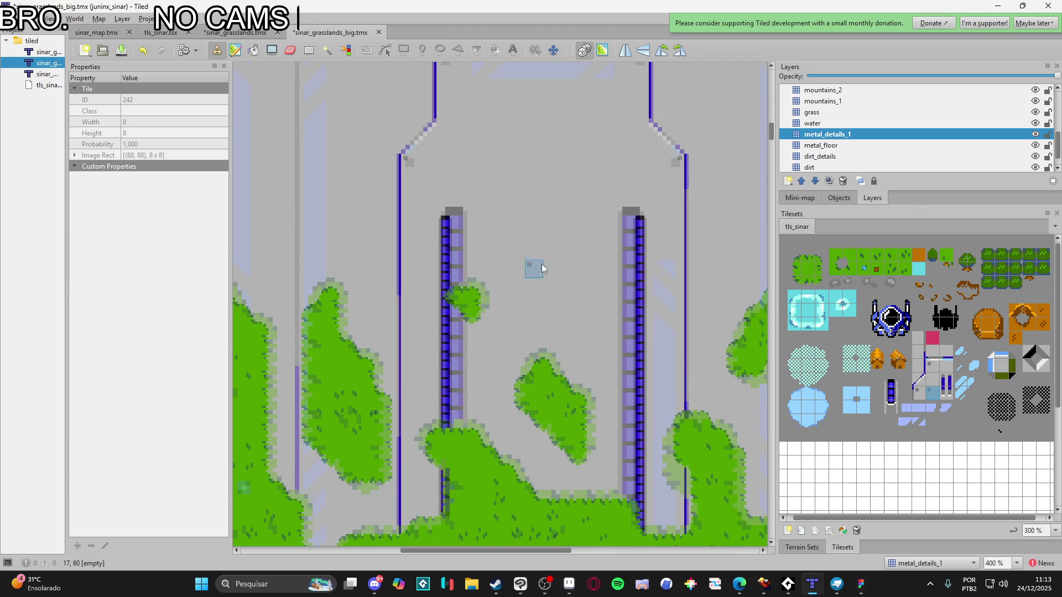
pyautogui.scroll(8, 542, 279)
pyautogui.hscroll(-3, 536, 294)
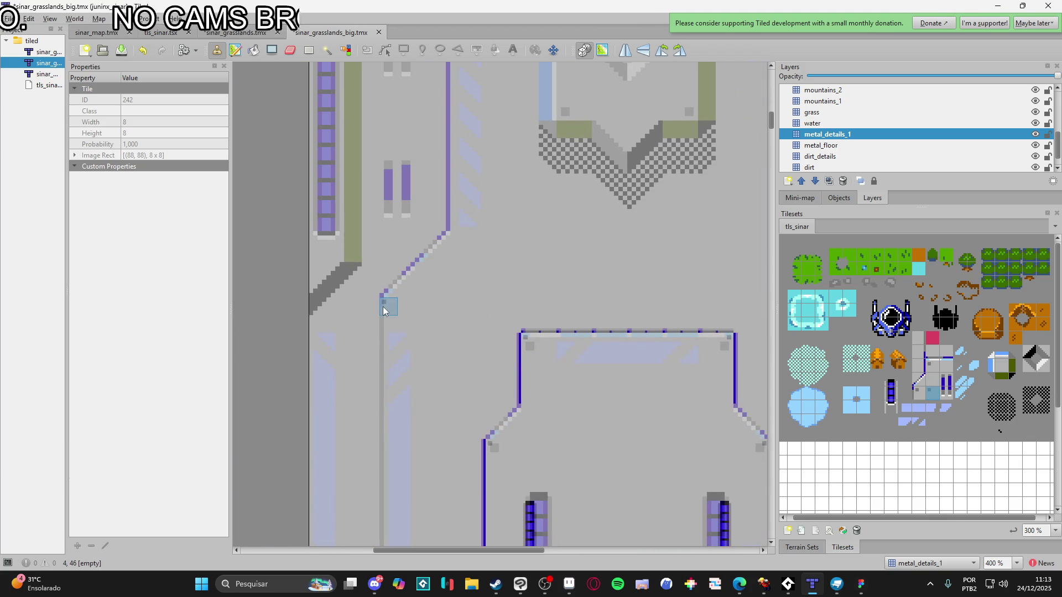
pyautogui.hscroll(3, 652, 339)
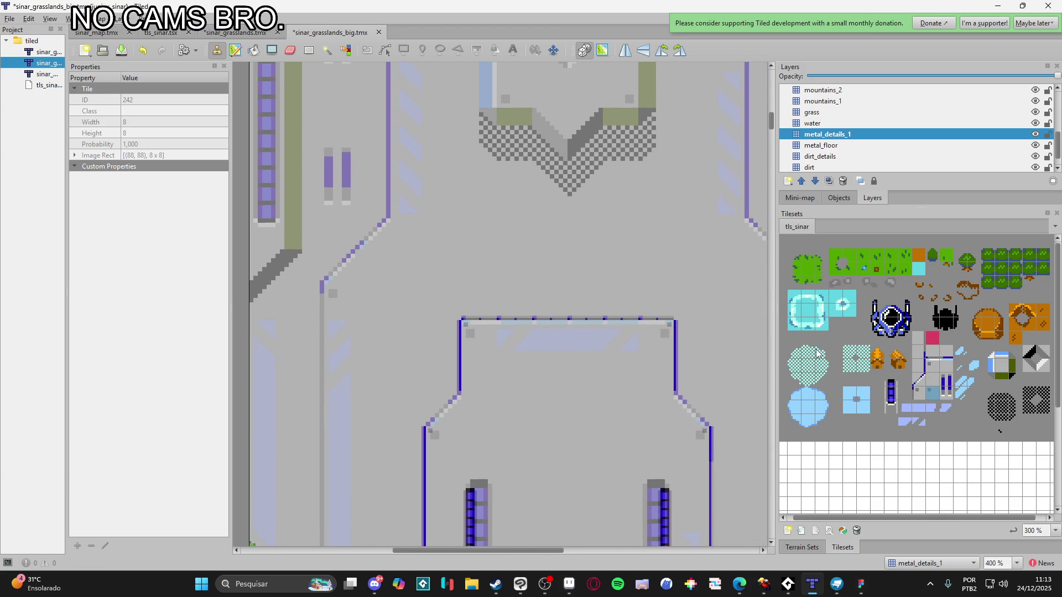
pyautogui.click(919, 380)
pyautogui.moveTo(376, 218); pyautogui.dragTo(332, 280)
pyautogui.hscroll(10, 573, 280)
pyautogui.scroll(3, 478, 313)
pyautogui.moveTo(553, 289); pyautogui.dragTo(615, 355)
# Paint the right vertical edge down to the grass, undoing the stamped left-side attempts
pyautogui.click(921, 366)
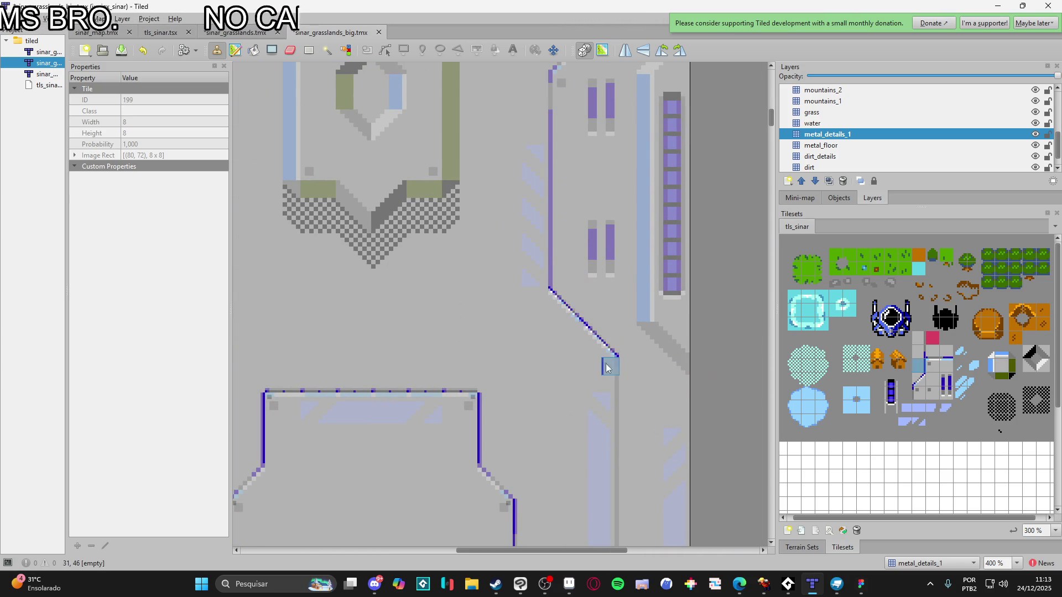
pyautogui.moveTo(628, 374)
pyautogui.mouseDown()
pyautogui.moveTo(611, 316)
pyautogui.moveTo(635, 244)
pyautogui.moveTo(628, 231)
pyautogui.moveTo(608, 446)
pyautogui.moveTo(625, 433)
pyautogui.mouseUp()
pyautogui.hotkey('ctrl', 'z')
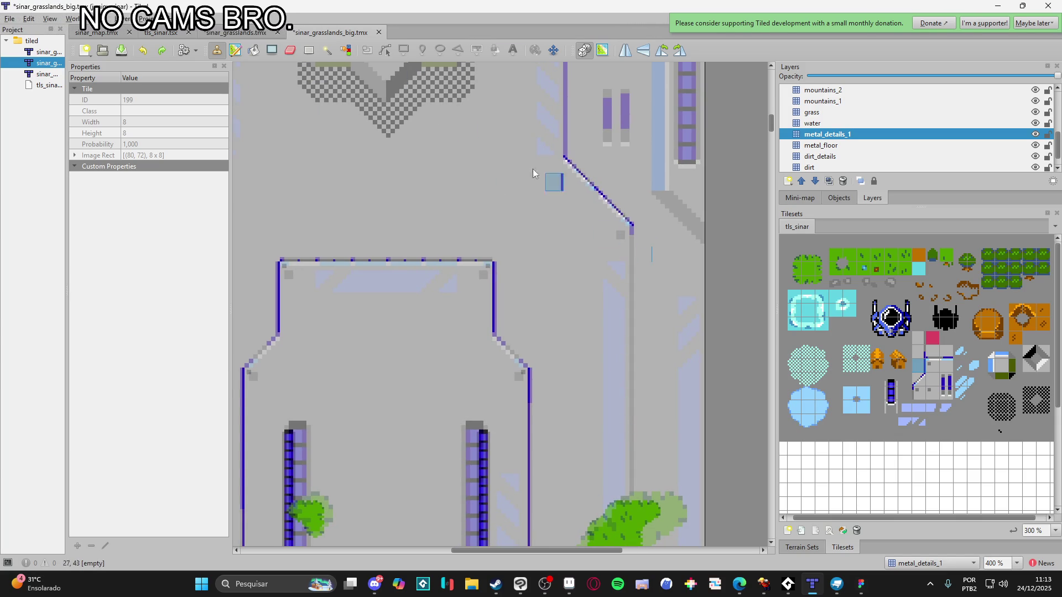
pyautogui.click(626, 231)
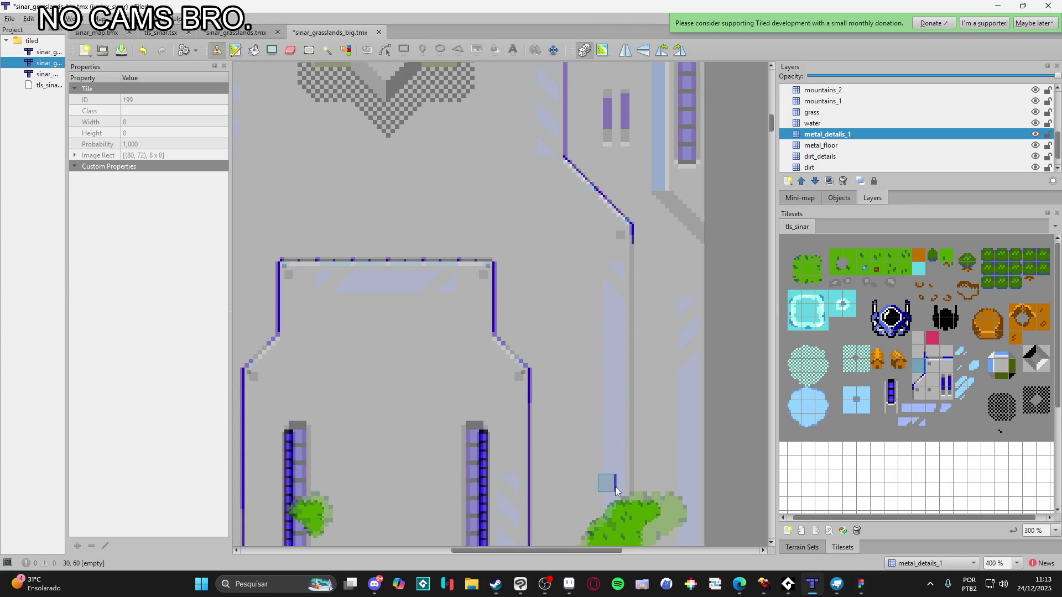
pyautogui.moveTo(624, 224); pyautogui.dragTo(623, 505)
pyautogui.moveTo(289, 379)
pyautogui.mouseDown()
pyautogui.moveTo(510, 379)
pyautogui.moveTo(586, 318)
pyautogui.mouseUp()
pyautogui.moveTo(439, 254); pyautogui.dragTo(468, 203)
pyautogui.moveTo(503, 162); pyautogui.dragTo(505, 217)
pyautogui.hotkey('ctrl', 'z')
# Repaint the left and right edge lines dark blue down to the grass with Shape Fill
pyautogui.press('p')
pyautogui.moveTo(510, 214)
pyautogui.mouseDown()
pyautogui.moveTo(521, 470)
pyautogui.moveTo(503, 526)
pyautogui.mouseUp()
pyautogui.scroll(-3, 501, 327)
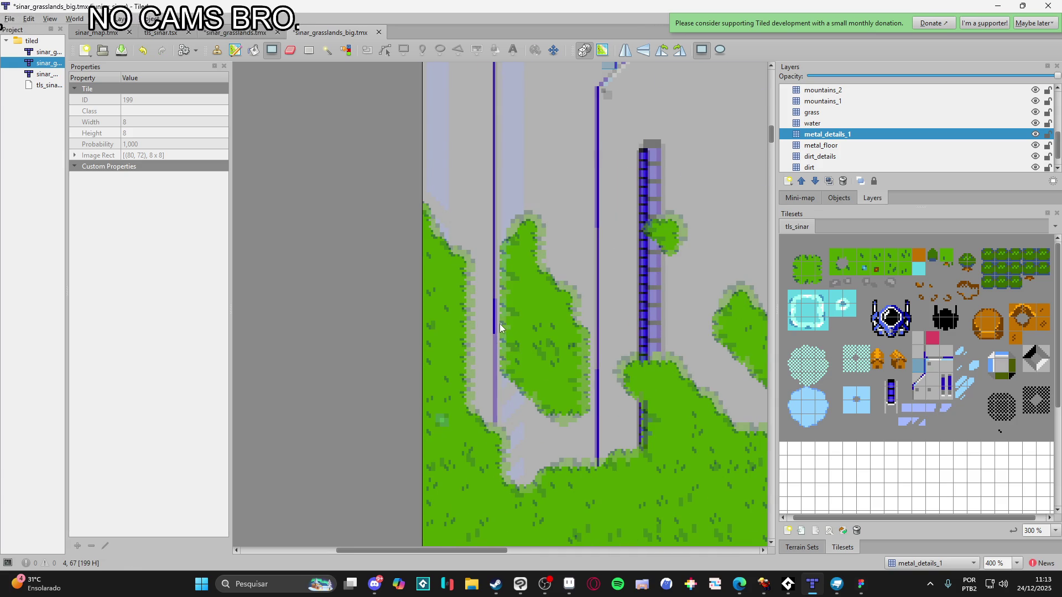
pyautogui.moveTo(501, 460); pyautogui.dragTo(501, 320)
pyautogui.keyDown('ctrl'); pyautogui.scroll(-2, 512, 490); pyautogui.keyUp('ctrl')
pyautogui.scroll(5, 599, 314)
pyautogui.keyDown('ctrl'); pyautogui.scroll(1, 645, 202); pyautogui.keyUp('ctrl')
pyautogui.moveTo(648, 198); pyautogui.dragTo(649, 357)
pyautogui.moveTo(373, 204); pyautogui.dragTo(373, 357)
pyautogui.scroll(3, 724, 241)
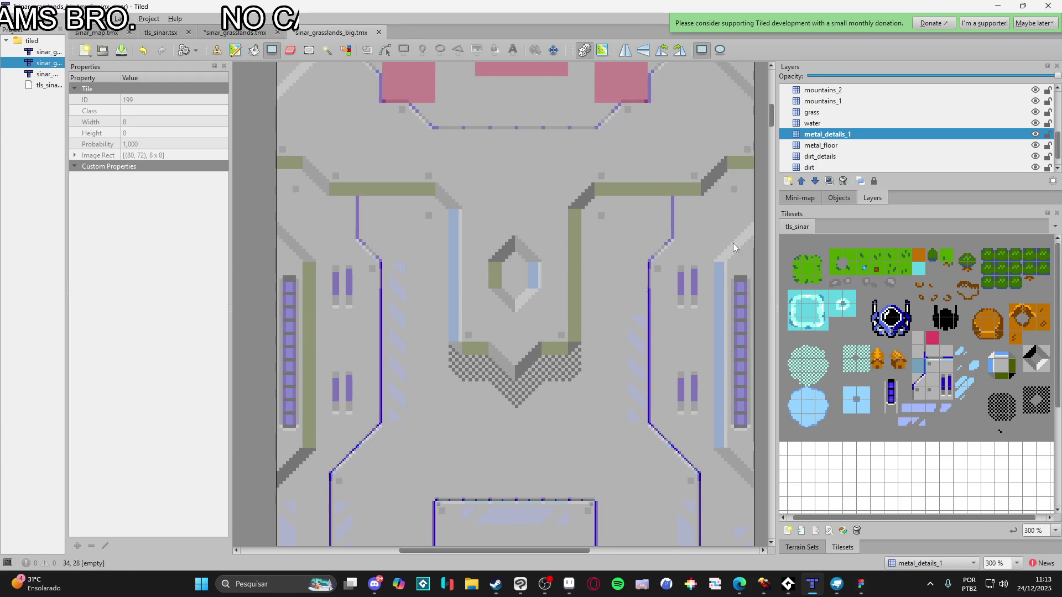
# Add the upper edge lines and a mirrored diagonal conduit piece reaching the left crossbar
pyautogui.moveTo(669, 207)
pyautogui.mouseDown()
pyautogui.moveTo(670, 238)
pyautogui.moveTo(670, 198)
pyautogui.mouseUp()
pyautogui.moveTo(363, 198)
pyautogui.mouseDown()
pyautogui.moveTo(360, 234)
pyautogui.moveTo(368, 214)
pyautogui.mouseUp()
pyautogui.press('x')
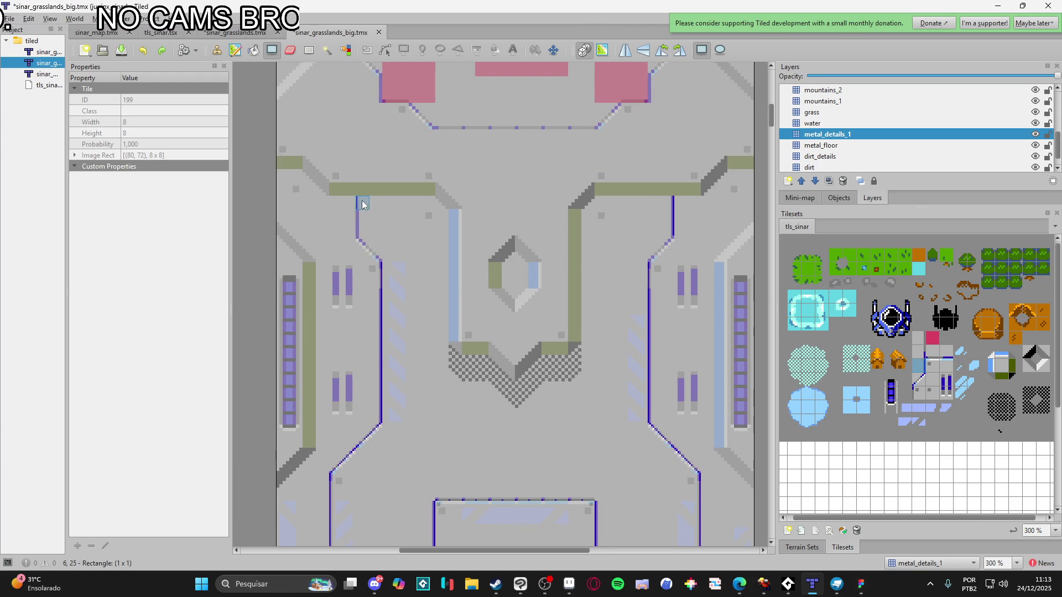
pyautogui.click(362, 202)
pyautogui.click(921, 378)
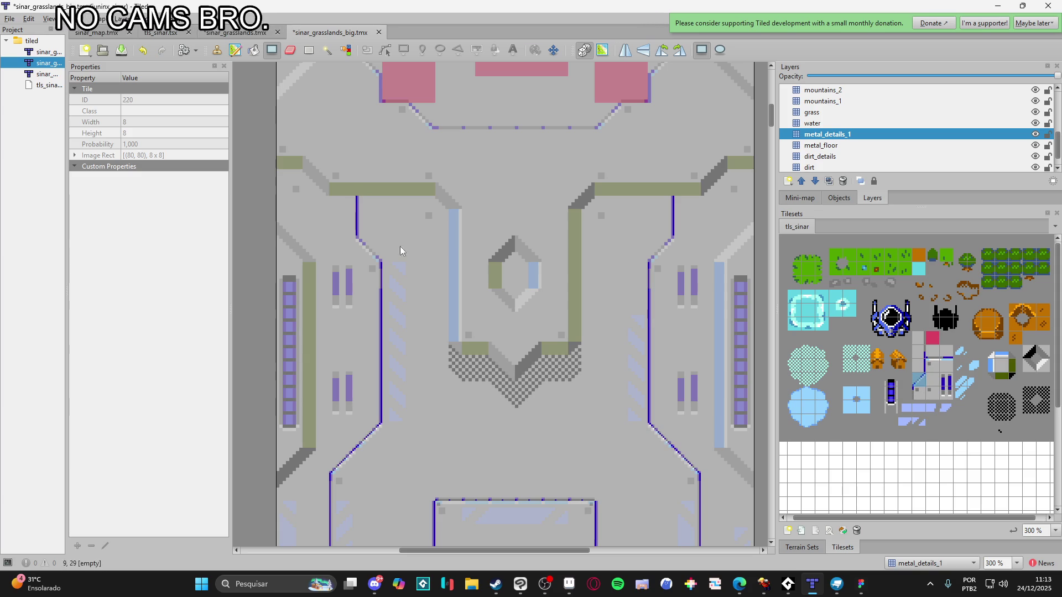
pyautogui.press('b')
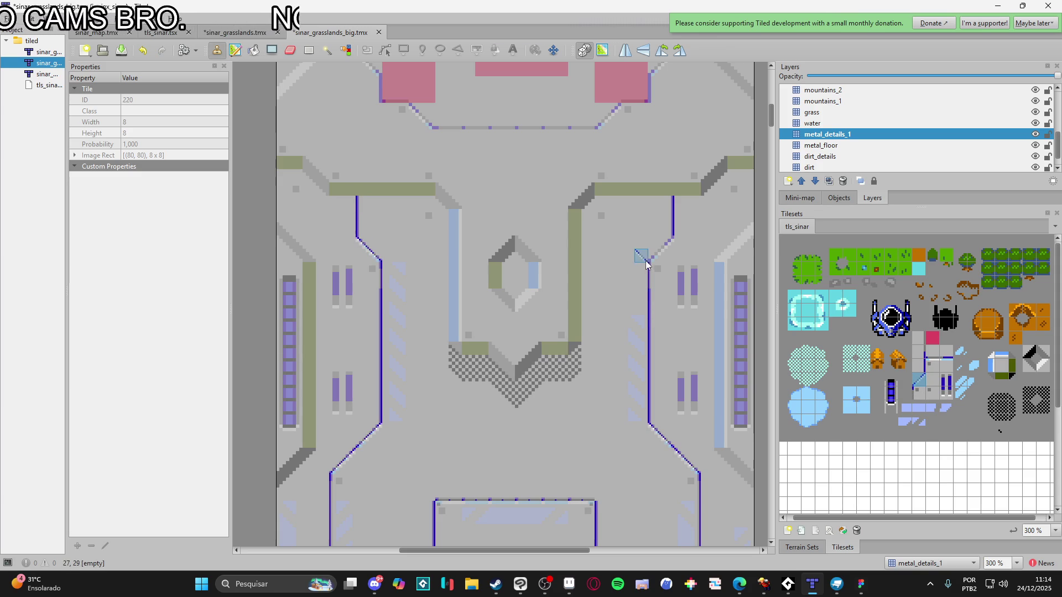
pyautogui.scroll(-1, 611, 263)
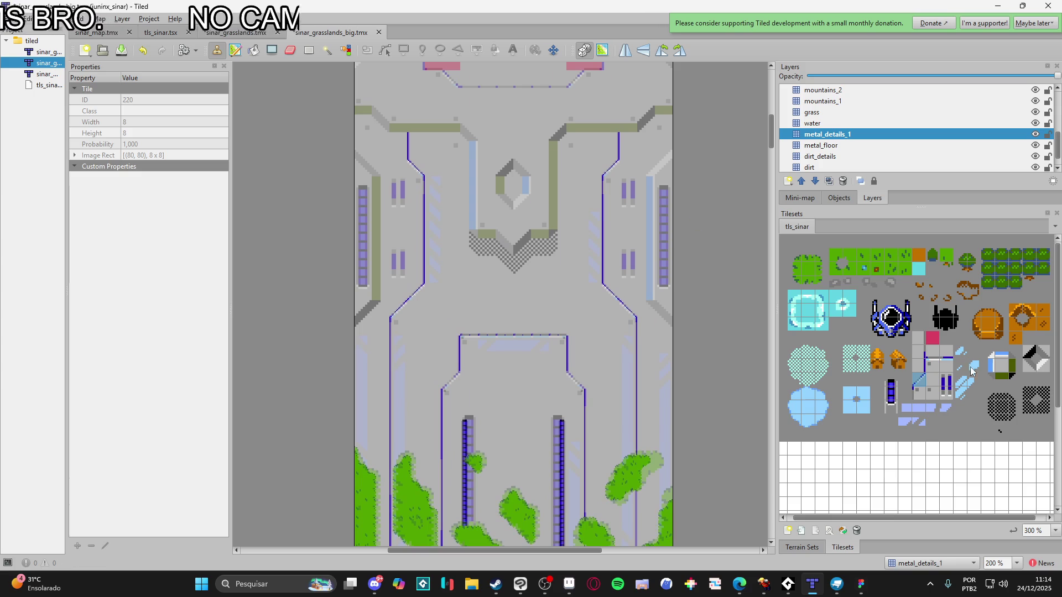
pyautogui.click(944, 386)
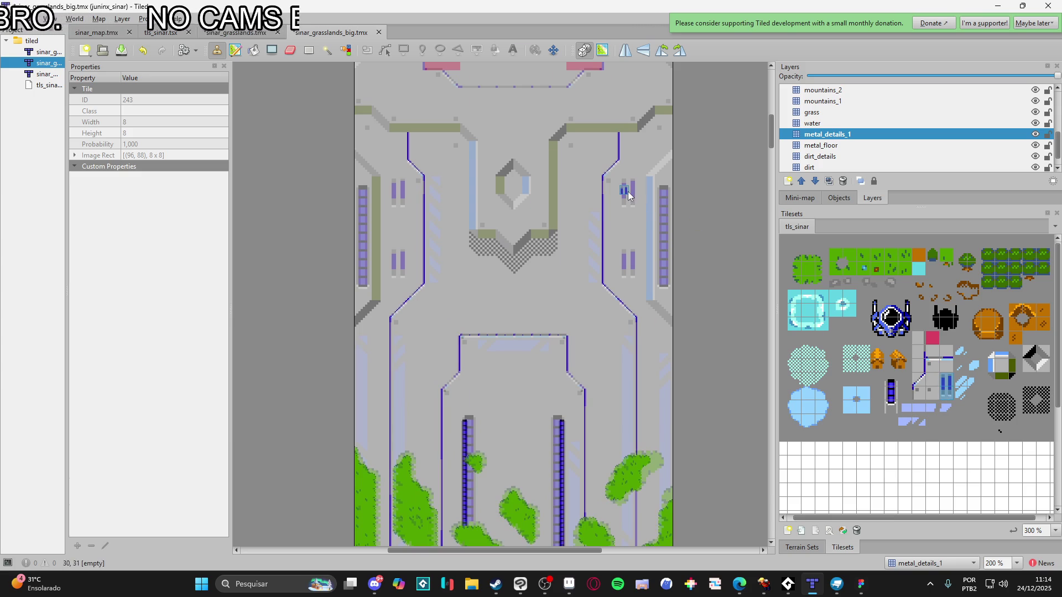
# Stamp two darker blue vent grilles beside the right conduit using tile 243
pyautogui.scroll(3, 915, 387)
pyautogui.scroll(-2, 933, 383)
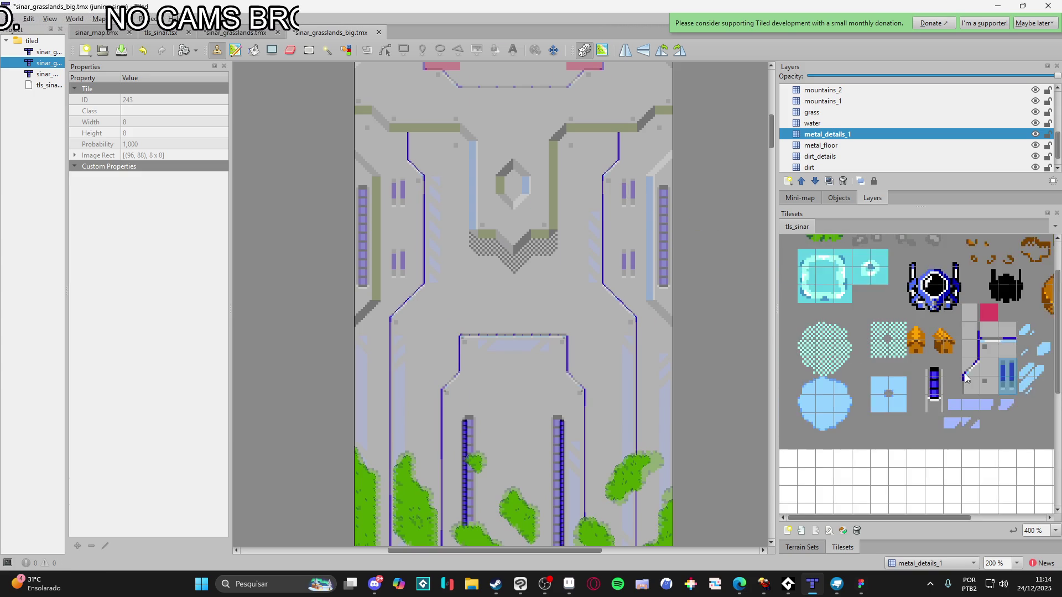
pyautogui.scroll(2, 658, 188)
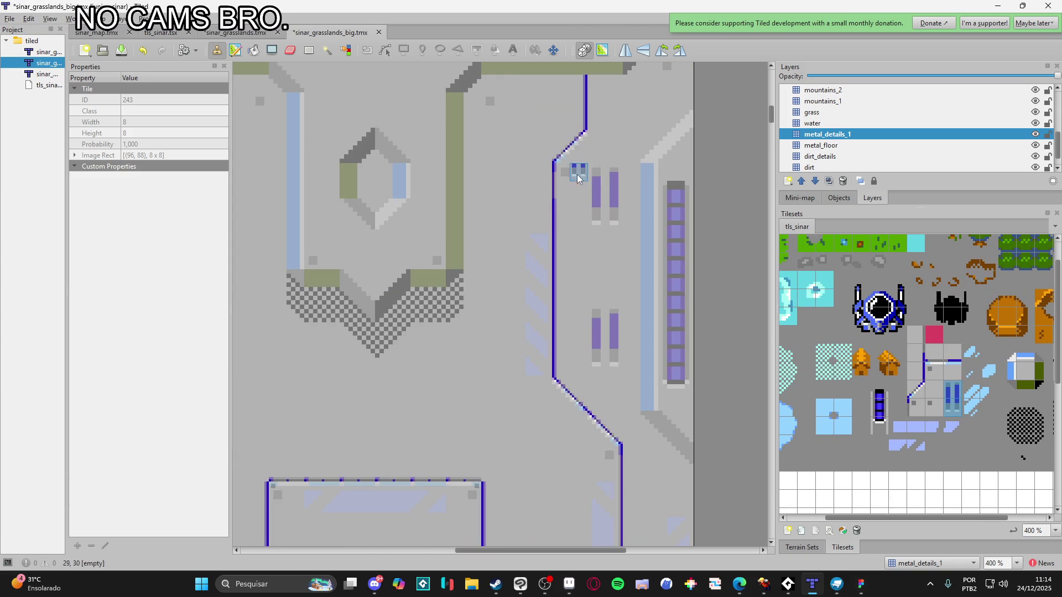
pyautogui.click(600, 194)
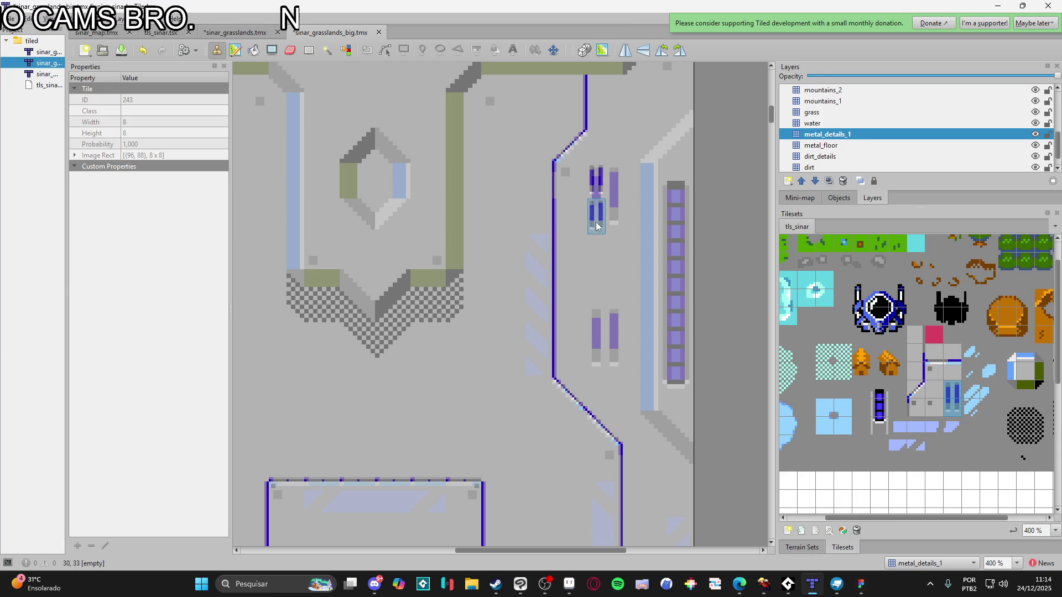
pyautogui.moveTo(620, 193); pyautogui.dragTo(615, 224)
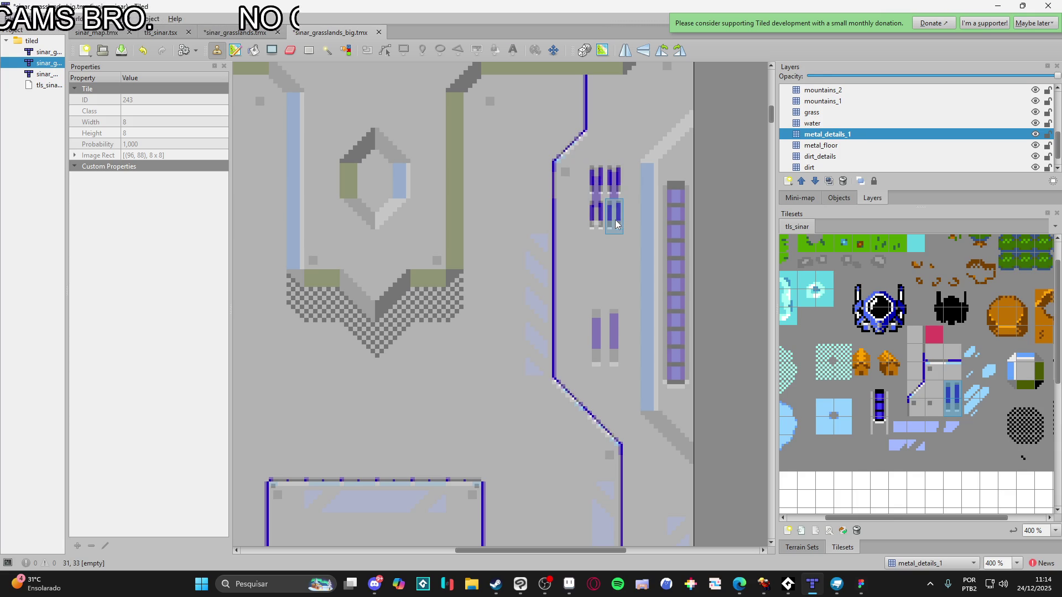
# Copy the two-tile vent grille block and stamp it at the lower vent
pyautogui.press('s')
pyautogui.click(592, 177)
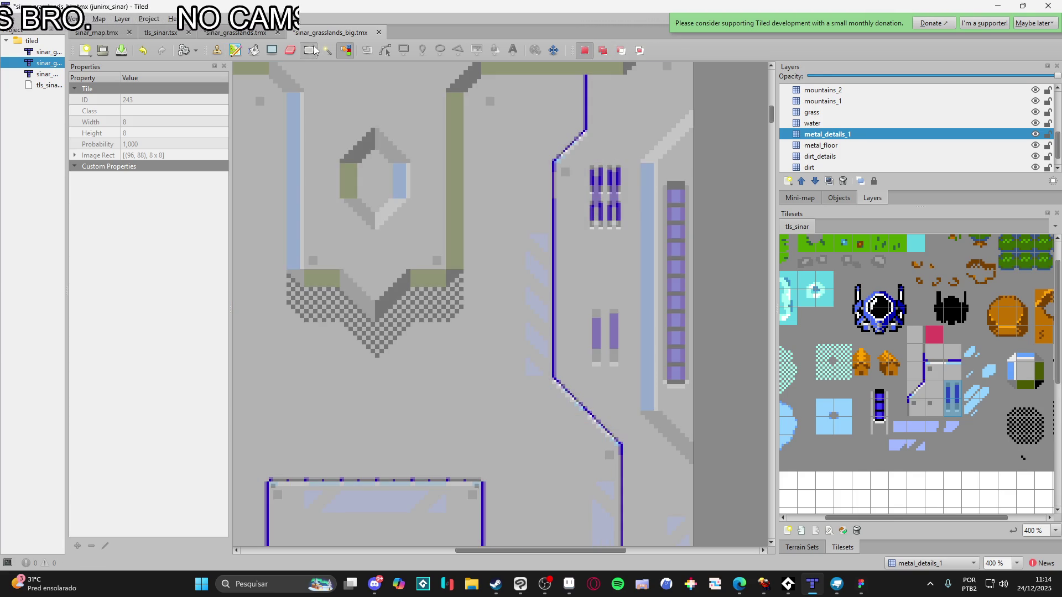
pyautogui.press('r')
pyautogui.moveTo(594, 171); pyautogui.dragTo(606, 199)
pyautogui.hotkey('ctrl', 'c')
pyautogui.hotkey('ctrl', 'v')
pyautogui.click(609, 335)
# Check the replaced vent blocks and save the map
pyautogui.scroll(-3, 497, 361)
pyautogui.scroll(2, 497, 361)
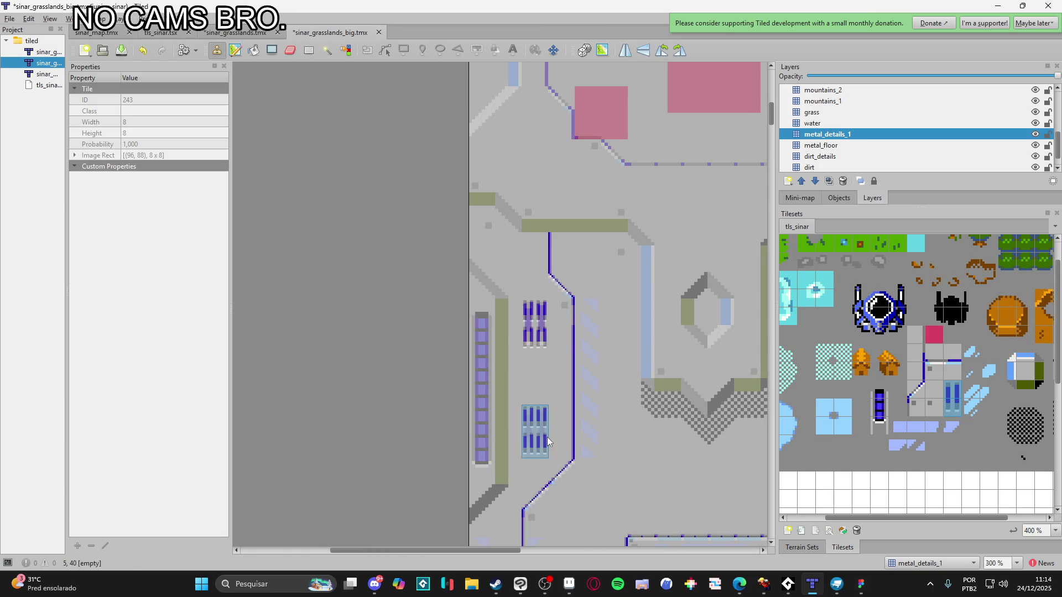
pyautogui.scroll(-3, 547, 441)
pyautogui.scroll(1, 579, 391)
pyautogui.scroll(4, 637, 332)
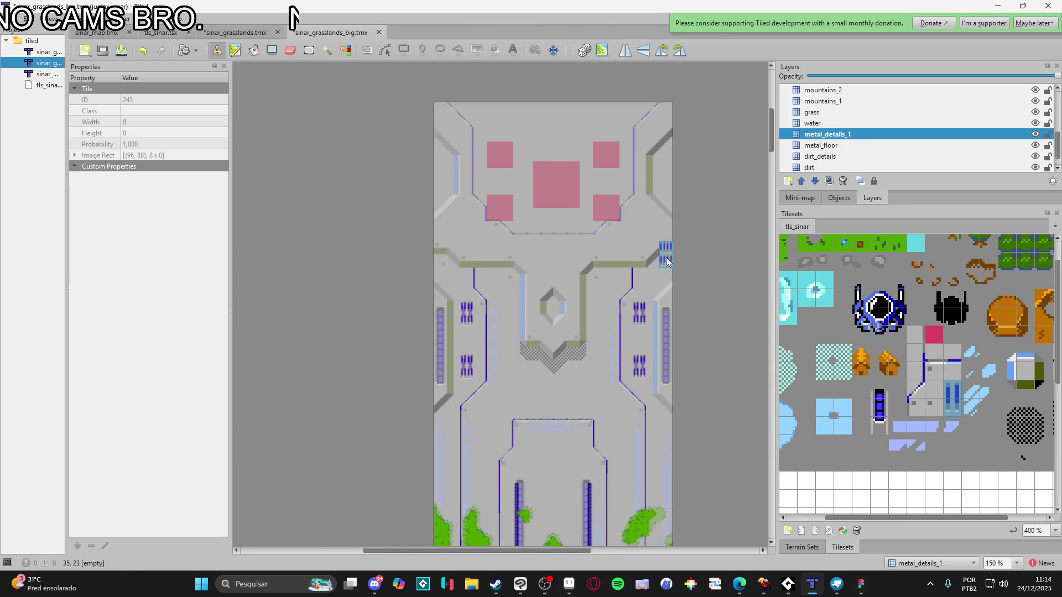
pyautogui.scroll(-3, 636, 252)
pyautogui.hscroll(1, 636, 252)
pyautogui.hotkey('ctrl', 's')
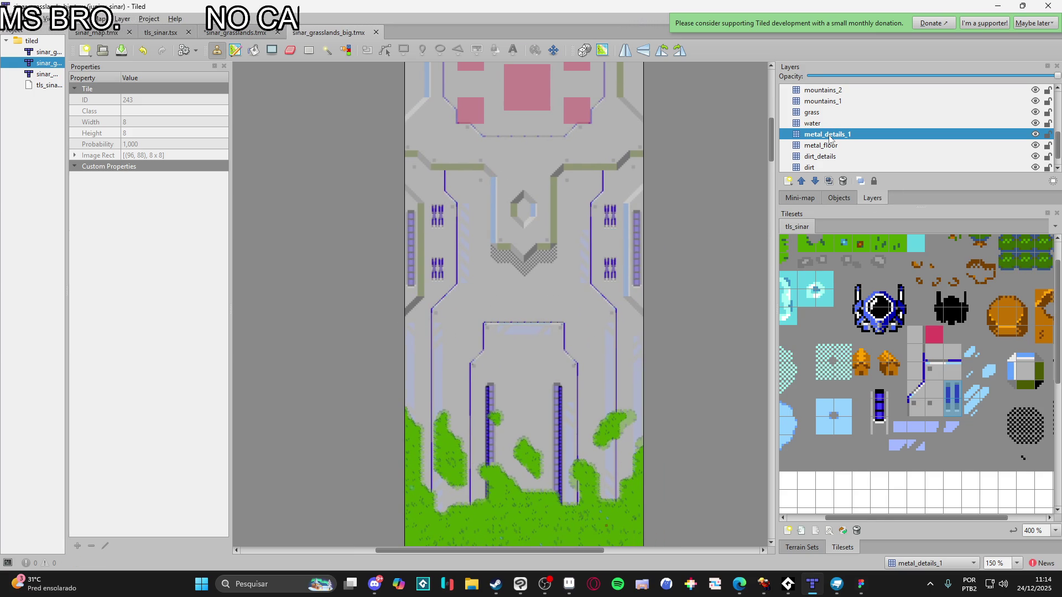
# Choose the striped floor-marking tile from the tileset
pyautogui.click(928, 409)
pyautogui.scroll(3, 608, 316)
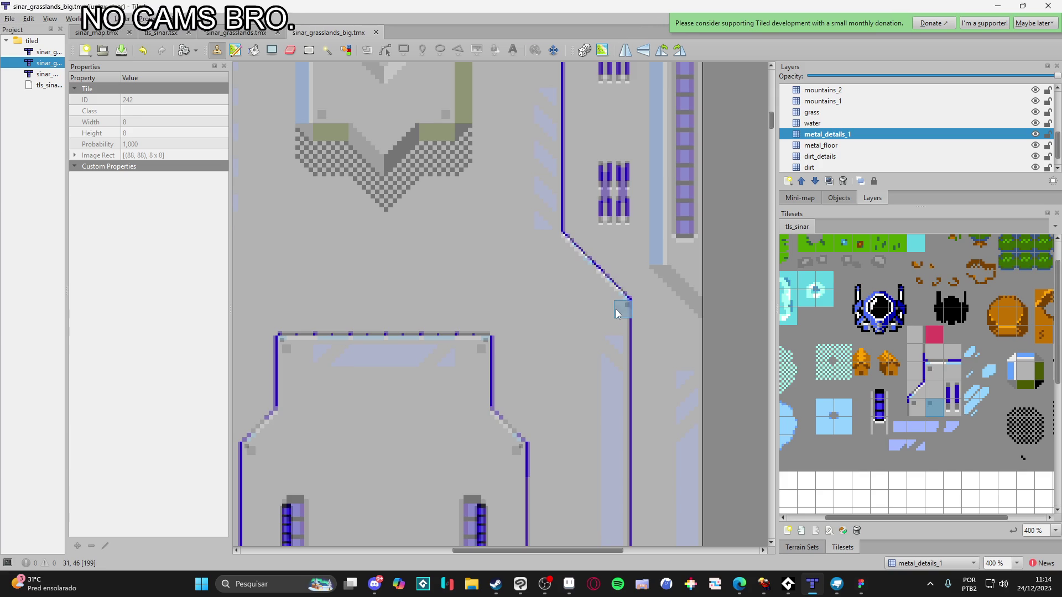
pyautogui.hscroll(-5, 529, 344)
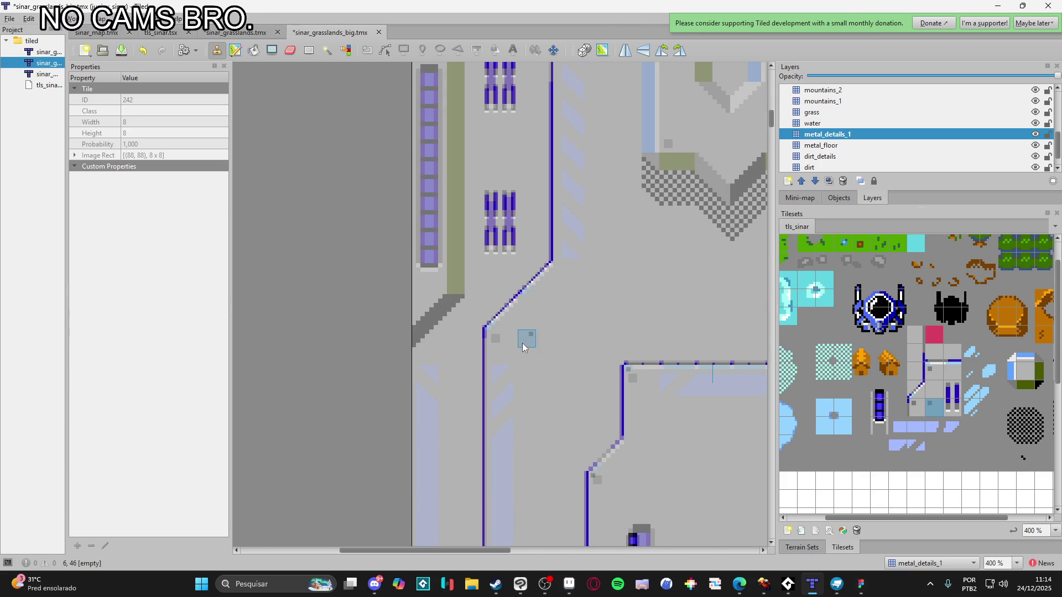
pyautogui.scroll(2, 586, 401)
pyautogui.scroll(2, 587, 401)
pyautogui.hscroll(1, 586, 401)
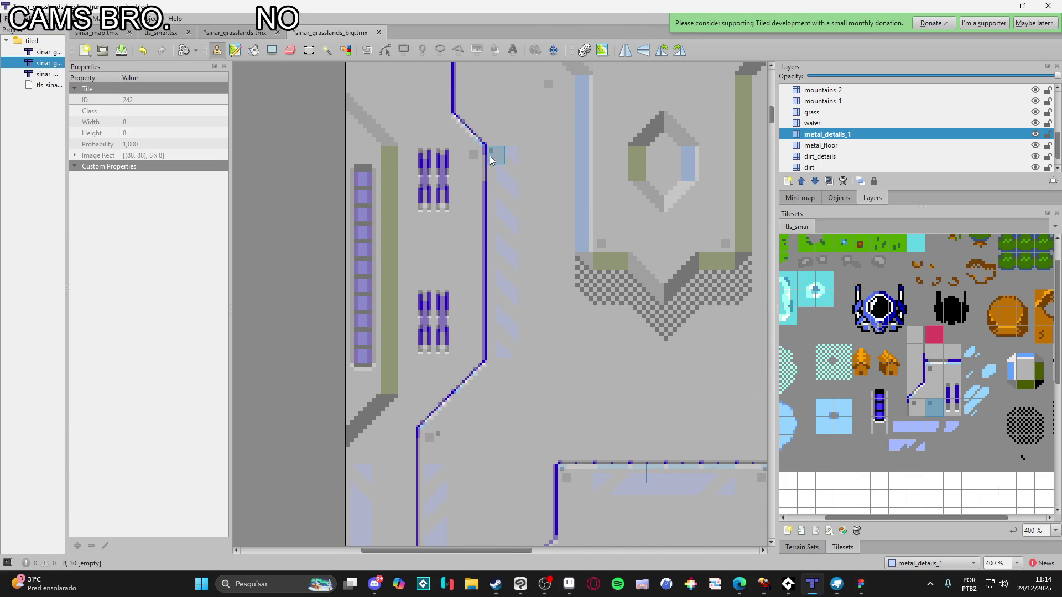
pyautogui.keyDown('ctrl'); pyautogui.scroll(-2, 548, 325); pyautogui.keyUp('ctrl')
pyautogui.hscroll(1, 547, 325)
pyautogui.scroll(-3, 545, 288)
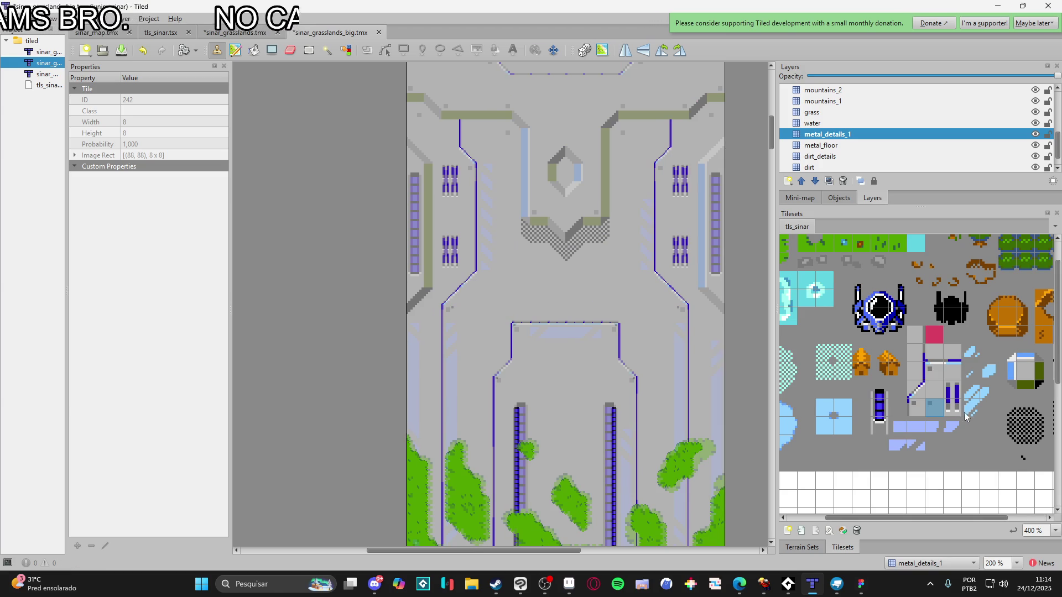
pyautogui.click(915, 446)
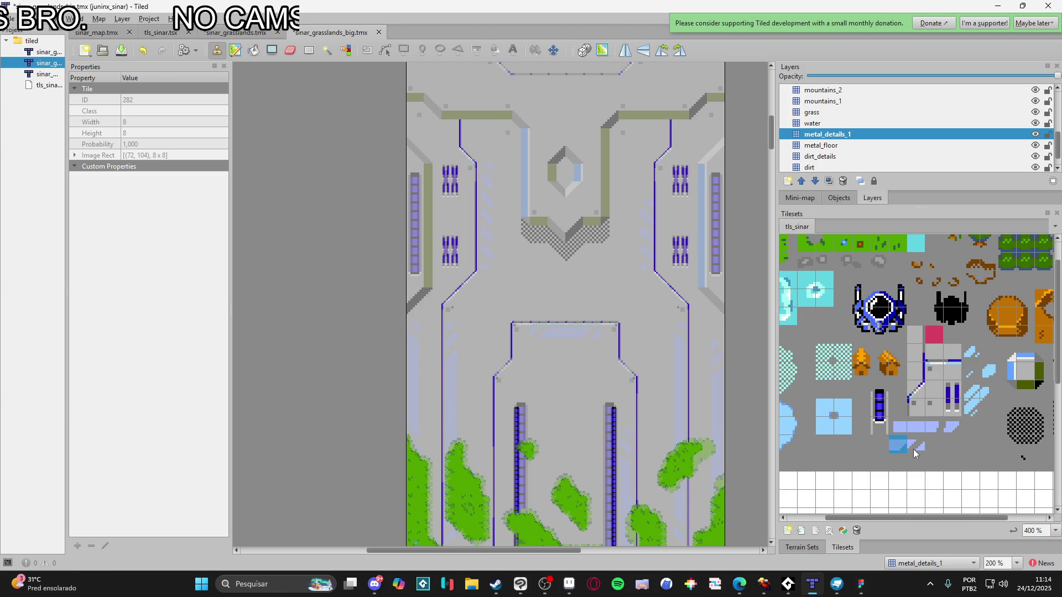
# Paint a pale striped row along the lower room's top inside edge with tiles 283/262
pyautogui.keyDown('ctrl'); pyautogui.scroll(1, 533, 344); pyautogui.keyUp('ctrl')
pyautogui.moveTo(530, 341); pyautogui.dragTo(637, 338)
pyautogui.keyDown('ctrl'); pyautogui.scroll(3, 533, 334); pyautogui.keyUp('ctrl')
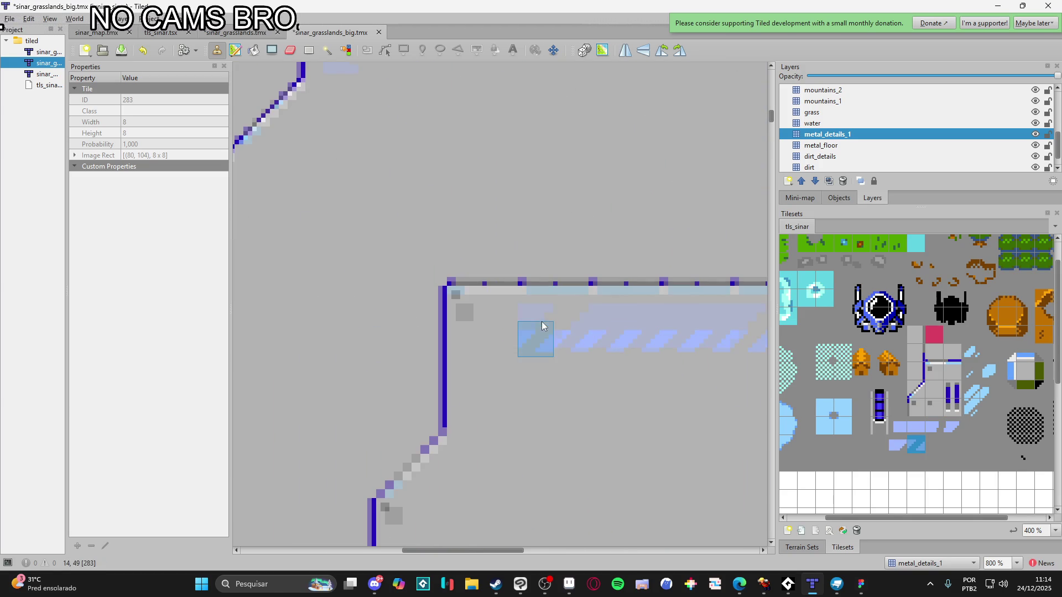
pyautogui.keyDown('ctrl'); pyautogui.scroll(-2, 556, 327); pyautogui.keyUp('ctrl')
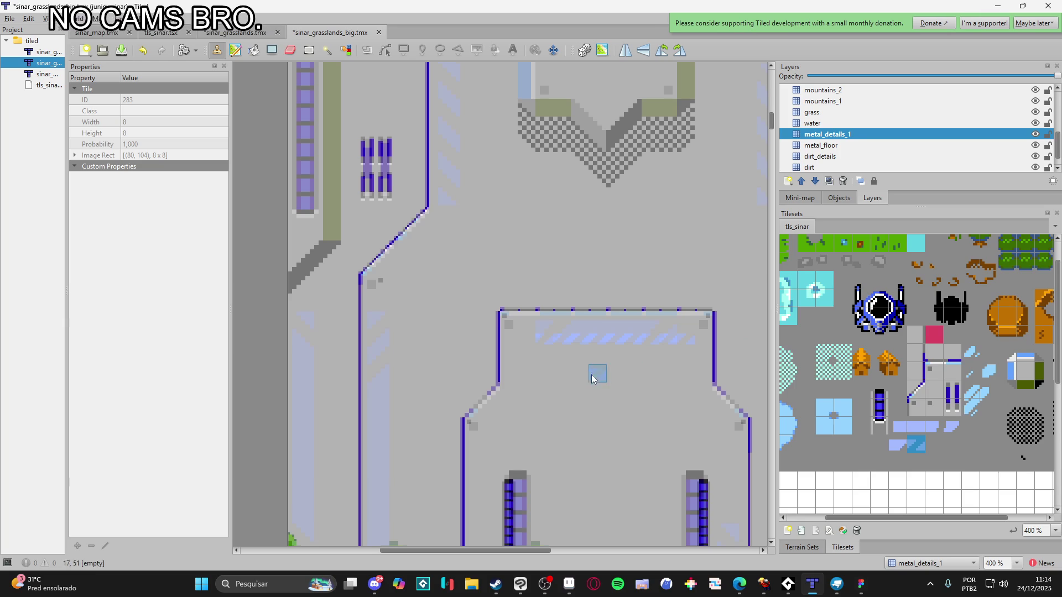
pyautogui.click(912, 428)
pyautogui.moveTo(636, 346); pyautogui.dragTo(595, 344)
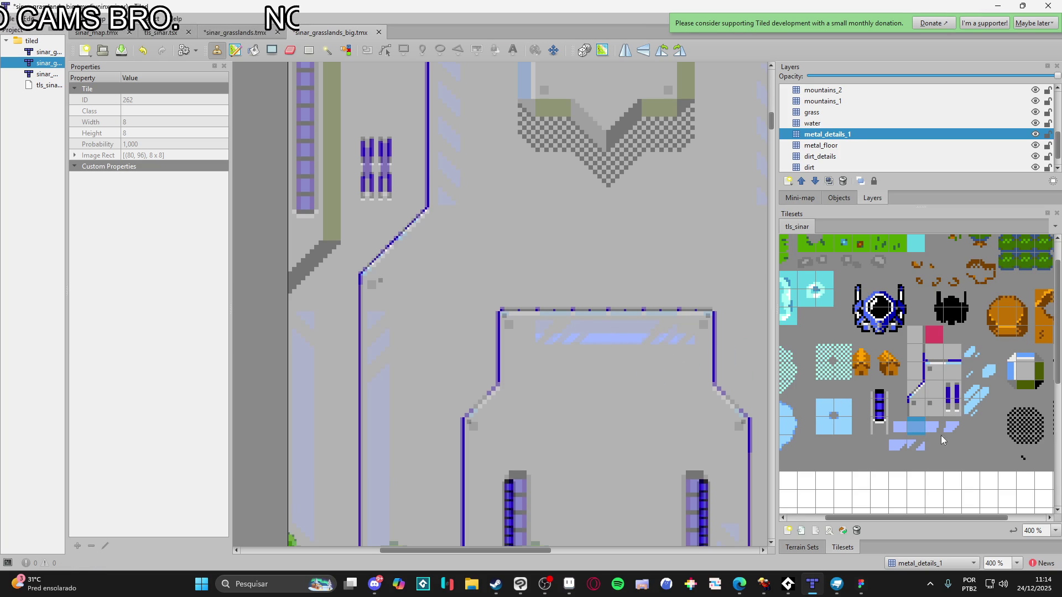
pyautogui.click(952, 426)
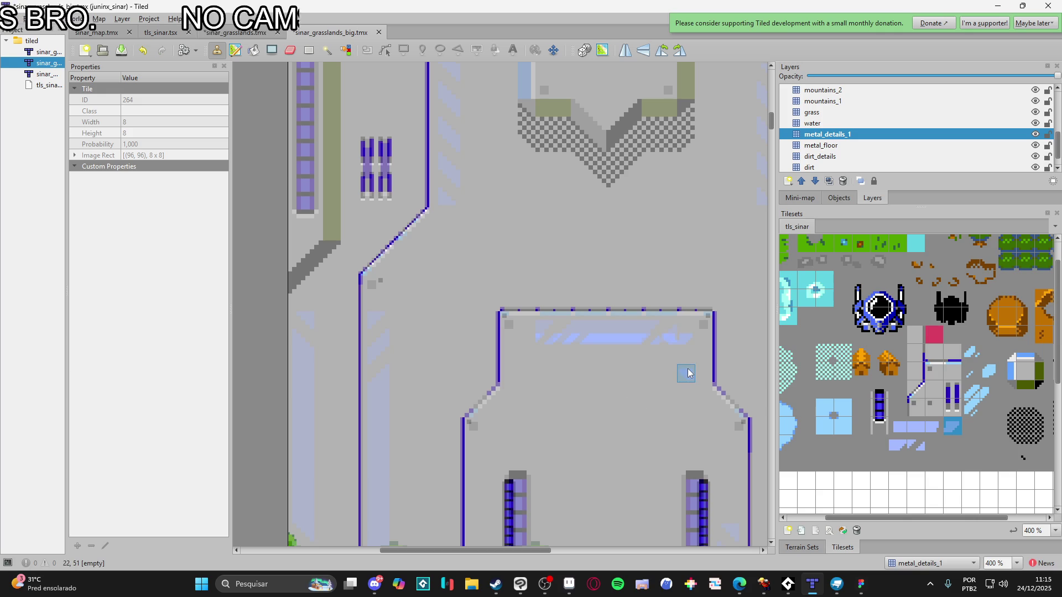
# Paint a dark blue rail down the right side panel using rail tiles 239/260
pyautogui.scroll(-2, 688, 374)
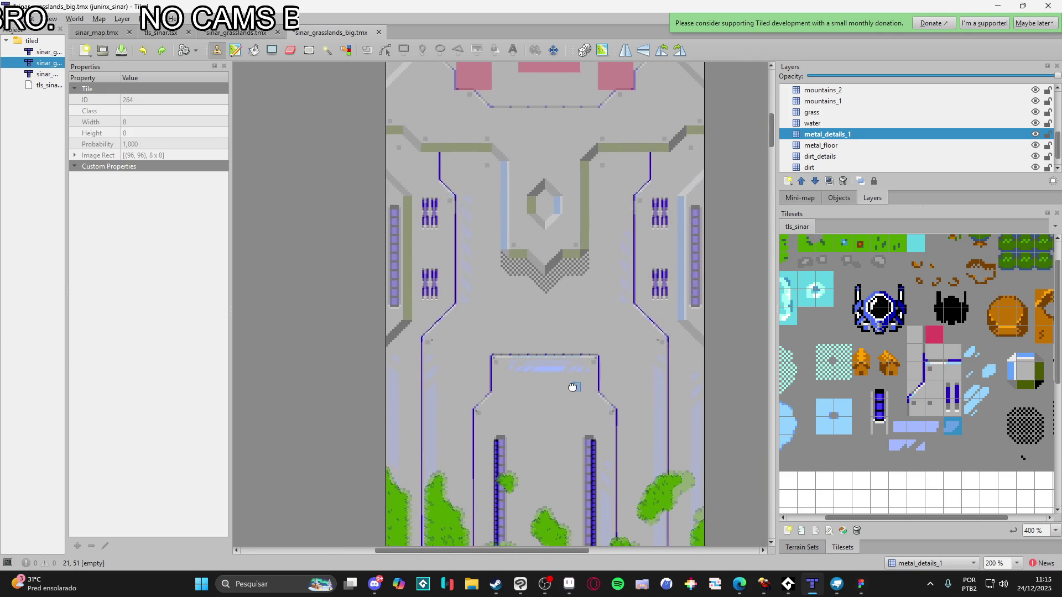
pyautogui.scroll(1, 581, 365)
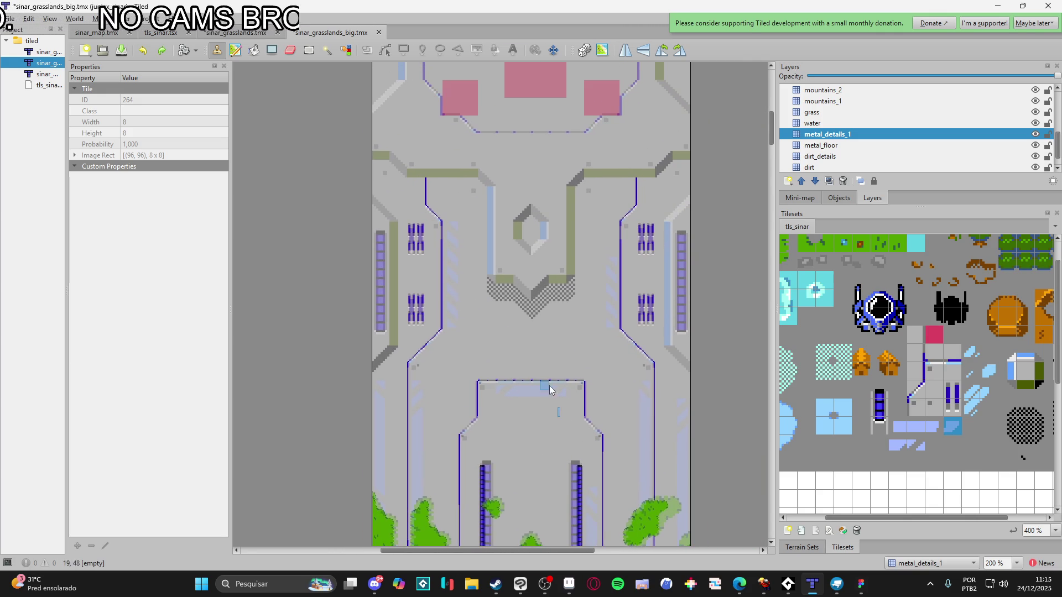
pyautogui.scroll(1, 503, 350)
pyautogui.click(881, 406)
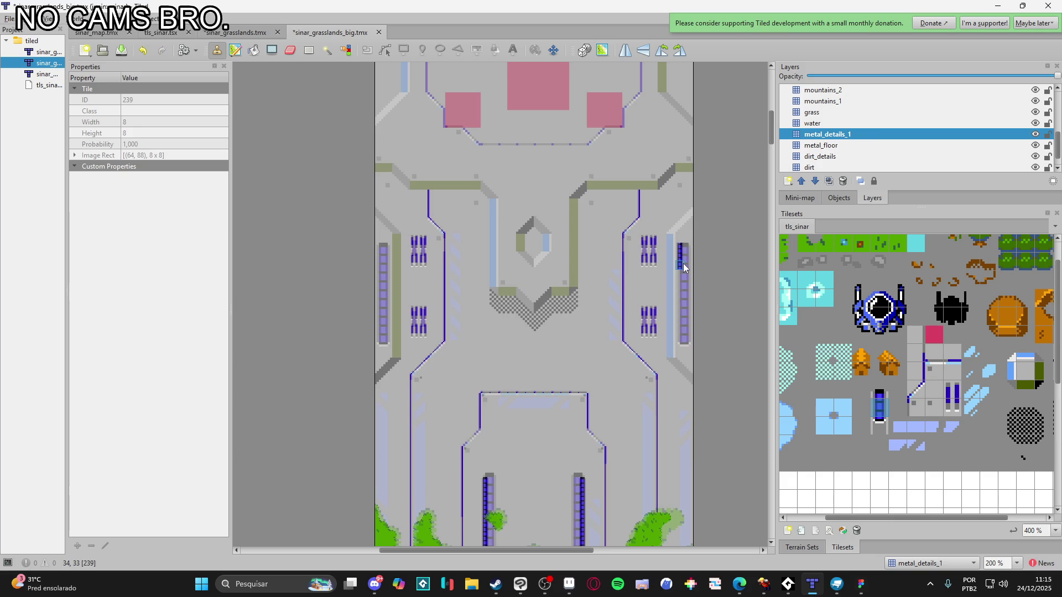
pyautogui.scroll(3, 686, 253)
pyautogui.moveTo(679, 278); pyautogui.dragTo(672, 489)
pyautogui.click(874, 429)
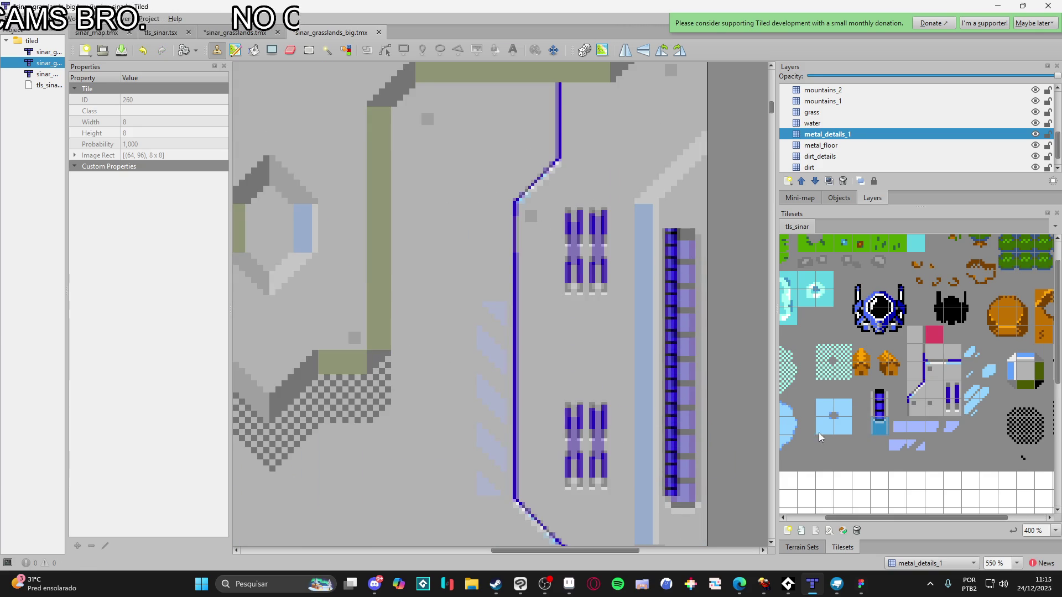
pyautogui.moveTo(879, 390); pyautogui.dragTo(879, 420)
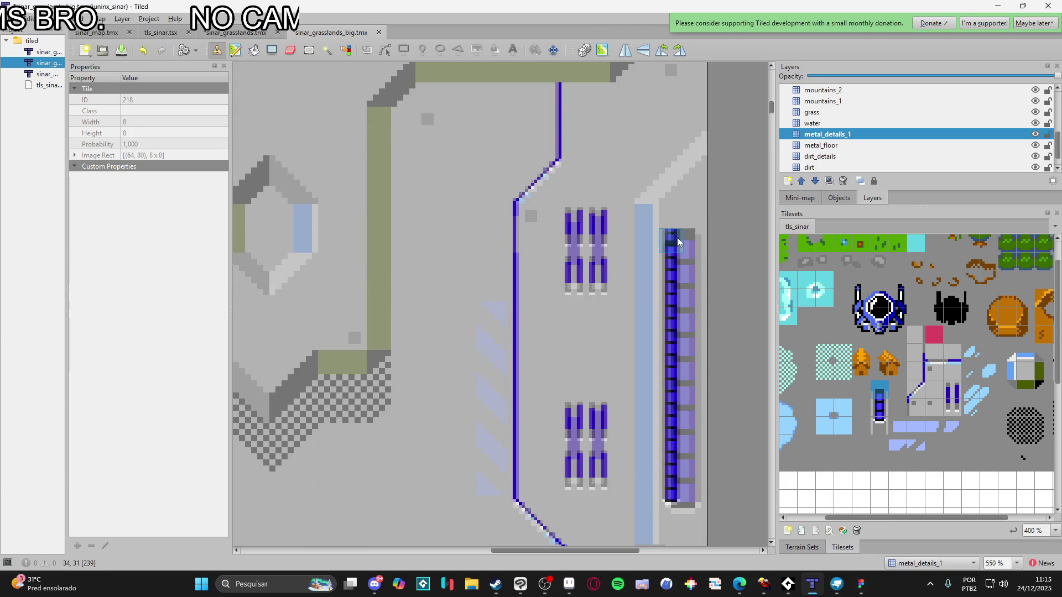
pyautogui.hscroll(-3, 381, 326)
pyautogui.scroll(-3, 426, 323)
pyautogui.scroll(1, 498, 293)
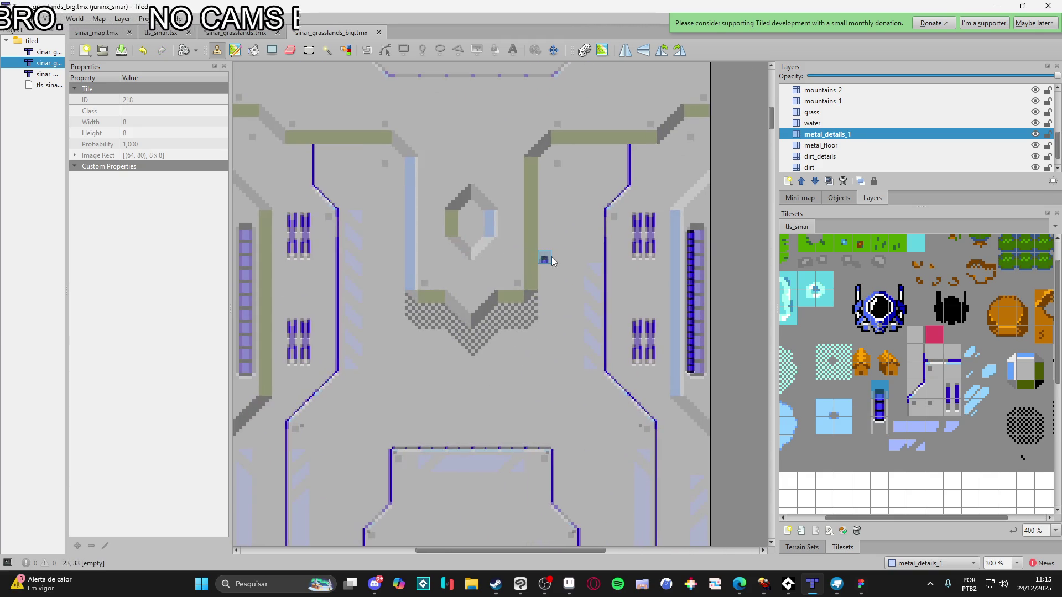
# Copy the finished right rail column and stamp it onto the left side panel
pyautogui.press('r')
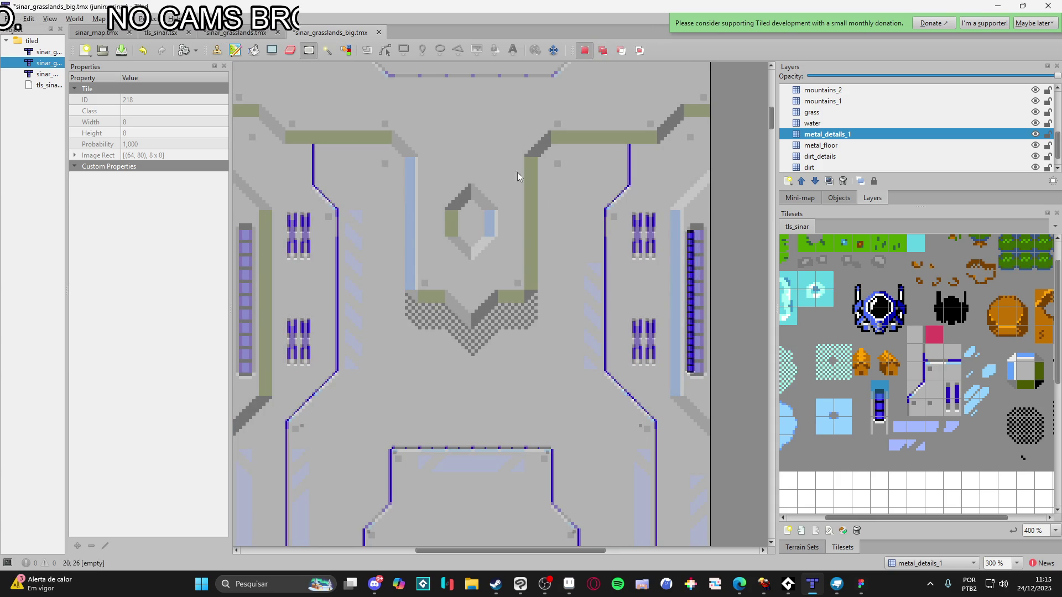
pyautogui.moveTo(688, 330)
pyautogui.mouseDown()
pyautogui.moveTo(683, 256)
pyautogui.moveTo(693, 386)
pyautogui.mouseUp()
pyautogui.hotkey('ctrl', 'c')
pyautogui.hotkey('ctrl', 'v')
pyautogui.hscroll(-5, 417, 343)
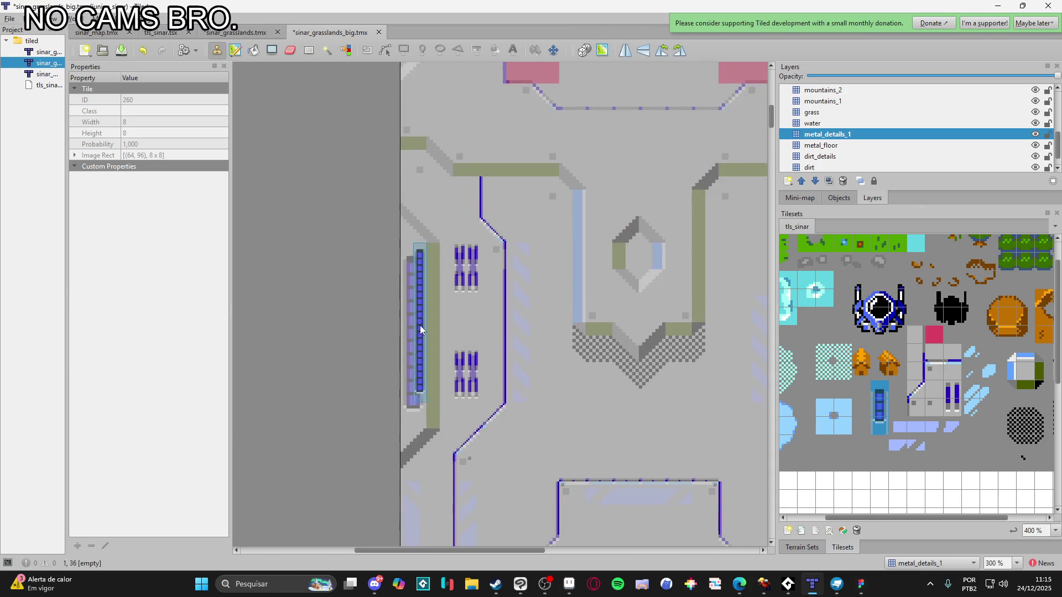
pyautogui.click(416, 343)
pyautogui.press('s')
pyautogui.click(557, 296)
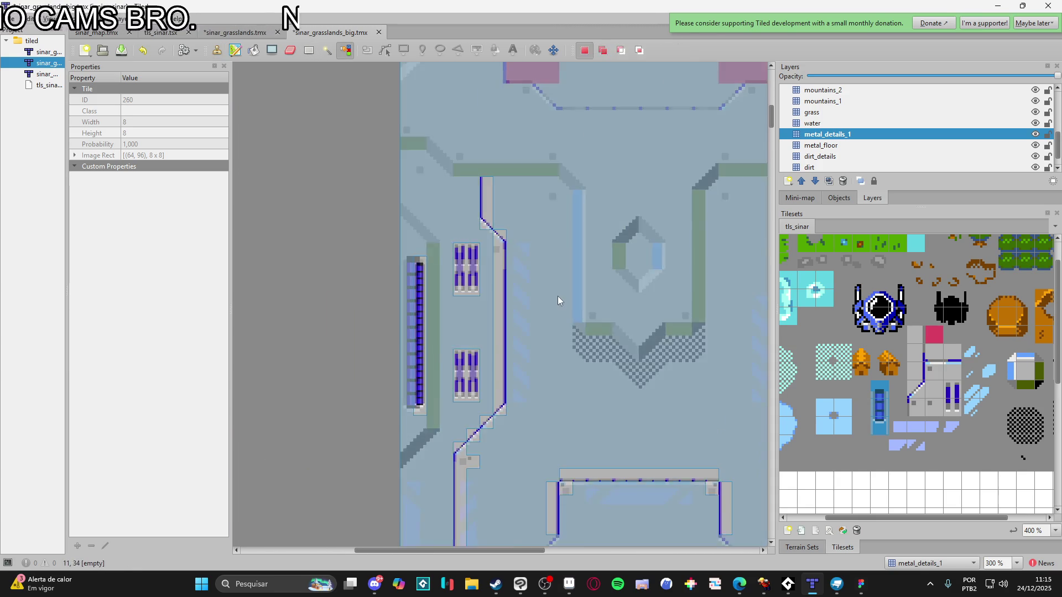
# Clear the map selection and hide the ref layer to compare
pyautogui.scroll(-2, 557, 296)
pyautogui.hotkey('ctrl', 'shift', 'a')
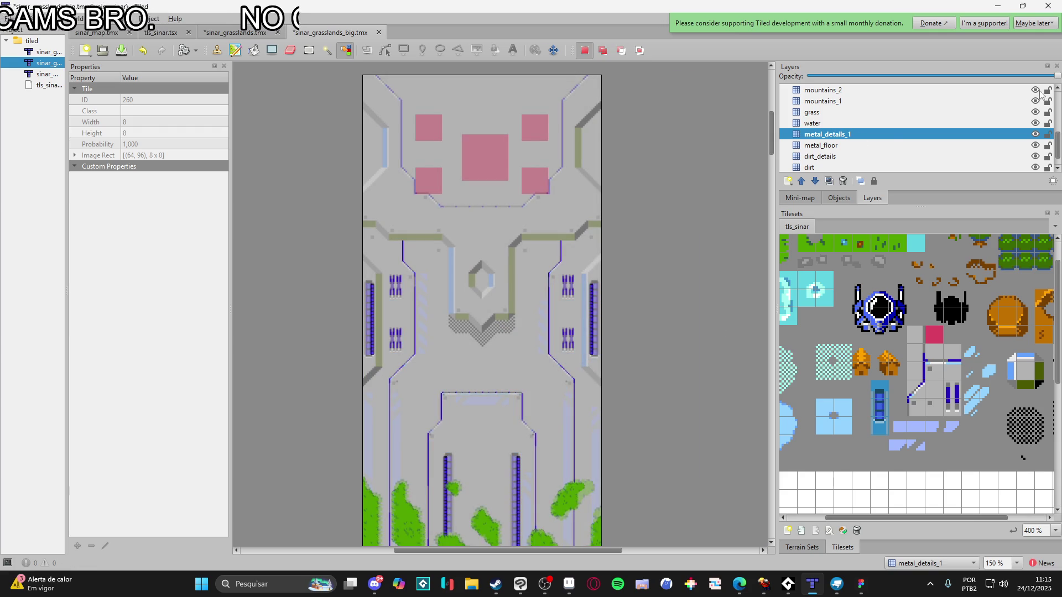
pyautogui.scroll(3, 1039, 95)
pyautogui.click(1035, 91)
# Show the ref layer again over the map
pyautogui.click(1036, 90)
pyautogui.scroll(-1, 847, 148)
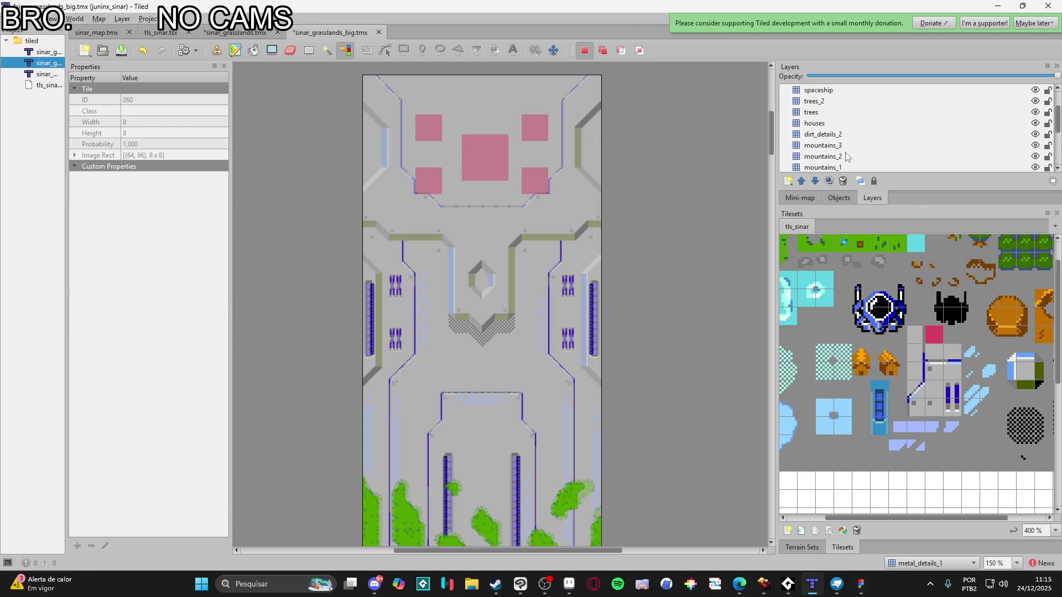
pyautogui.scroll(-3, 849, 151)
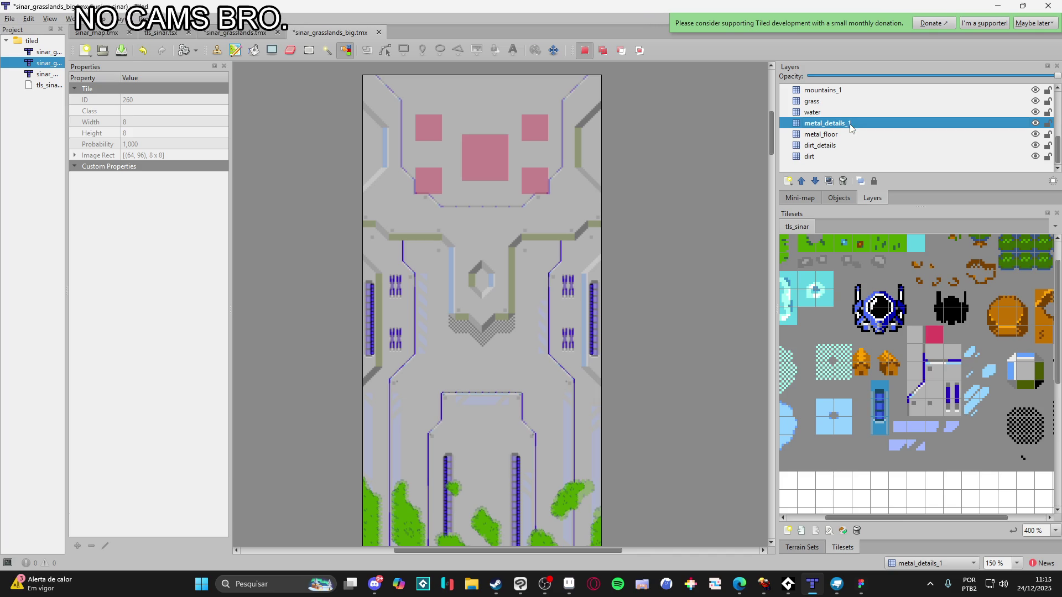
# Add a tile layer named metal_floor_2 above metal_details_1 and show the terrain sets
pyautogui.click(832, 124)
pyautogui.click(788, 181)
pyautogui.click(820, 197)
pyautogui.write('meta')
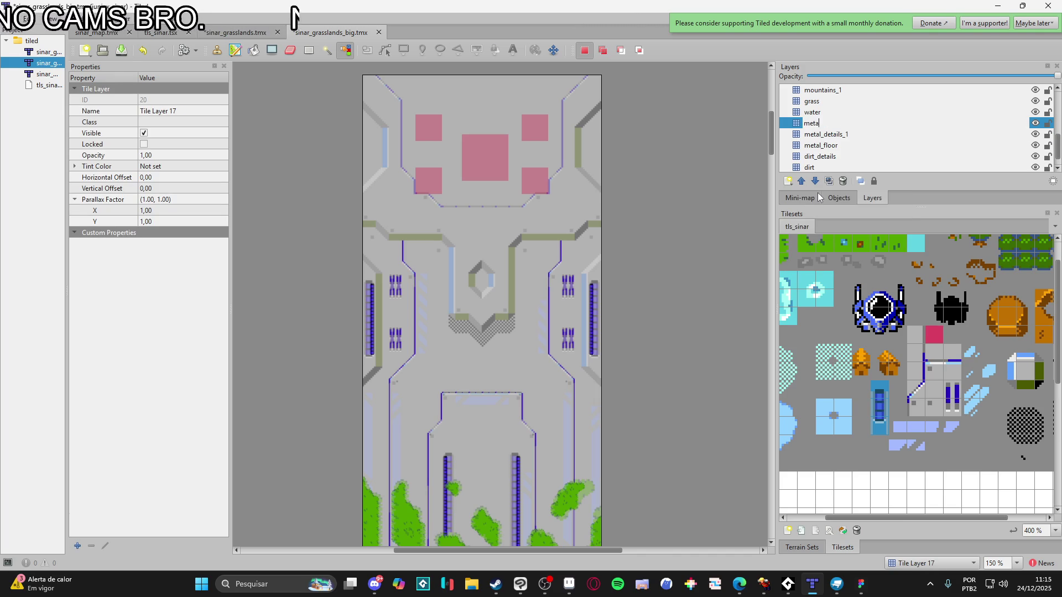
pyautogui.write('l_floor_2')
pyautogui.press('Return')
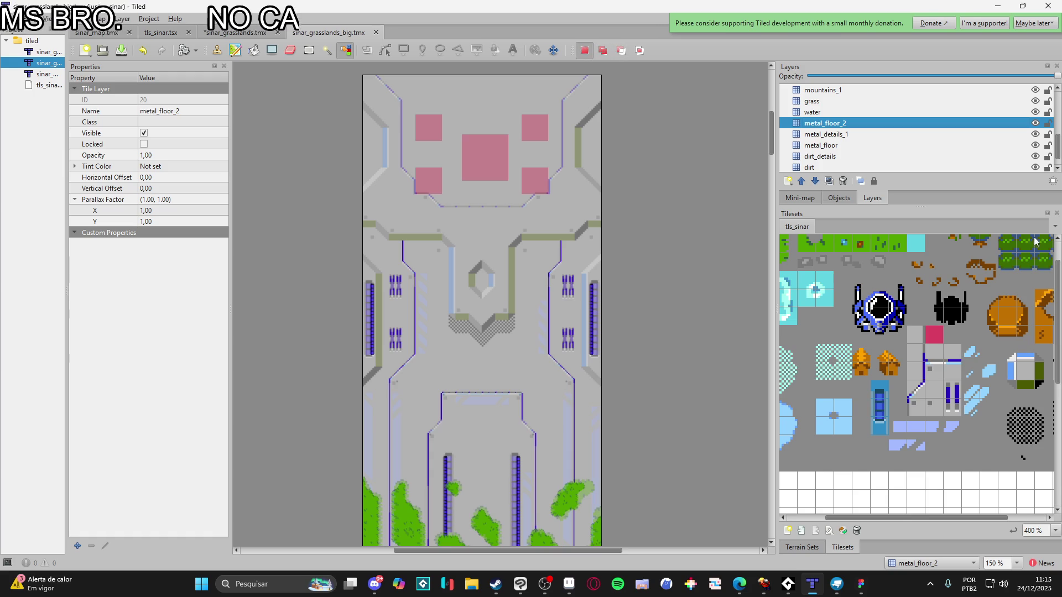
pyautogui.click(803, 548)
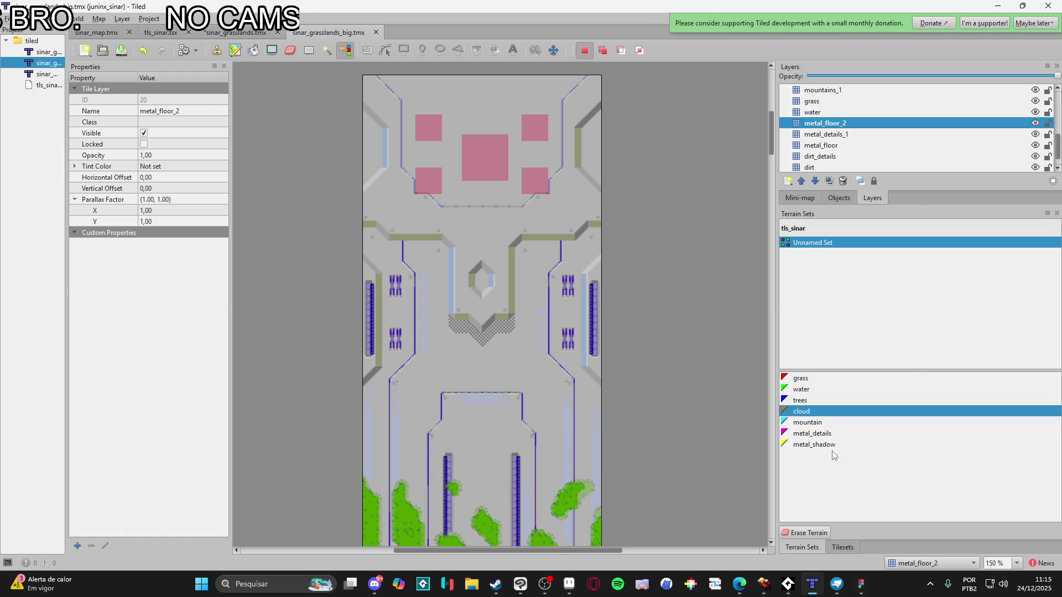
# Choose the metal_details terrain and paint a vertical conduit down the map's middle, undoing stray strokes
pyautogui.click(814, 433)
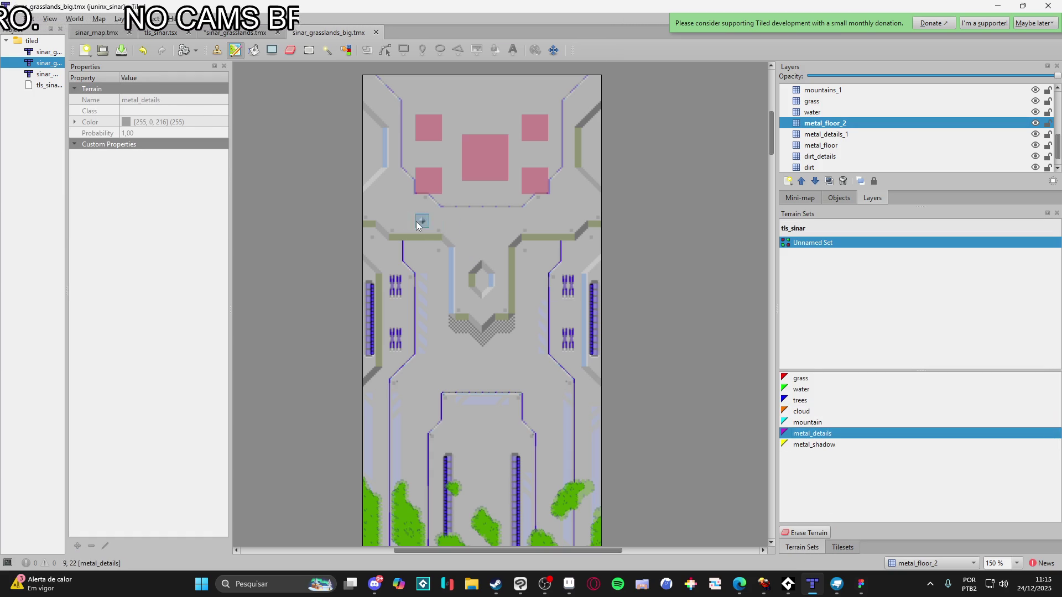
pyautogui.click(377, 221)
pyautogui.moveTo(377, 220)
pyautogui.mouseDown()
pyautogui.moveTo(395, 237)
pyautogui.moveTo(458, 248)
pyautogui.mouseUp()
pyautogui.hotkey('ctrl', 'z')
pyautogui.moveTo(458, 267)
pyautogui.mouseDown()
pyautogui.moveTo(458, 247)
pyautogui.moveTo(459, 299)
pyautogui.moveTo(471, 313)
pyautogui.mouseUp()
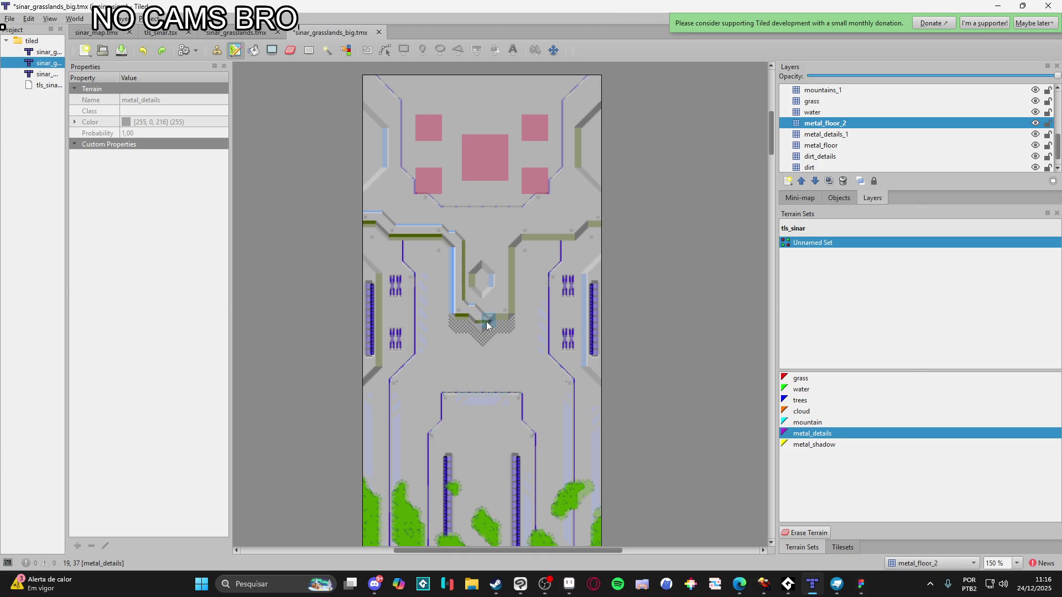
pyautogui.hotkey('ctrl', 'z')
# Reshape the conduit corner above the checkered floor and extend it upward right of the hexagon
pyautogui.scroll(4, 492, 332)
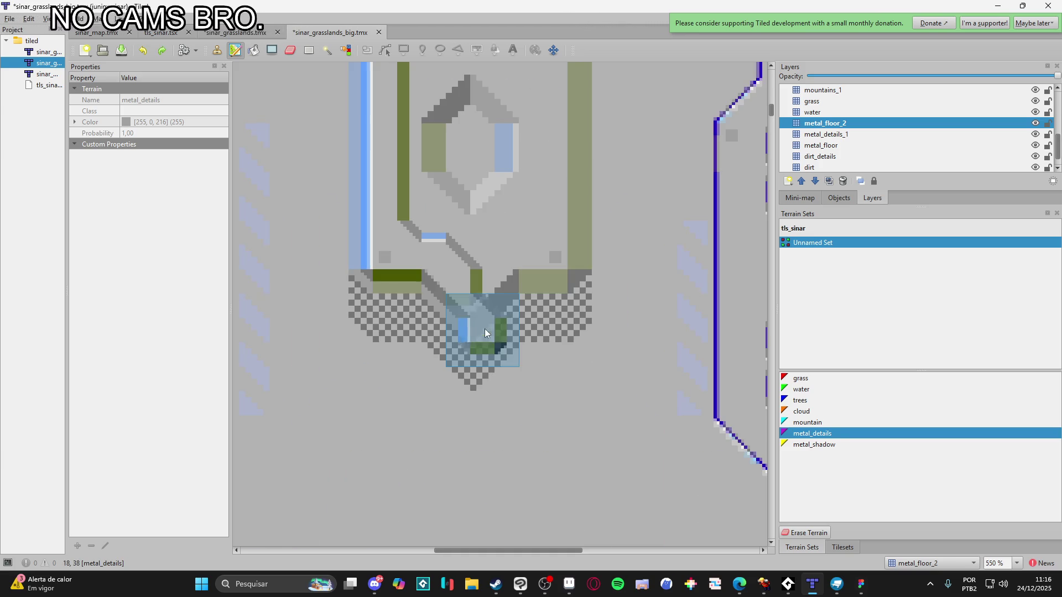
pyautogui.moveTo(469, 315)
pyautogui.mouseDown()
pyautogui.moveTo(462, 294)
pyautogui.moveTo(509, 270)
pyautogui.moveTo(492, 264)
pyautogui.mouseUp()
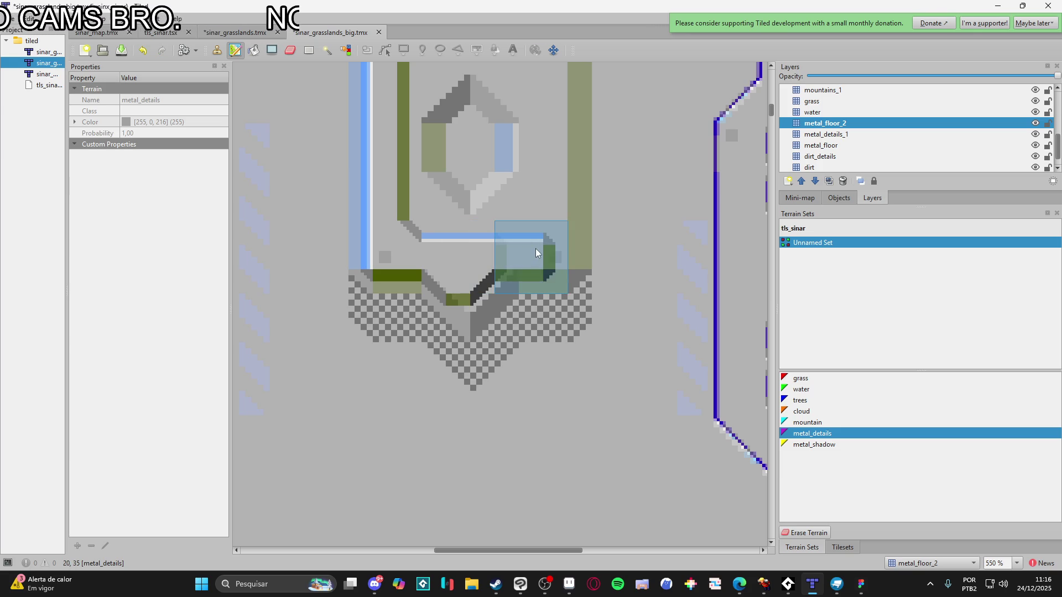
pyautogui.moveTo(473, 299); pyautogui.dragTo(532, 247)
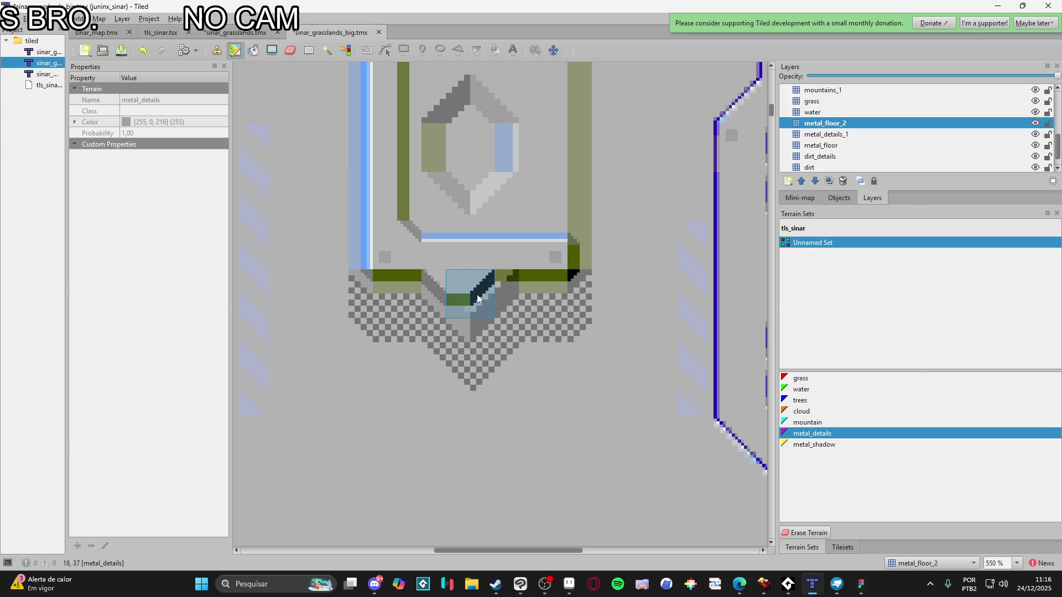
pyautogui.scroll(-1, 553, 256)
pyautogui.scroll(-1, 554, 256)
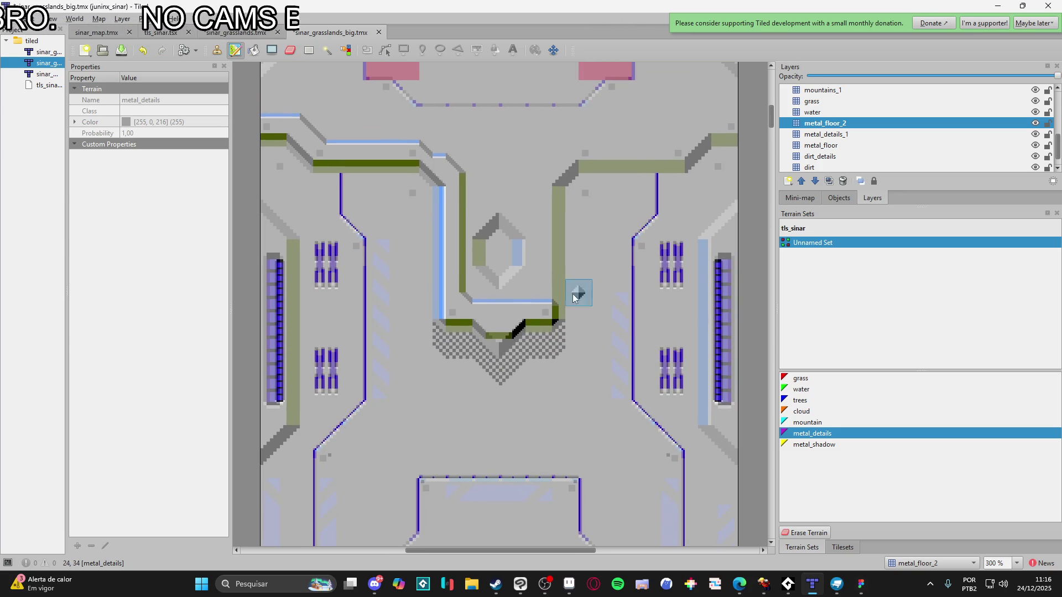
pyautogui.click(504, 340)
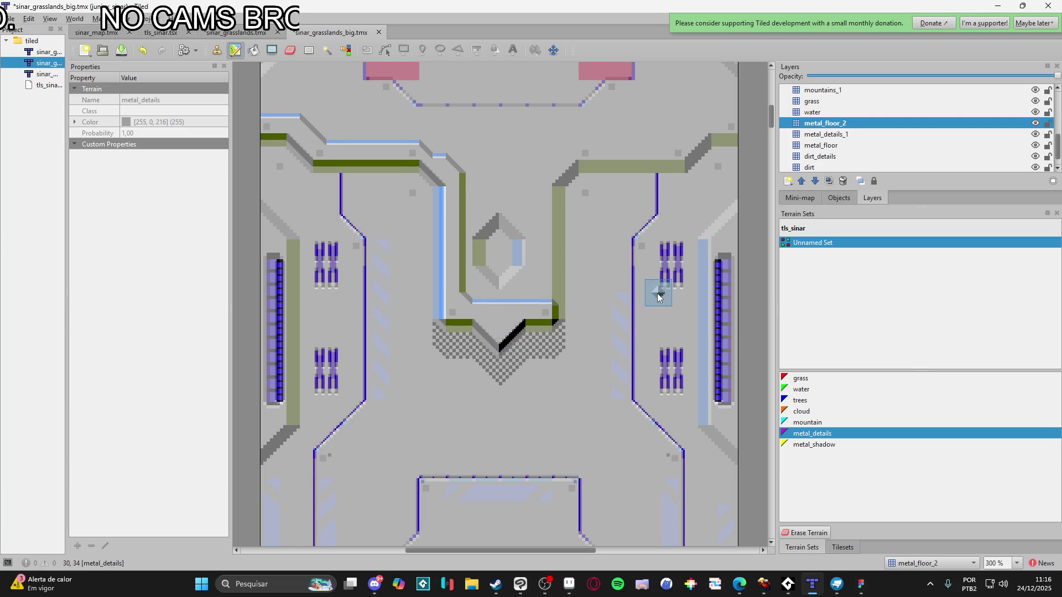
pyautogui.scroll(1, 608, 310)
pyautogui.moveTo(544, 348)
pyautogui.mouseDown()
pyautogui.moveTo(536, 220)
pyautogui.moveTo(597, 196)
pyautogui.moveTo(676, 197)
pyautogui.moveTo(587, 283)
pyautogui.moveTo(599, 273)
pyautogui.moveTo(592, 260)
pyautogui.moveTo(642, 264)
pyautogui.mouseUp()
pyautogui.scroll(-2, 639, 288)
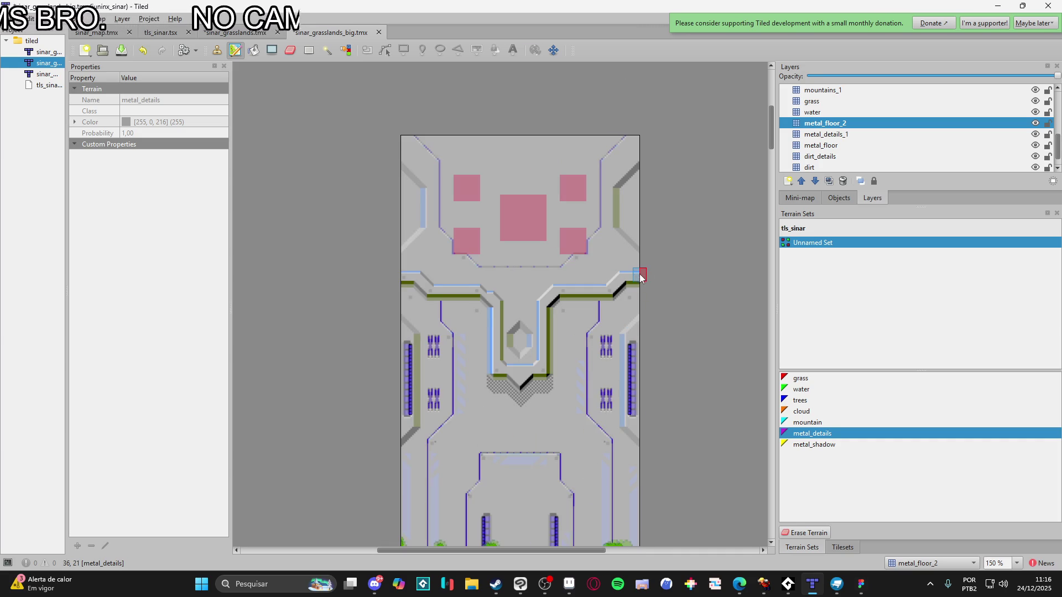
pyautogui.scroll(2, 570, 271)
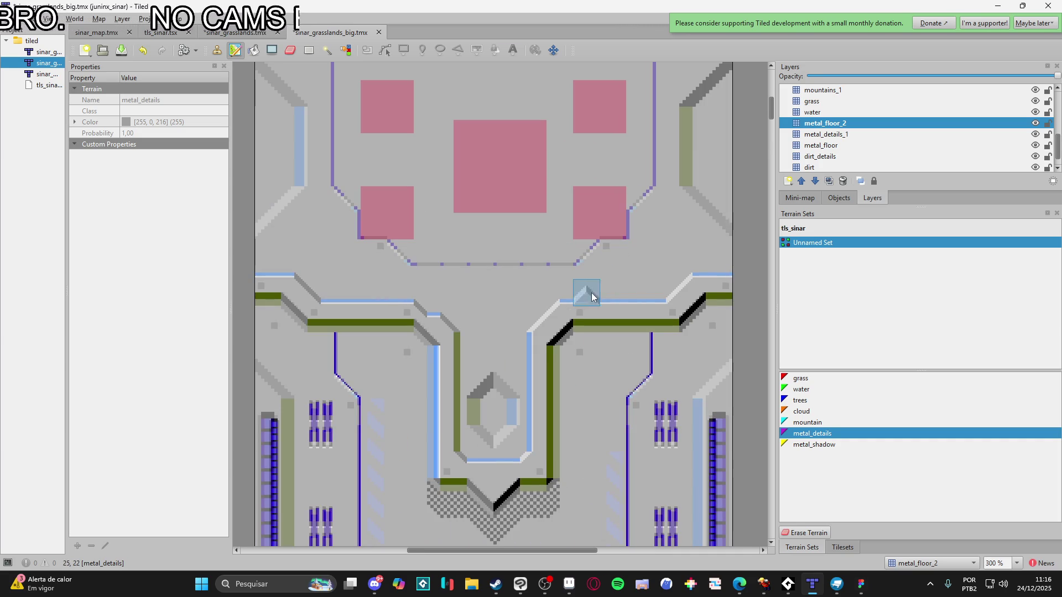
pyautogui.scroll(-1, 502, 403)
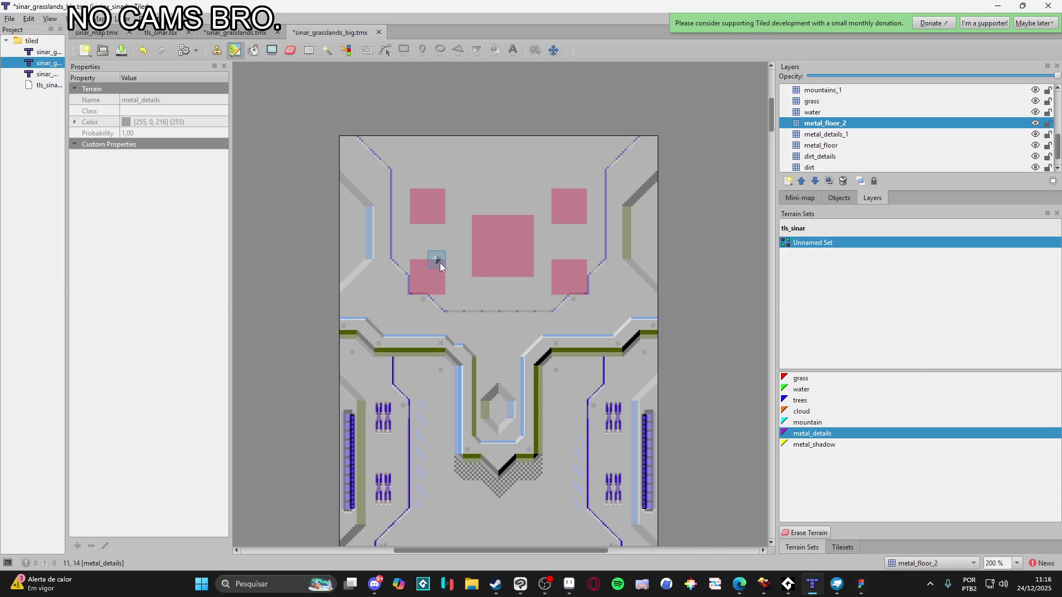
pyautogui.hscroll(1, 501, 274)
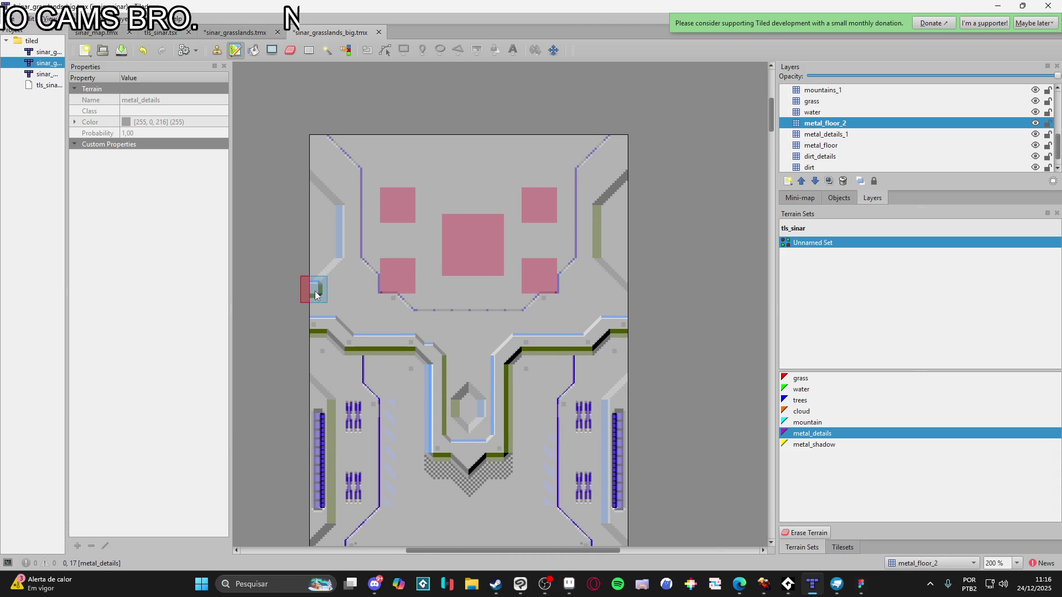
# Paint metal_details conduit edges up the left side, beneath the pink squares, and stepping toward the right
pyautogui.moveTo(318, 294)
pyautogui.mouseDown()
pyautogui.moveTo(344, 267)
pyautogui.moveTo(347, 206)
pyautogui.moveTo(305, 177)
pyautogui.moveTo(320, 171)
pyautogui.moveTo(334, 194)
pyautogui.moveTo(308, 151)
pyautogui.moveTo(333, 148)
pyautogui.moveTo(343, 171)
pyautogui.mouseUp()
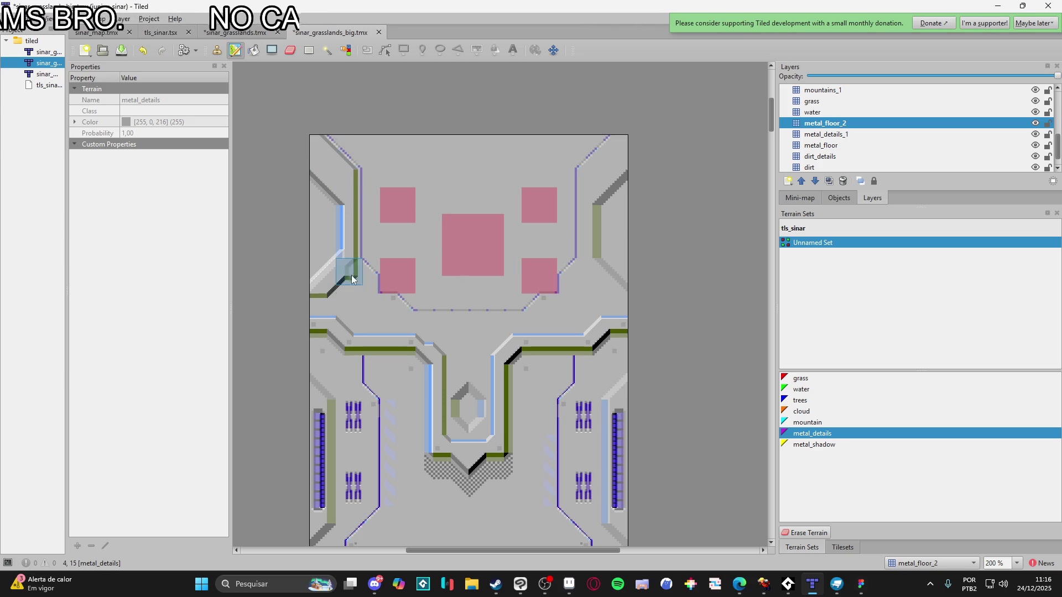
pyautogui.moveTo(368, 281)
pyautogui.mouseDown()
pyautogui.moveTo(368, 296)
pyautogui.moveTo(323, 310)
pyautogui.moveTo(393, 309)
pyautogui.moveTo(372, 301)
pyautogui.moveTo(389, 303)
pyautogui.moveTo(352, 323)
pyautogui.moveTo(409, 325)
pyautogui.moveTo(393, 316)
pyautogui.moveTo(398, 330)
pyautogui.moveTo(494, 328)
pyautogui.moveTo(442, 348)
pyautogui.moveTo(427, 338)
pyautogui.moveTo(492, 334)
pyautogui.moveTo(504, 352)
pyautogui.moveTo(456, 348)
pyautogui.moveTo(457, 424)
pyautogui.moveTo(481, 432)
pyautogui.moveTo(482, 376)
pyautogui.moveTo(466, 411)
pyautogui.mouseUp()
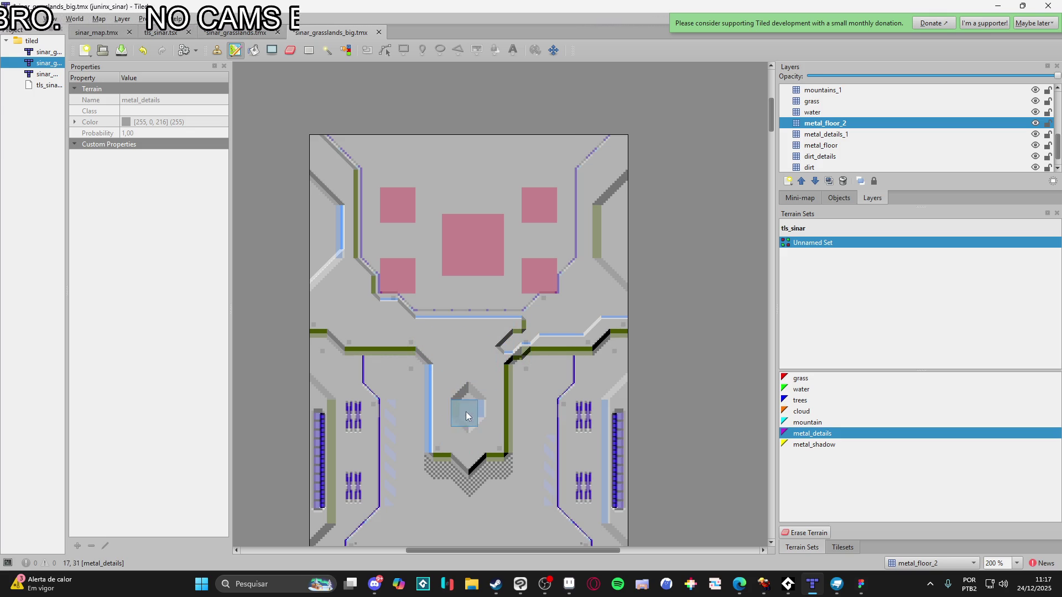
pyautogui.click(500, 348)
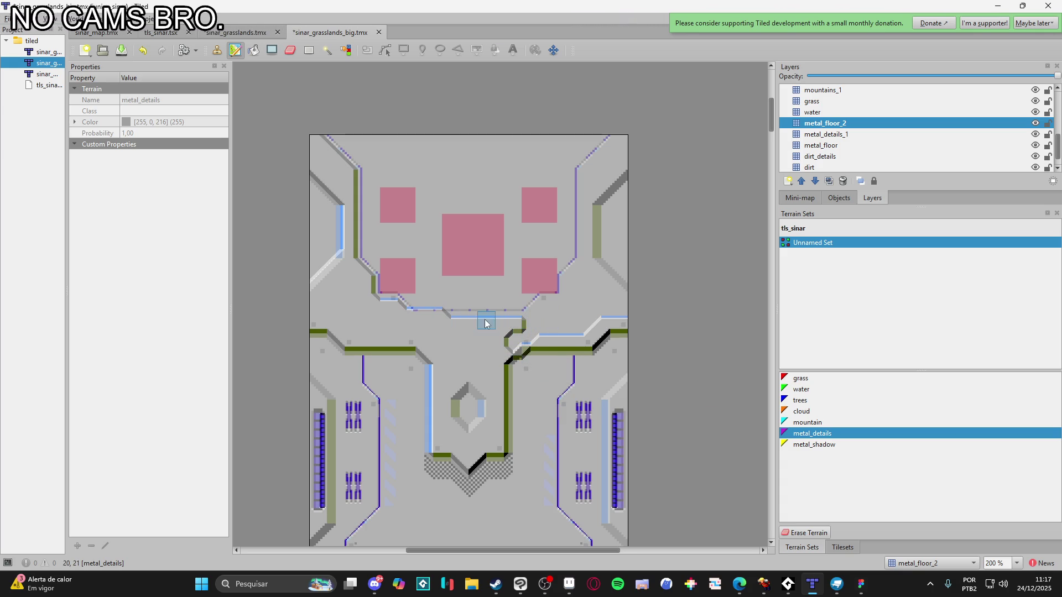
pyautogui.moveTo(441, 308); pyautogui.dragTo(516, 308)
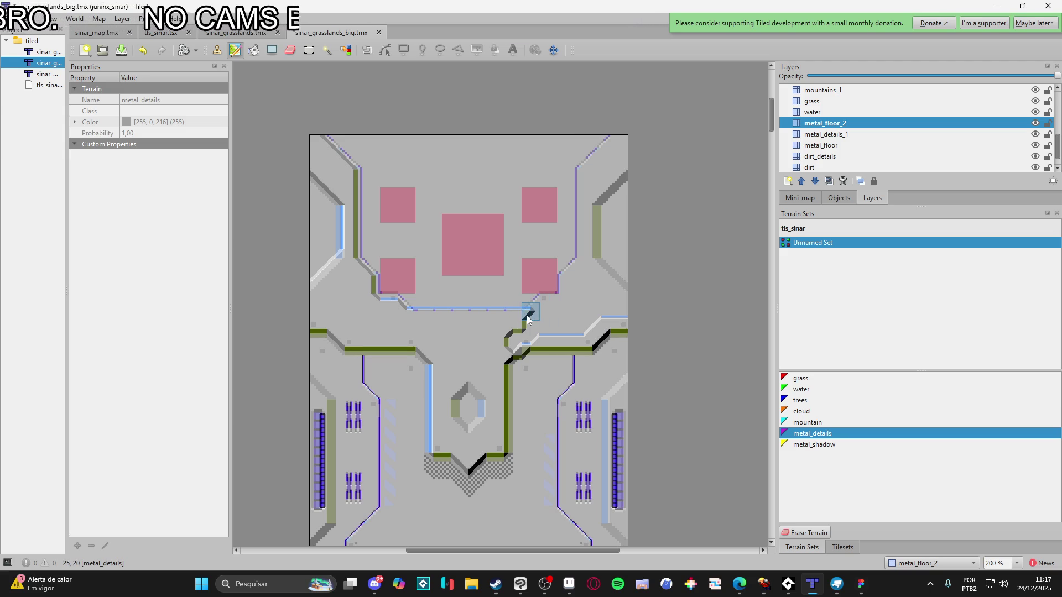
pyautogui.moveTo(535, 313)
pyautogui.mouseDown()
pyautogui.moveTo(546, 302)
pyautogui.moveTo(567, 306)
pyautogui.moveTo(566, 277)
pyautogui.moveTo(546, 318)
pyautogui.moveTo(501, 347)
pyautogui.moveTo(541, 332)
pyautogui.moveTo(541, 378)
pyautogui.moveTo(520, 362)
pyautogui.moveTo(570, 316)
pyautogui.moveTo(587, 263)
pyautogui.moveTo(584, 172)
pyautogui.moveTo(591, 165)
pyautogui.moveTo(614, 191)
pyautogui.mouseUp()
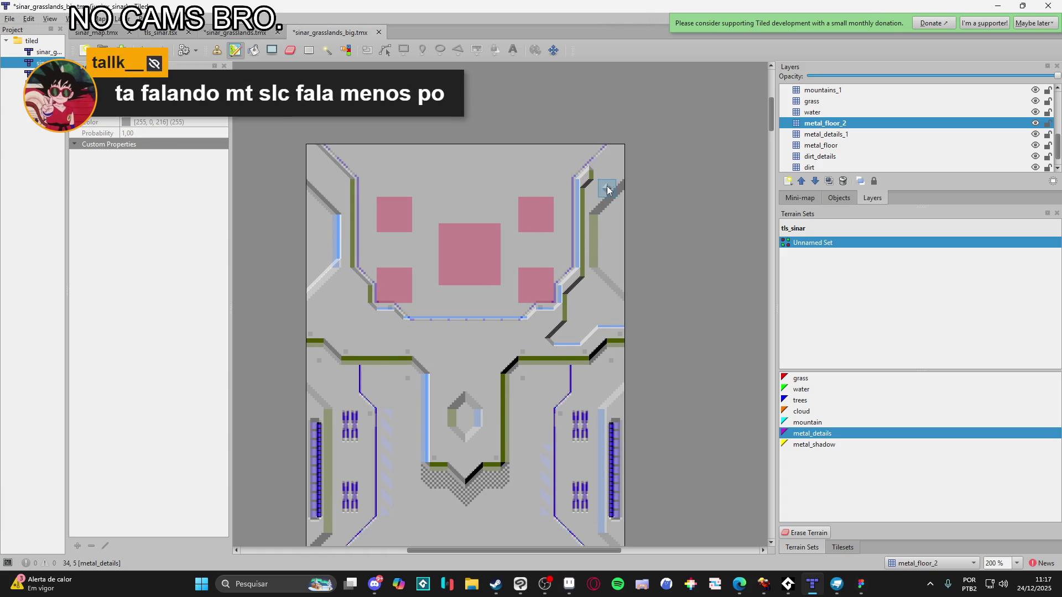
# Run the dark wall edge to the top-right corner and rework the conduit near the right corridor
pyautogui.moveTo(602, 162)
pyautogui.mouseDown()
pyautogui.moveTo(621, 149)
pyautogui.moveTo(618, 176)
pyautogui.mouseUp()
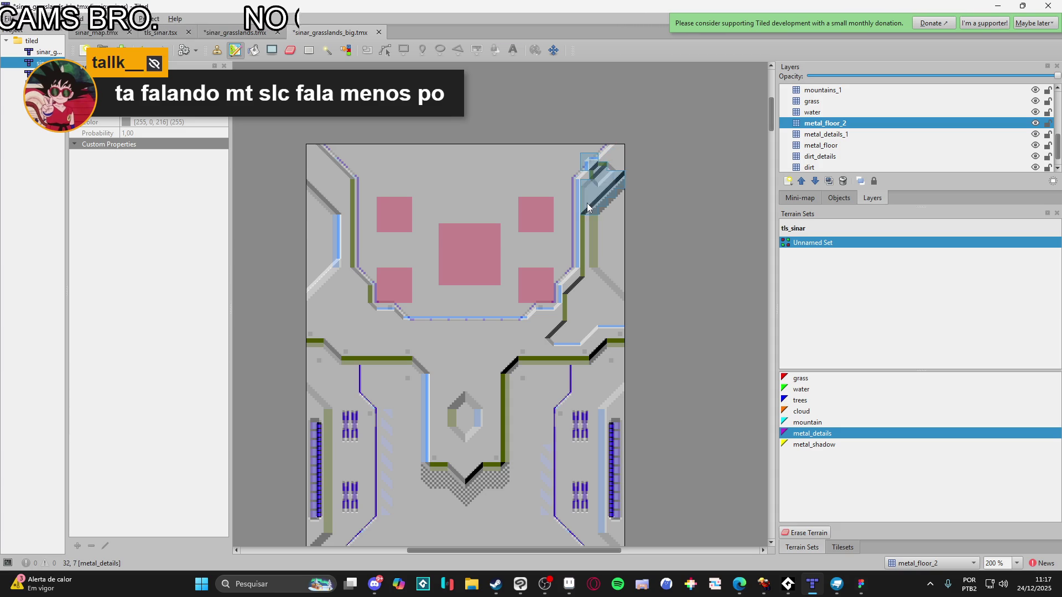
pyautogui.hotkey('ctrl', 's')
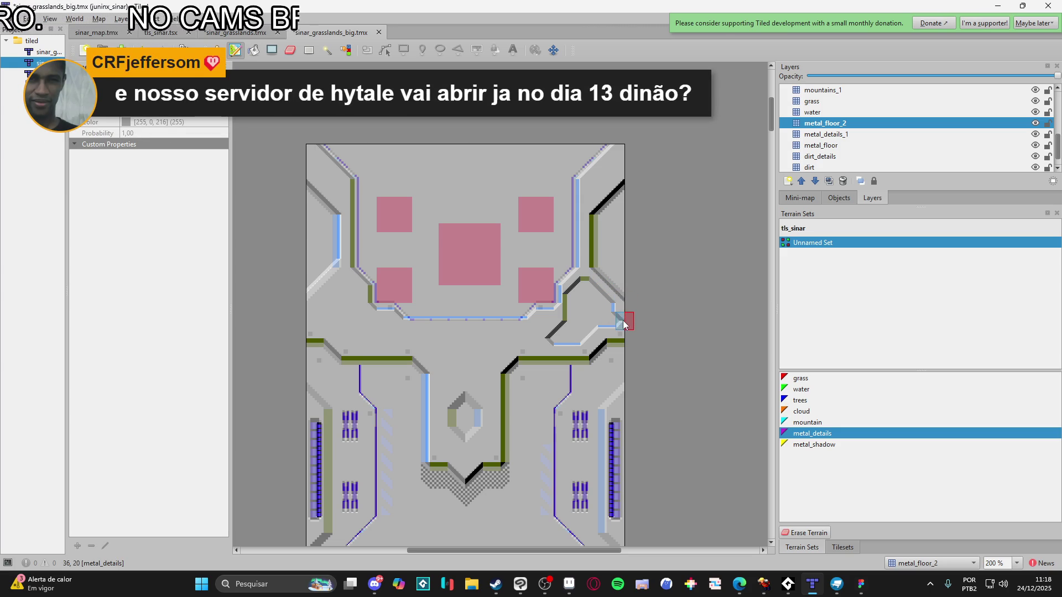
pyautogui.moveTo(589, 287); pyautogui.dragTo(579, 328)
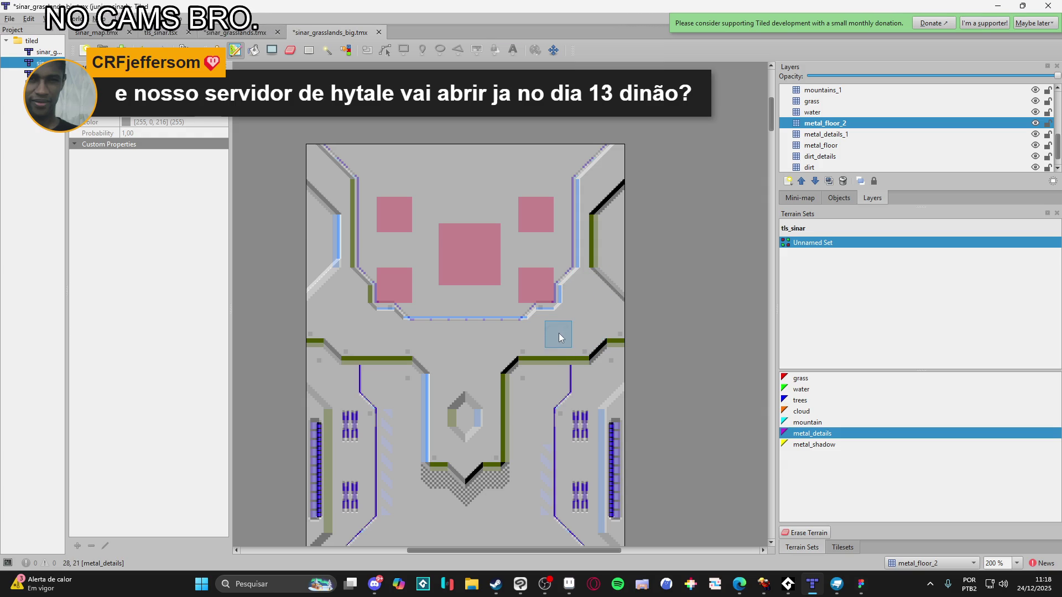
pyautogui.scroll(-3, 442, 382)
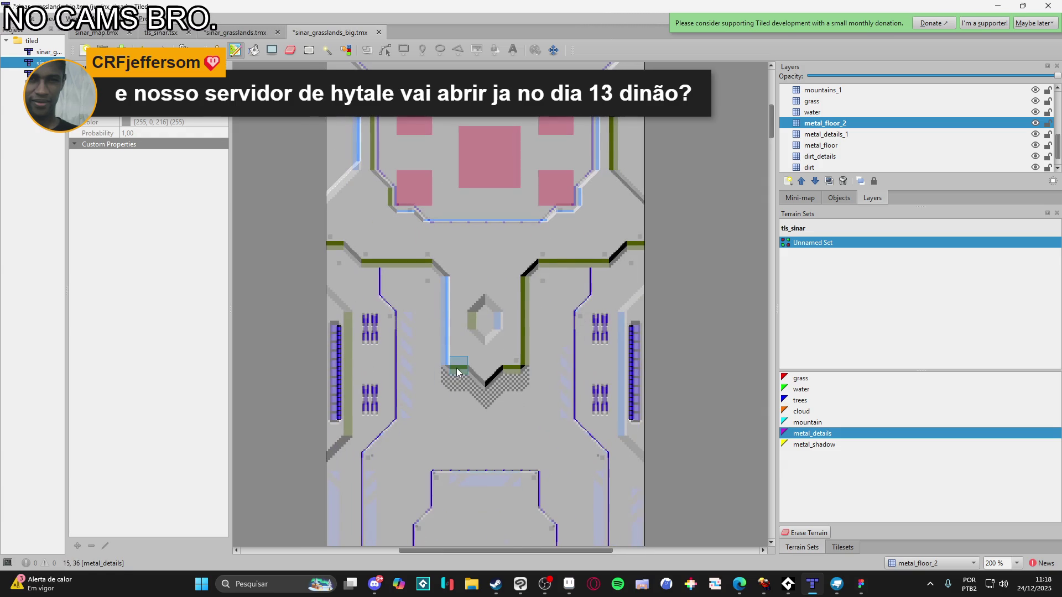
pyautogui.hscroll(1, 565, 332)
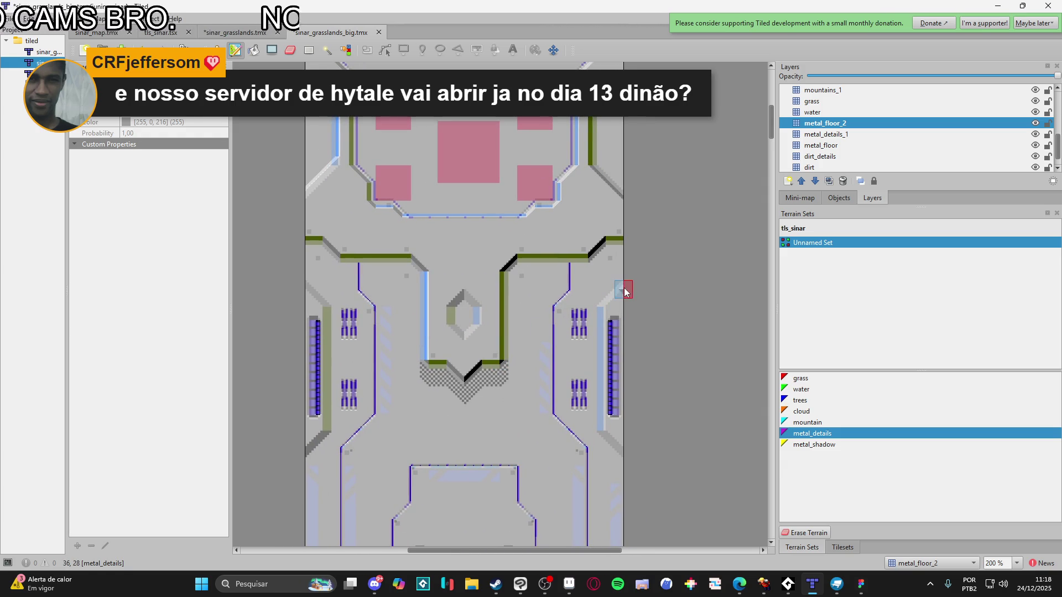
# Save the map and move metal_floor_2 below metal_details_1
pyautogui.hotkey('ctrl', 's')
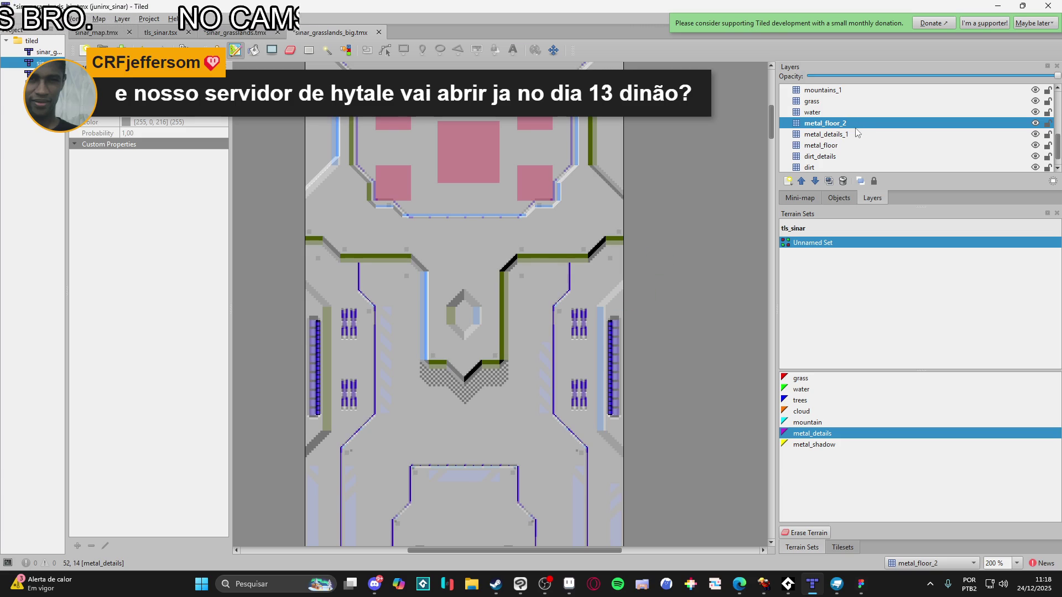
pyautogui.click(856, 128)
pyautogui.moveTo(856, 133)
pyautogui.mouseDown()
pyautogui.moveTo(862, 151)
pyautogui.moveTo(839, 145)
pyautogui.mouseUp()
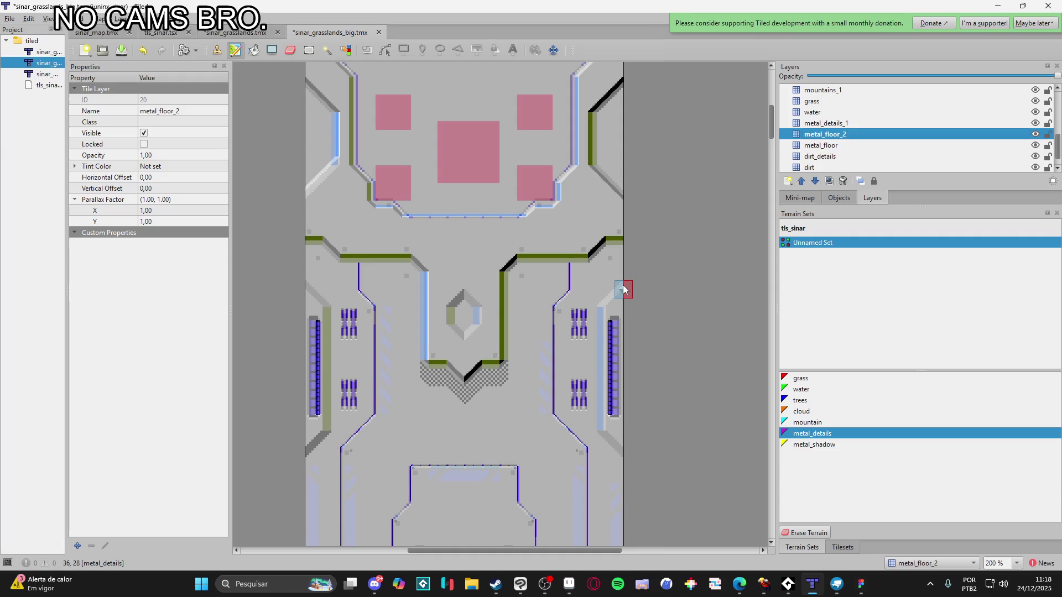
# Paint and rework the conduit edge along the right-side blue column, saving the map
pyautogui.scroll(-1, 612, 290)
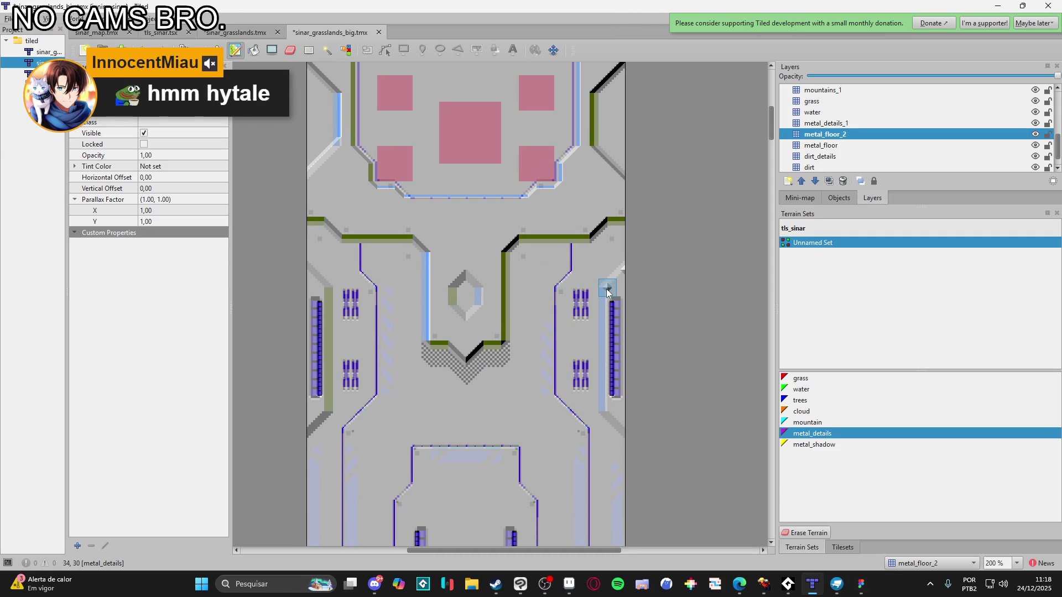
pyautogui.moveTo(608, 295)
pyautogui.mouseDown()
pyautogui.moveTo(608, 402)
pyautogui.moveTo(625, 431)
pyautogui.mouseUp()
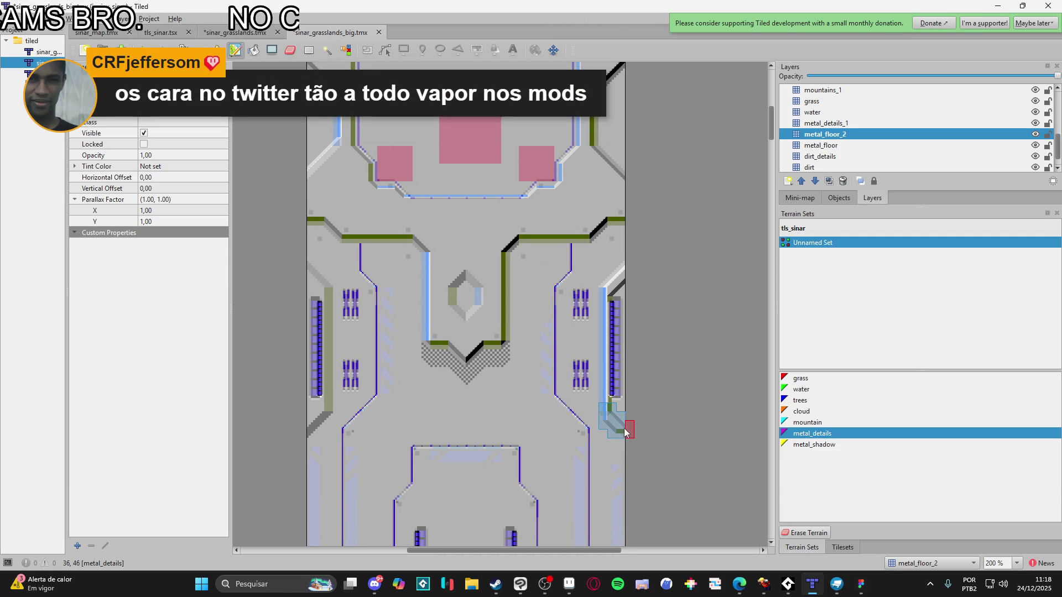
pyautogui.hotkey('ctrl', 's')
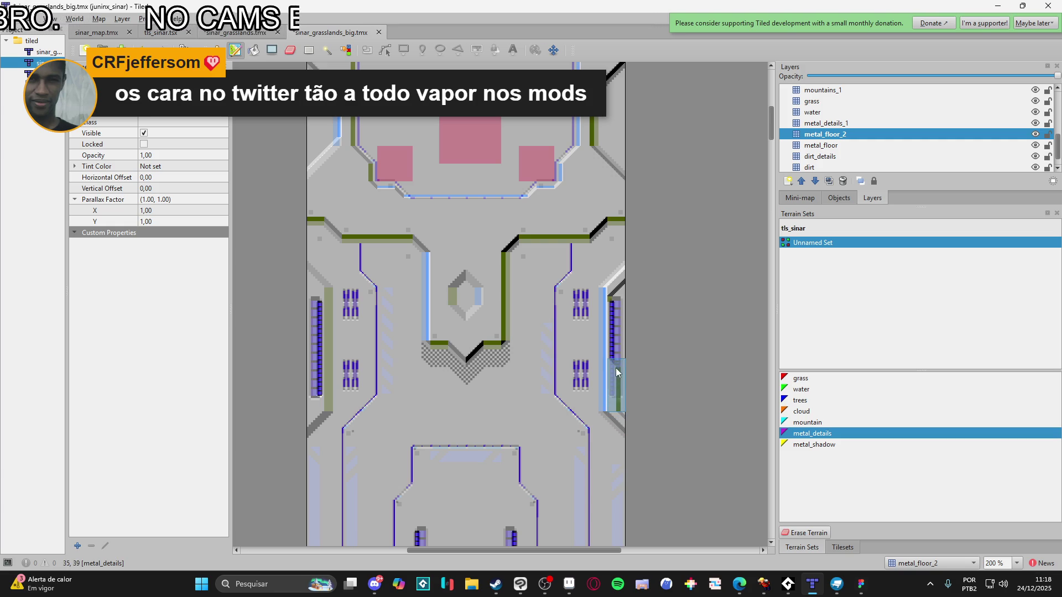
pyautogui.moveTo(618, 288); pyautogui.dragTo(624, 421)
pyautogui.moveTo(626, 294); pyautogui.dragTo(624, 414)
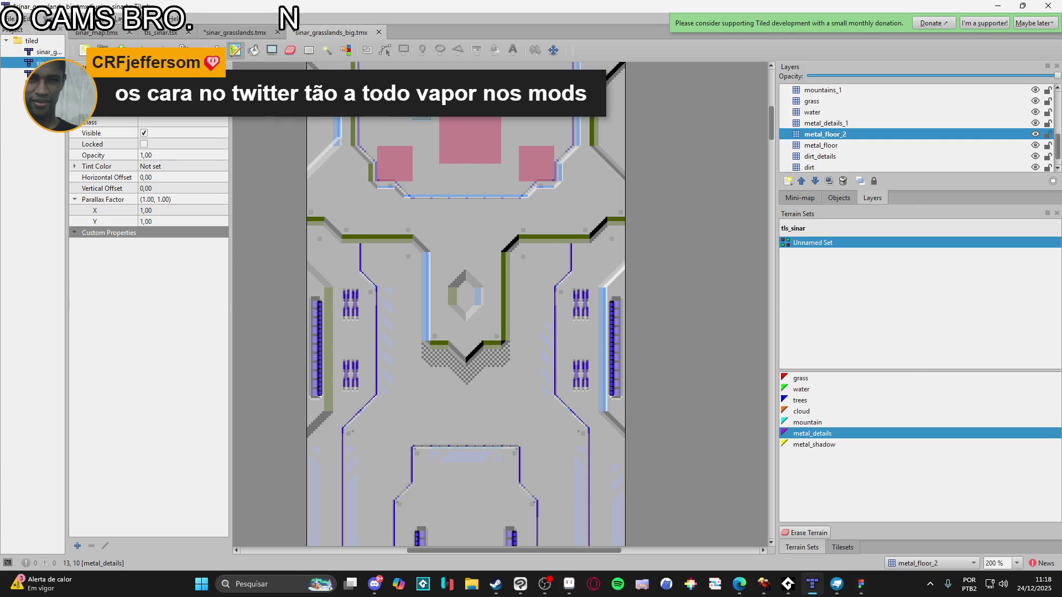
# Copy the right-side wall strip with its conduit and stamp it onto the map's left edge
pyautogui.click(310, 50)
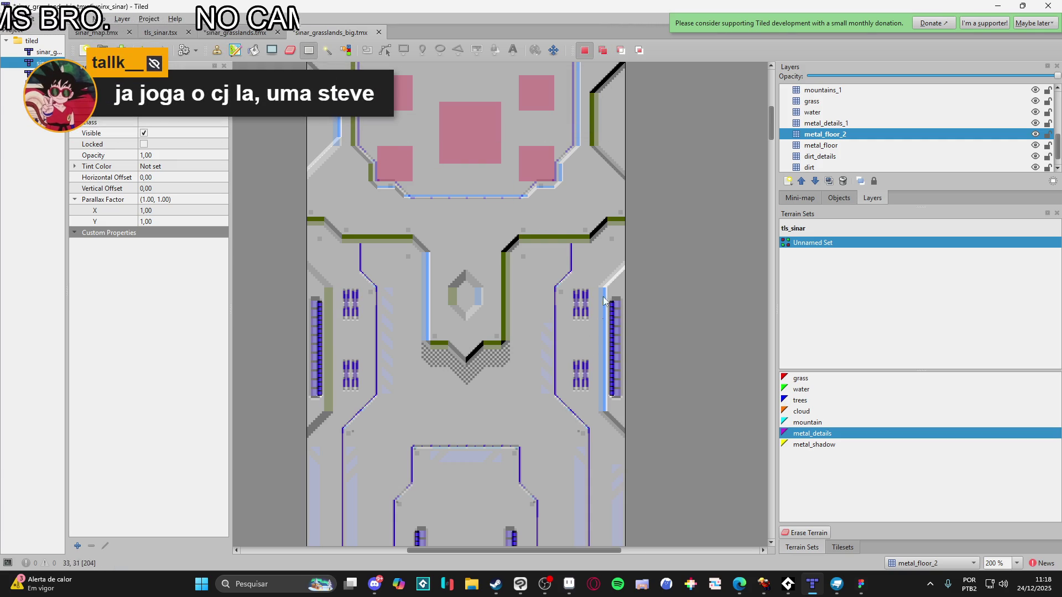
pyautogui.moveTo(596, 254); pyautogui.dragTo(638, 454)
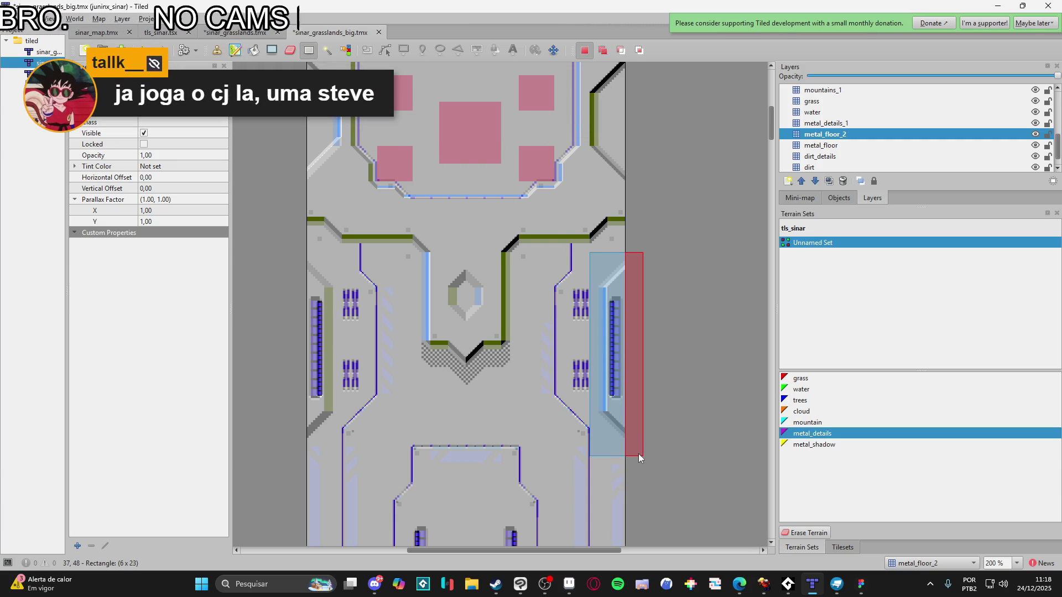
pyautogui.hotkey('ctrl', 'c')
pyautogui.hotkey('ctrl', 'v')
pyautogui.click(319, 346)
# Switch between the metal_details_1 and metal_floor_2 layers to compare them
pyautogui.press('s')
pyautogui.click(838, 123)
pyautogui.click(842, 136)
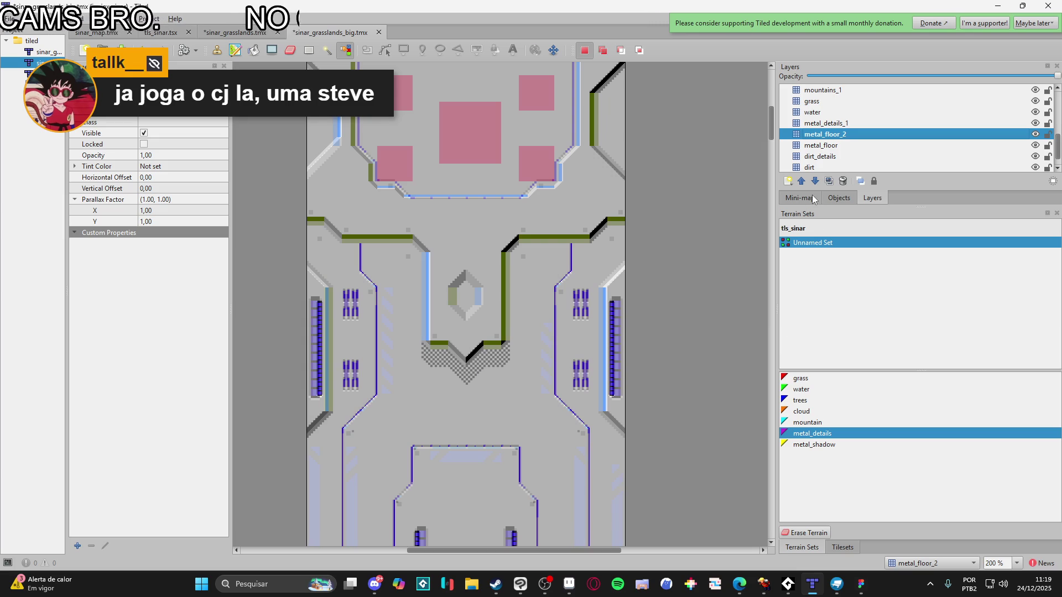
pyautogui.scroll(3, 718, 243)
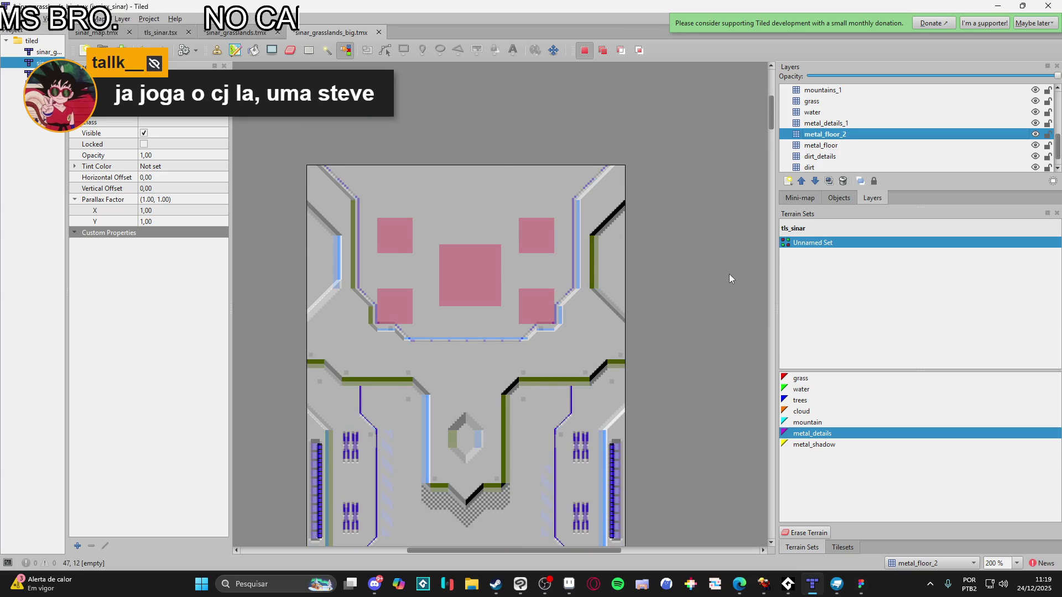
pyautogui.scroll(-1, 729, 274)
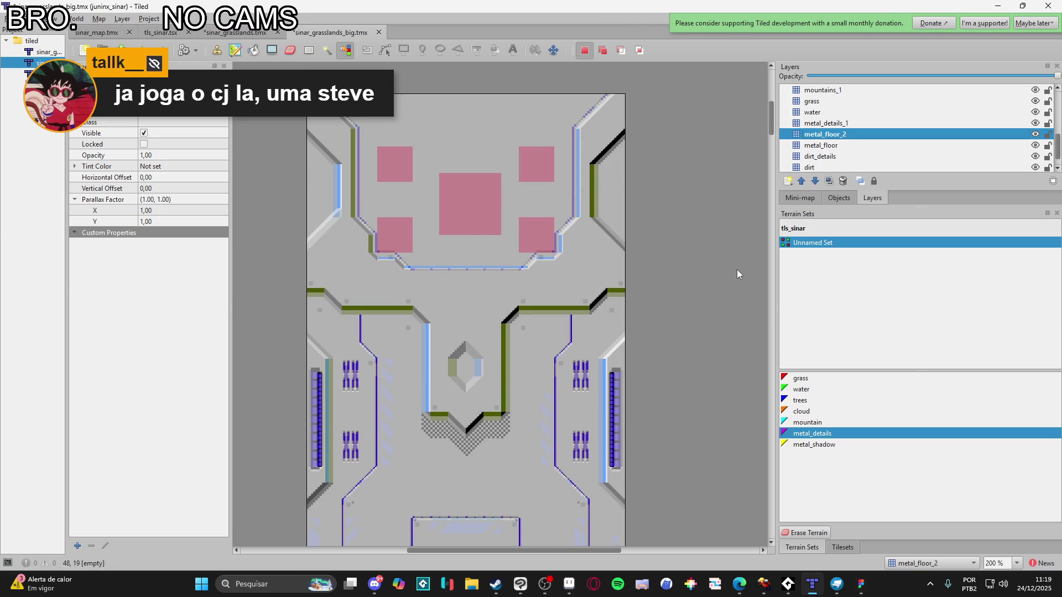
pyautogui.scroll(3, 887, 127)
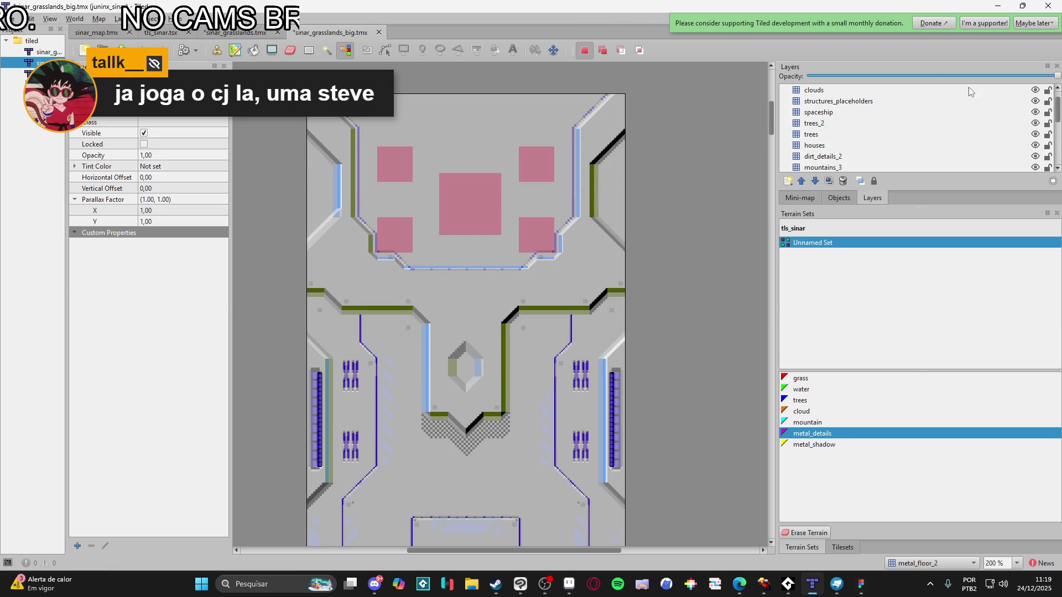
# Hide the ref overlay, briefly check beneath the clouds layer, and save the map
pyautogui.scroll(1, 1038, 93)
pyautogui.click(1034, 92)
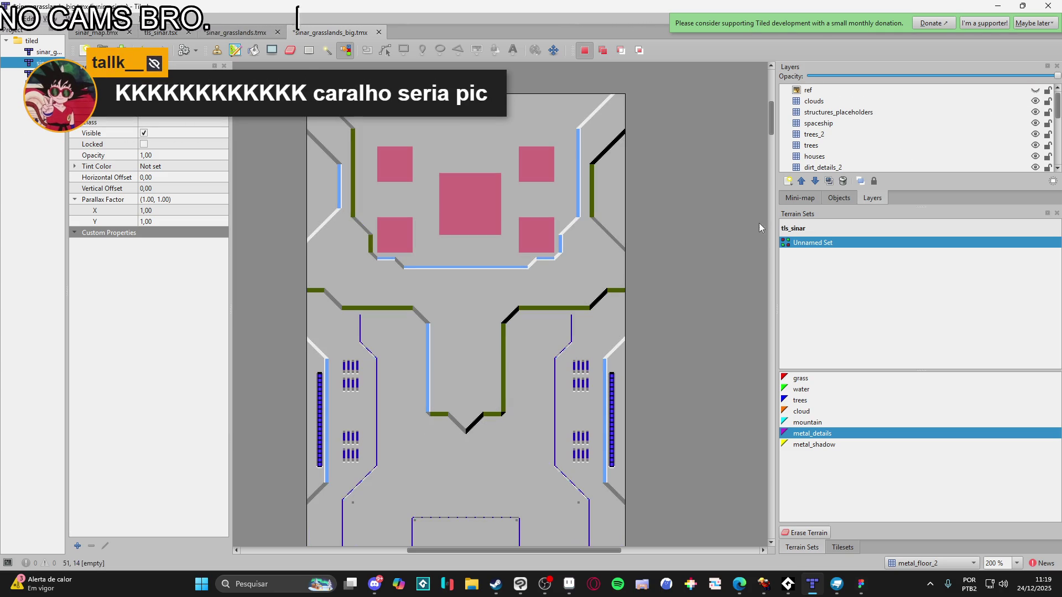
pyautogui.scroll(-10, 667, 299)
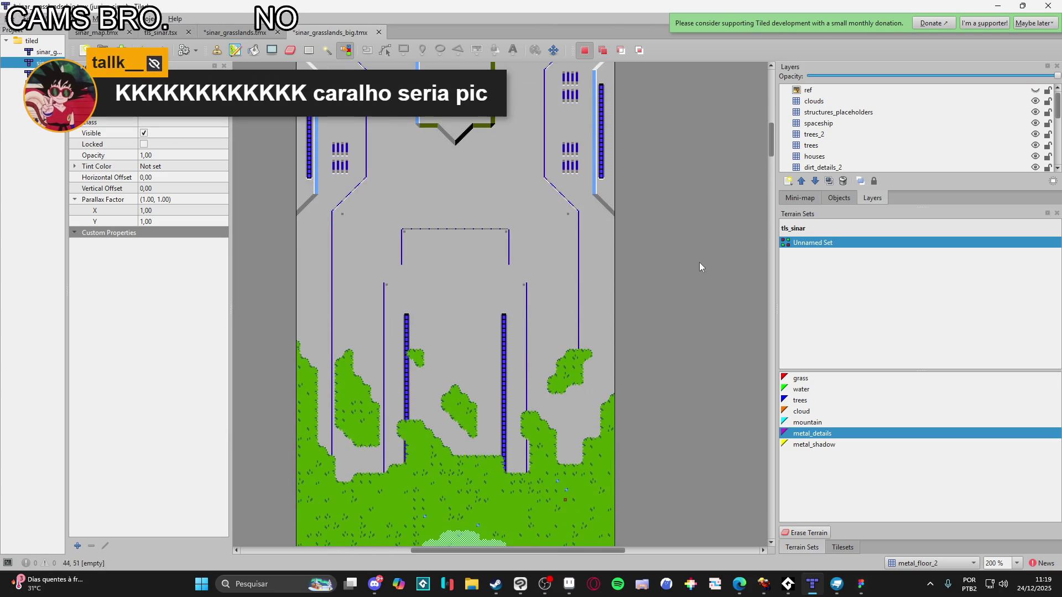
pyautogui.click(1036, 100)
pyautogui.click(1035, 100)
pyautogui.hotkey('ctrl', 's')
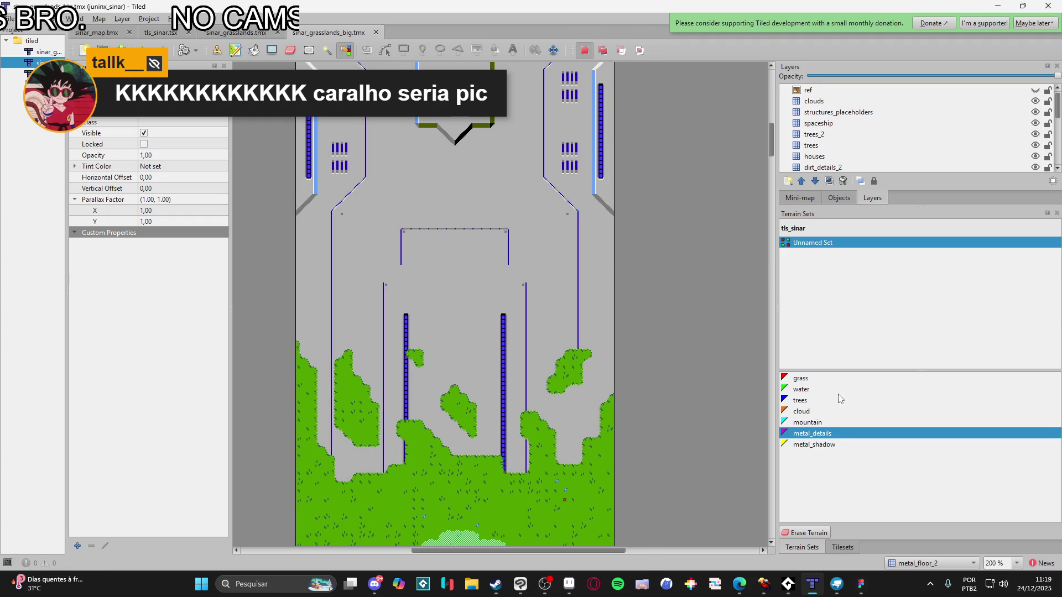
# Stamp diagonal conduit corner tiles on the lower chamber in metal_details_1, then save
pyautogui.click(843, 547)
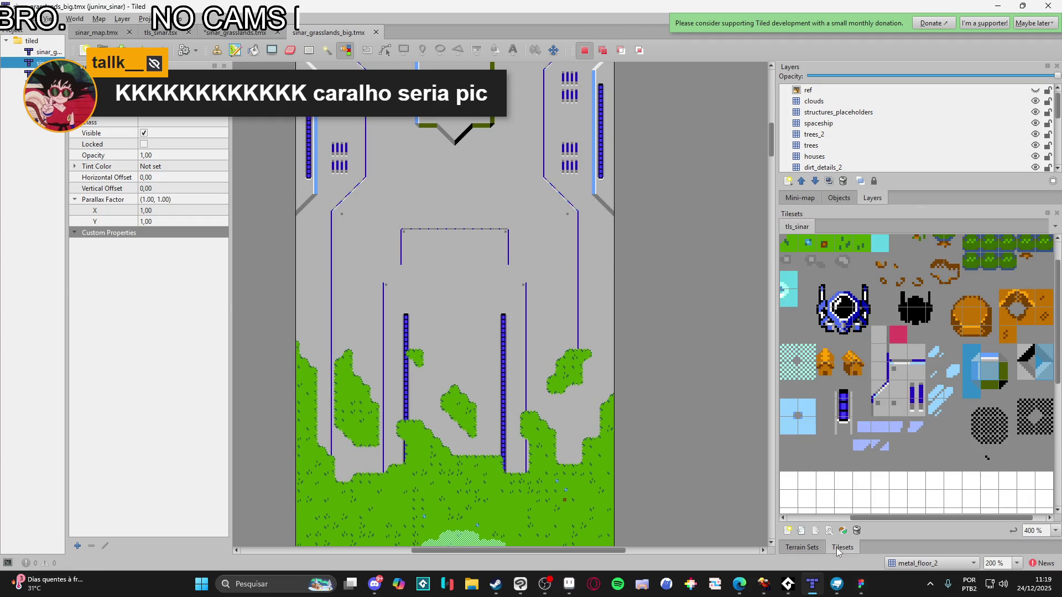
pyautogui.click(883, 389)
pyautogui.scroll(-5, 861, 150)
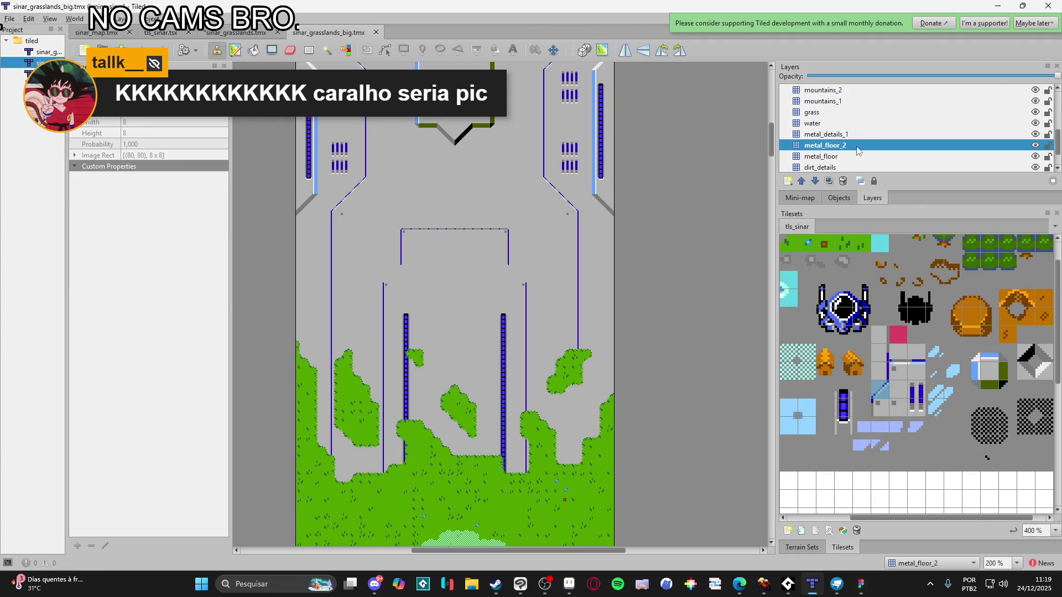
pyautogui.click(849, 134)
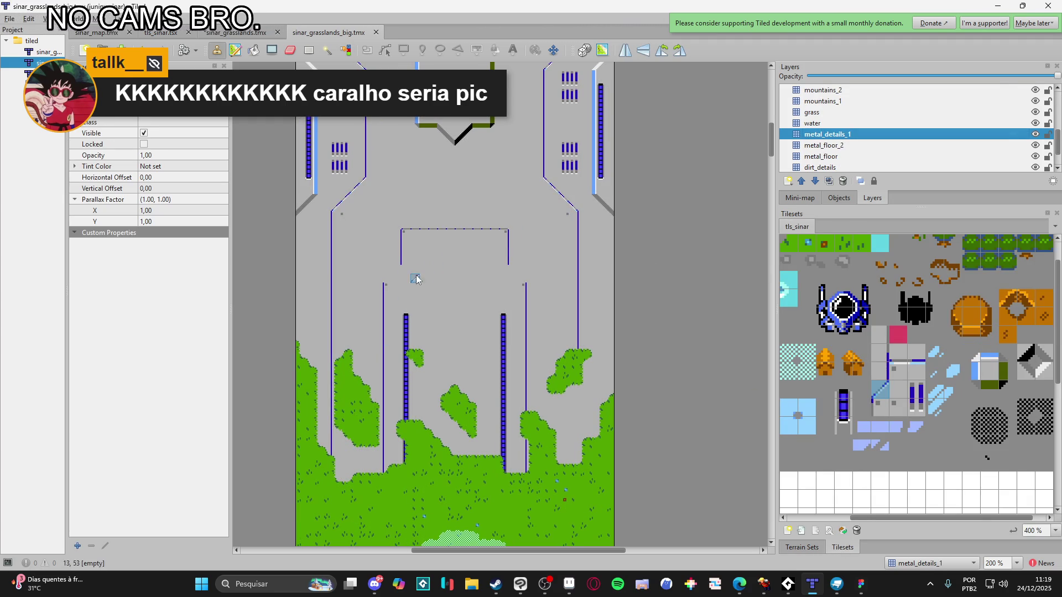
pyautogui.moveTo(390, 278); pyautogui.dragTo(396, 270)
pyautogui.click(513, 269)
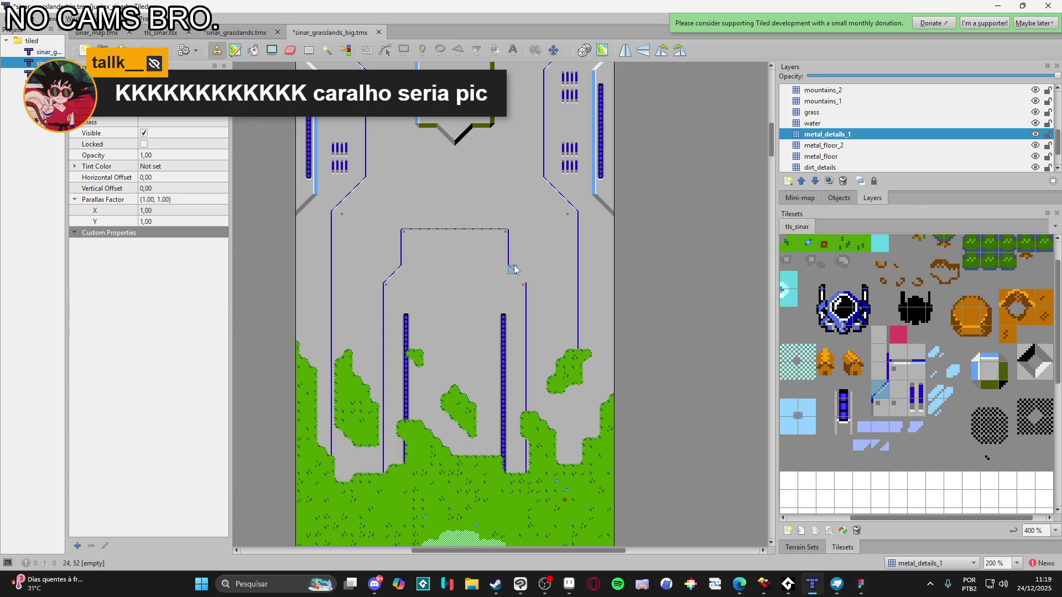
pyautogui.click(521, 278)
pyautogui.press('s')
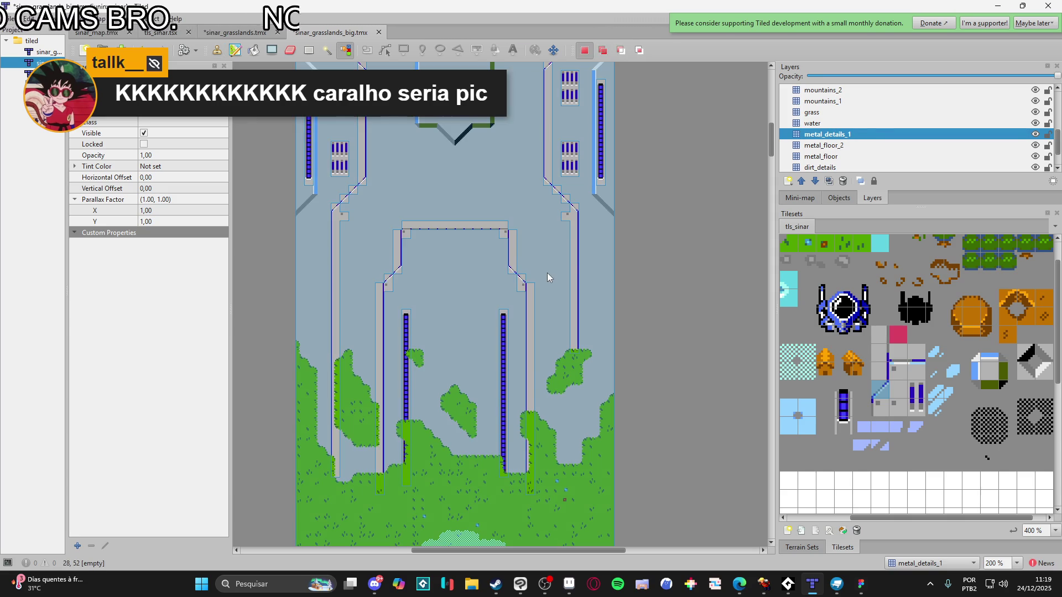
pyautogui.click(872, 123)
pyautogui.hotkey('ctrl', 's')
# Pan around the ship and glance at the browser before returning to Tiled
pyautogui.scroll(-1, 662, 254)
pyautogui.moveTo(662, 254)
pyautogui.mouseDown()
pyautogui.moveTo(626, 371)
pyautogui.moveTo(633, 417)
pyautogui.moveTo(629, 332)
pyautogui.moveTo(650, 317)
pyautogui.mouseUp()
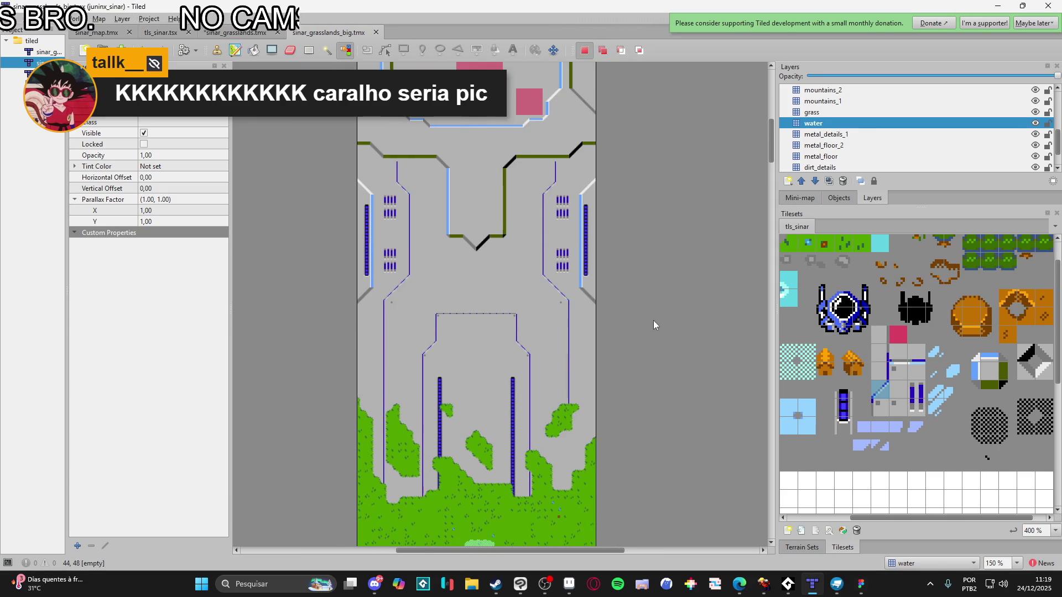
pyautogui.scroll(1, 645, 339)
pyautogui.scroll(-1, 645, 339)
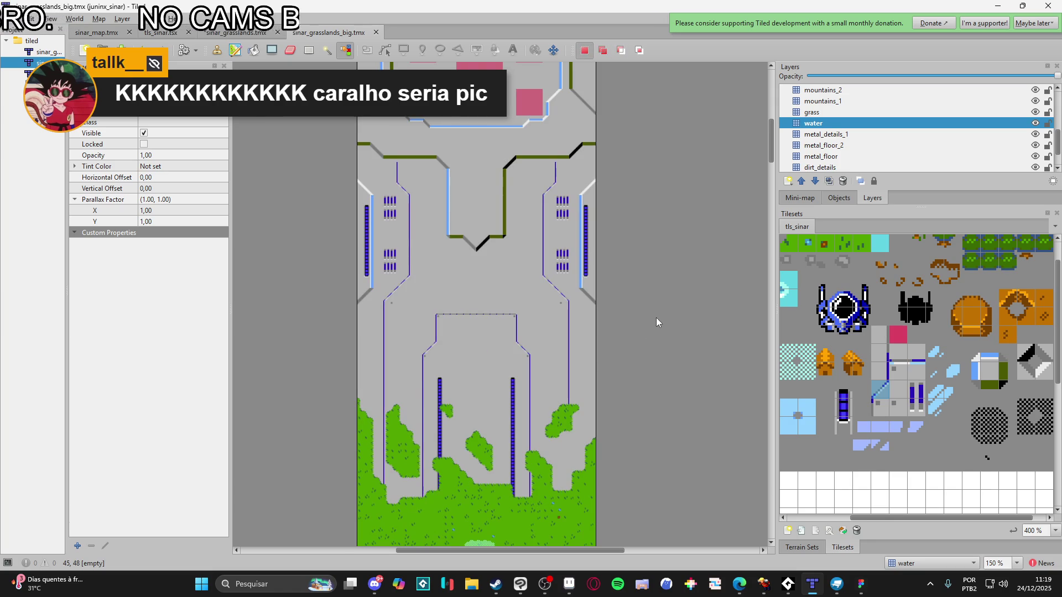
pyautogui.hotkey('alt', 'Tab')
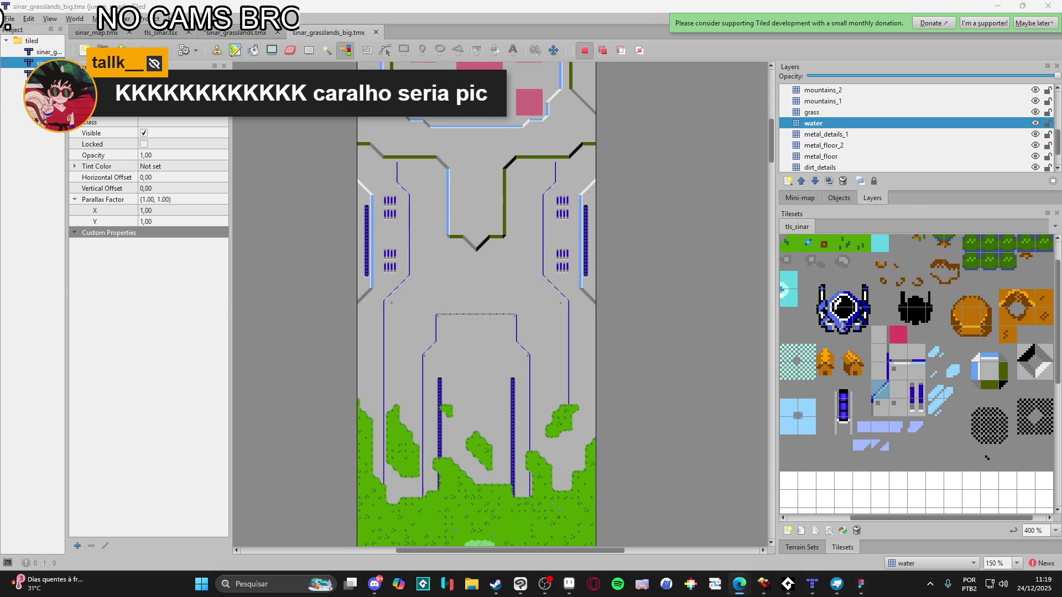
pyautogui.hotkey('alt', 'Tab')
pyautogui.scroll(-3, 669, 394)
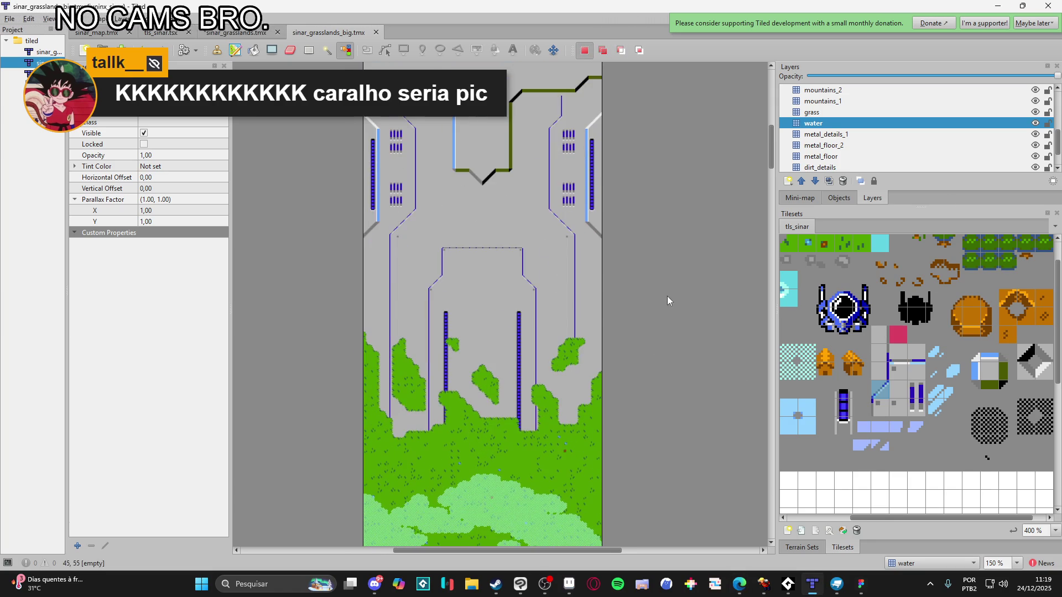
# Fill a one-tile-wide vertical blue conduit column with the rectangle fill tool
pyautogui.click(879, 371)
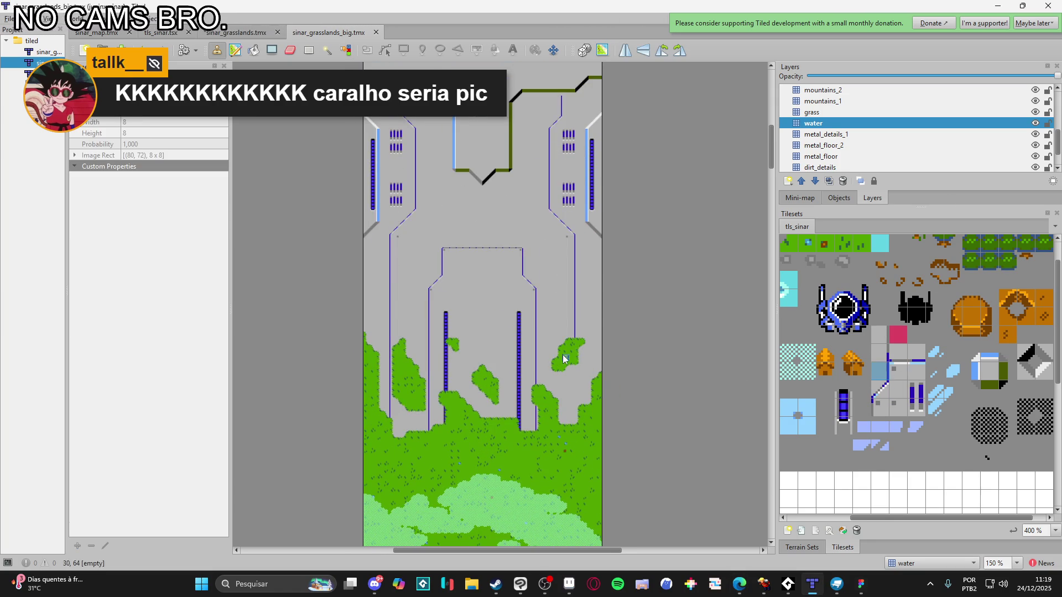
pyautogui.keyDown('ctrl'); pyautogui.scroll(2, 578, 347); pyautogui.keyUp('ctrl')
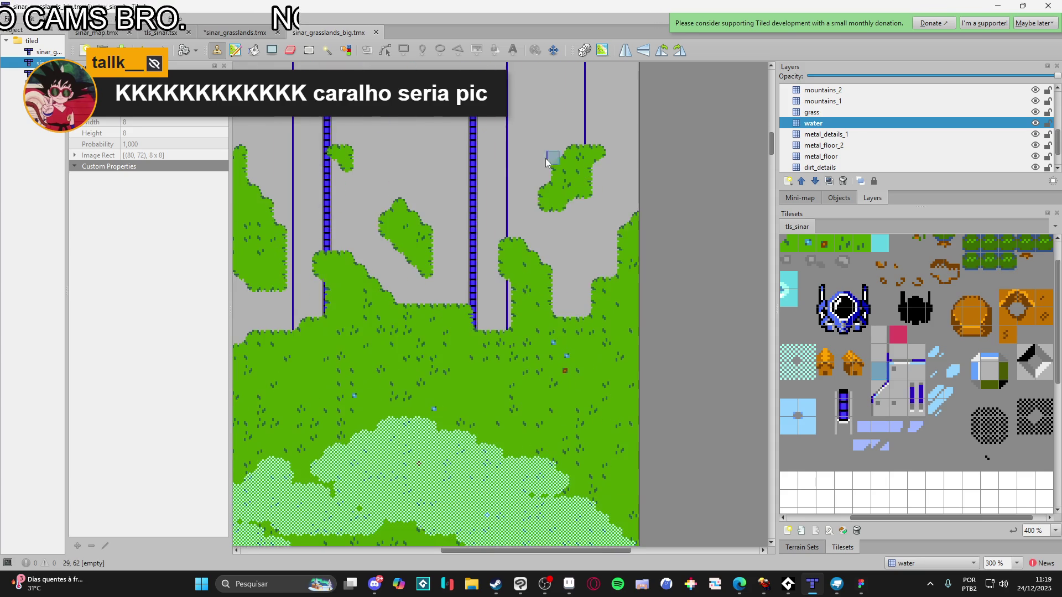
pyautogui.click(272, 51)
pyautogui.moveTo(593, 166); pyautogui.dragTo(593, 310)
pyautogui.keyDown('ctrl'); pyautogui.scroll(-1, 630, 359); pyautogui.keyUp('ctrl')
pyautogui.scroll(4, 625, 362)
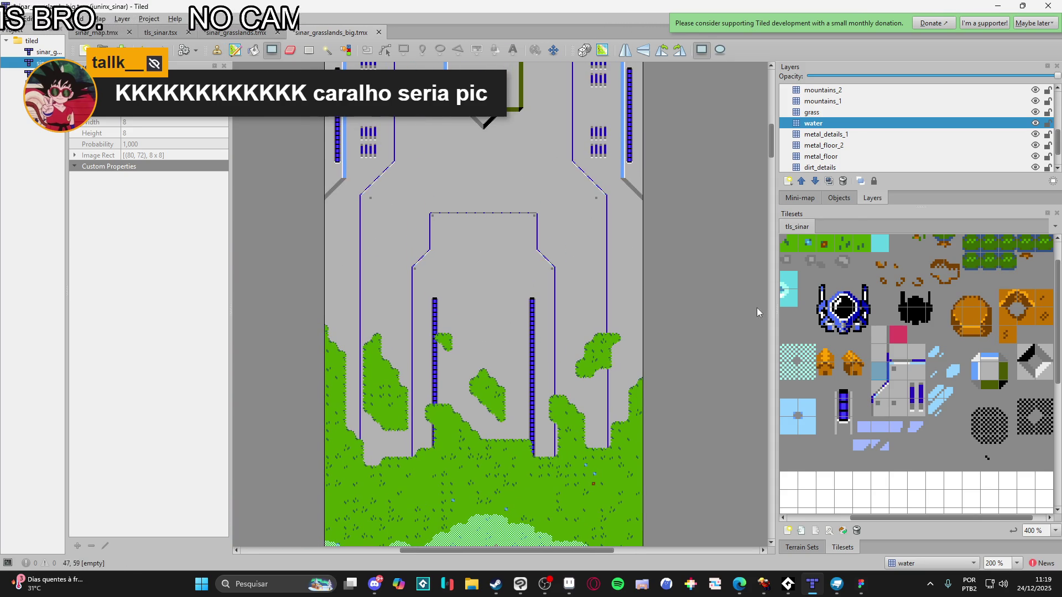
pyautogui.scroll(2, 923, 370)
pyautogui.hscroll(-2, 924, 371)
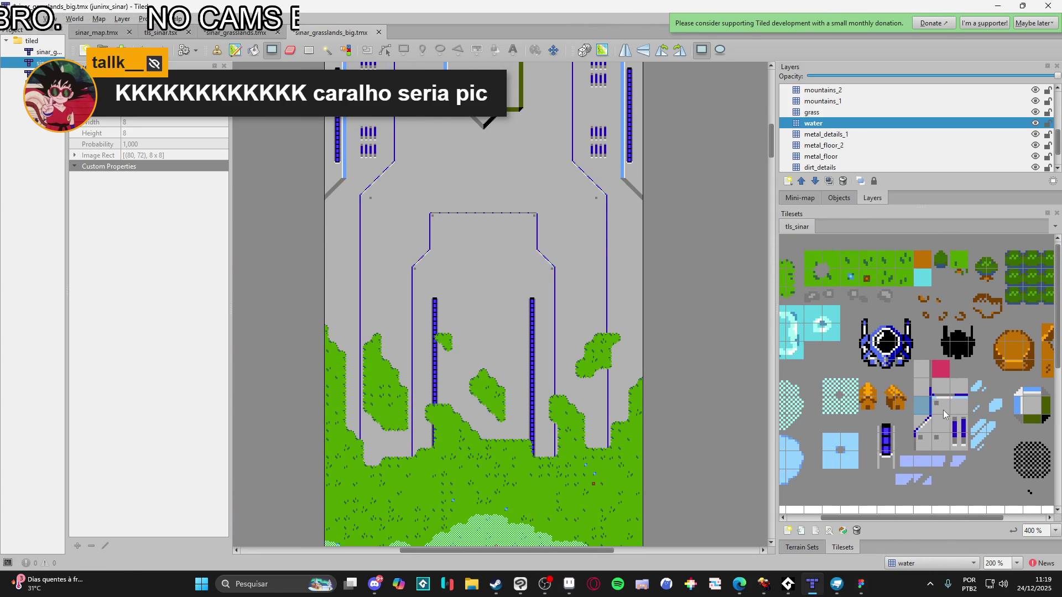
# Pick the small corner-dot tile from the tileset
pyautogui.click(925, 409)
pyautogui.click(938, 447)
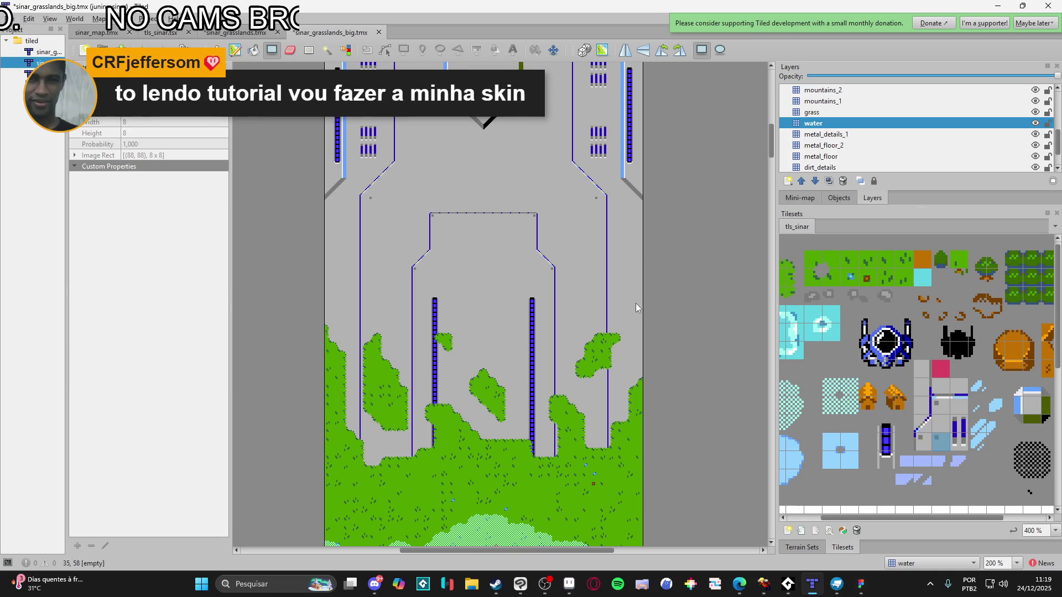
pyautogui.scroll(2, 525, 215)
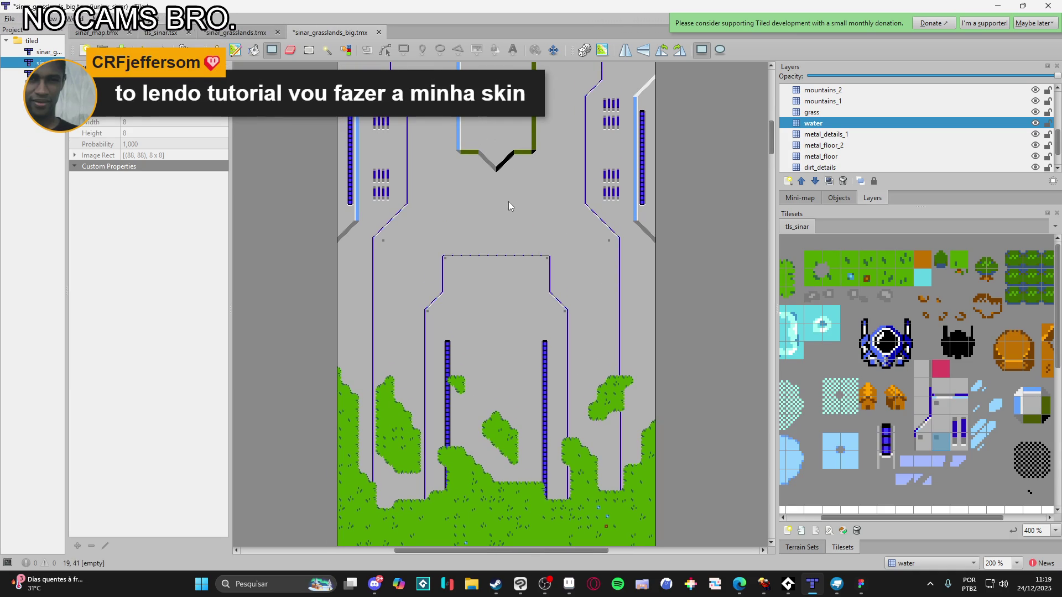
pyautogui.scroll(4, 495, 201)
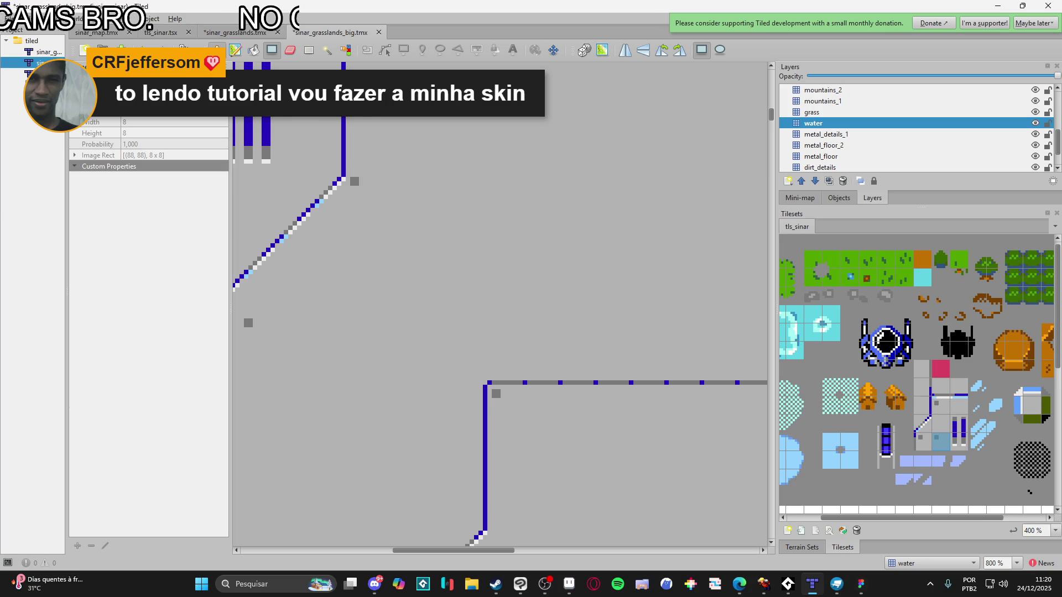
pyautogui.scroll(-3, 572, 220)
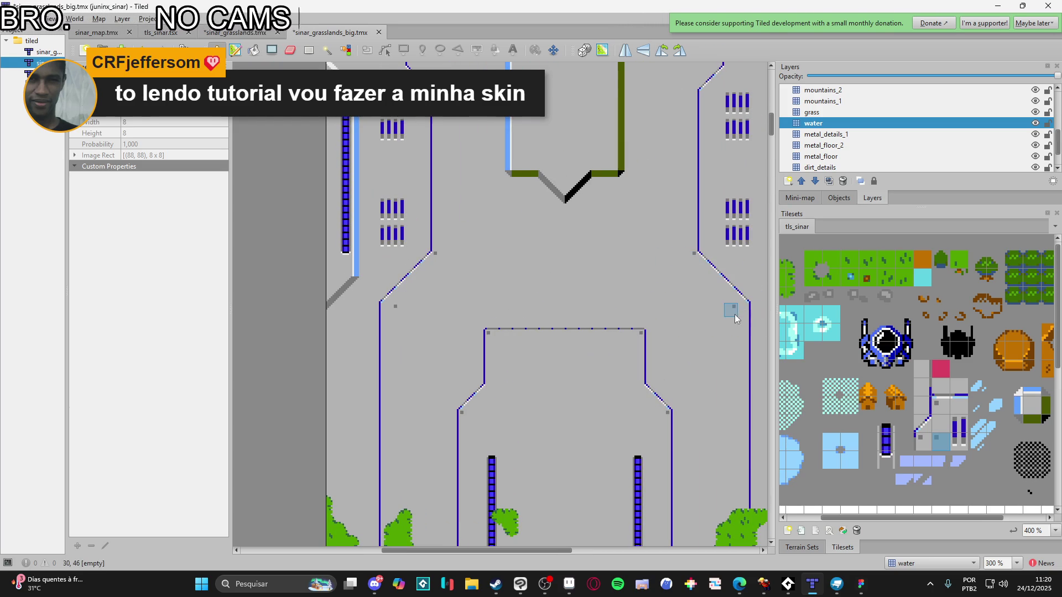
pyautogui.scroll(3, 583, 278)
pyautogui.hscroll(1, 583, 277)
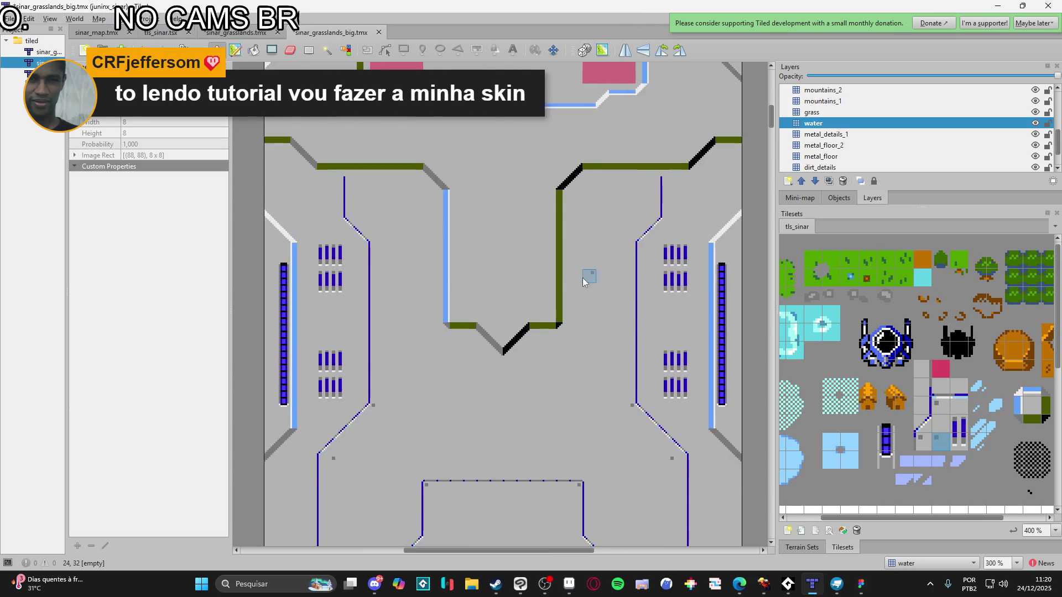
pyautogui.scroll(1, 583, 277)
pyautogui.hscroll(1, 583, 277)
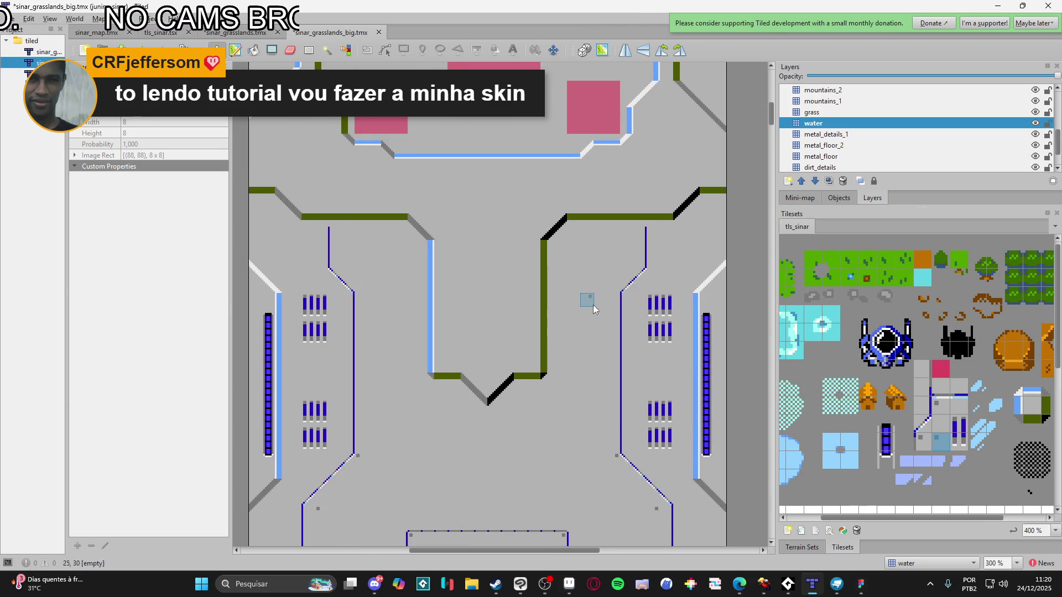
# Stamp grey dot tiles at the corners and ends of the olive and blue conduit lines
pyautogui.click(626, 233)
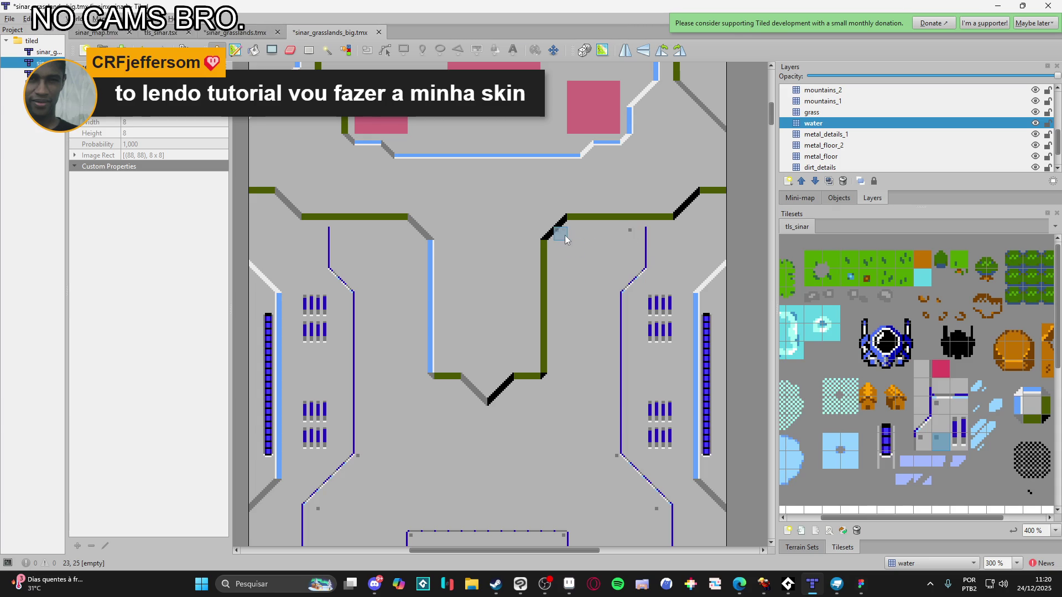
pyautogui.click(558, 245)
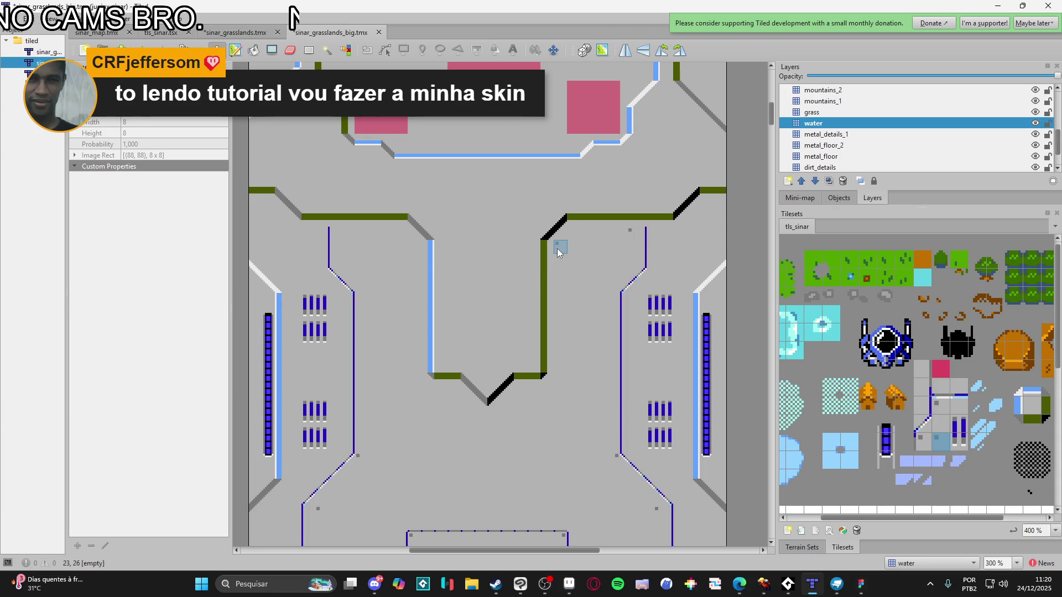
pyautogui.click(417, 247)
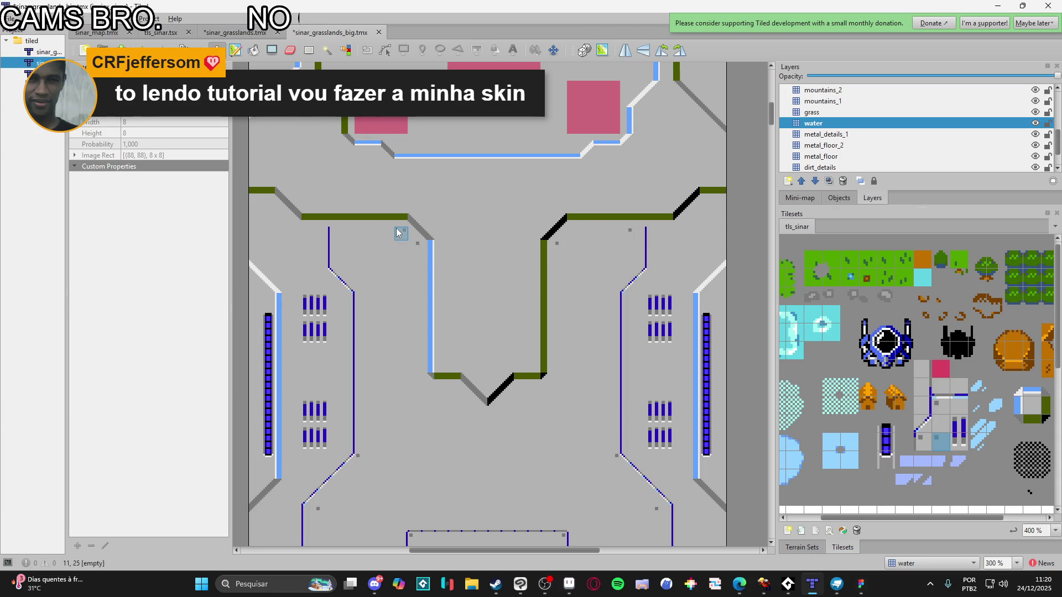
pyautogui.click(453, 388)
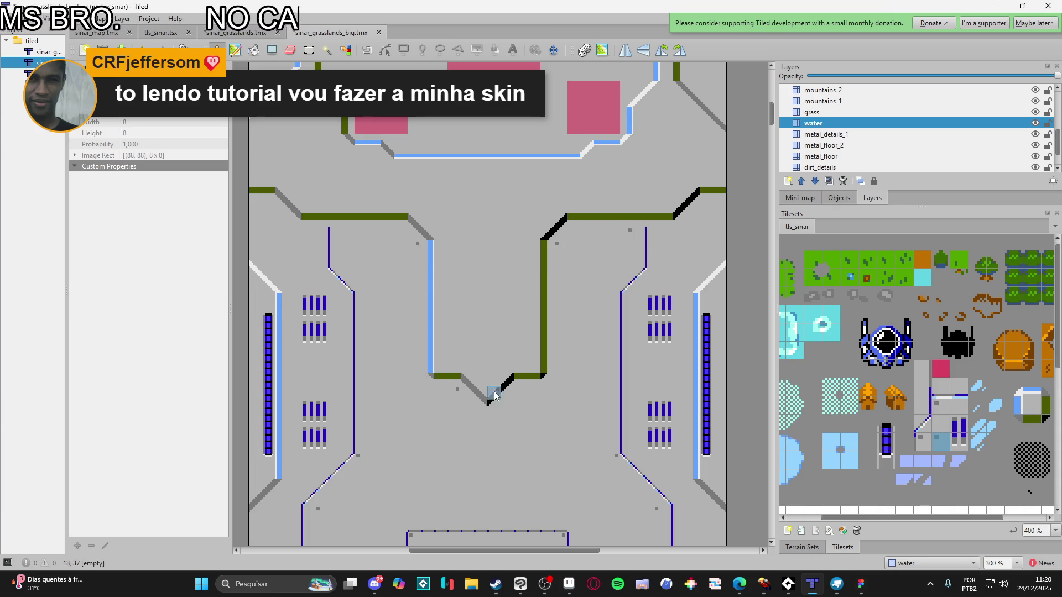
pyautogui.click(270, 210)
pyautogui.click(709, 206)
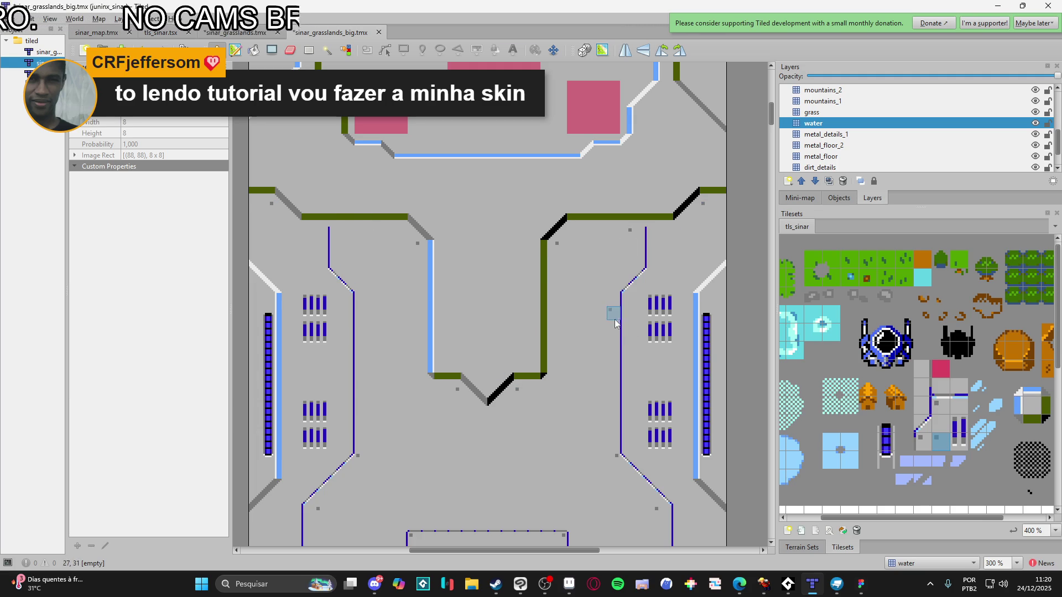
pyautogui.click(403, 202)
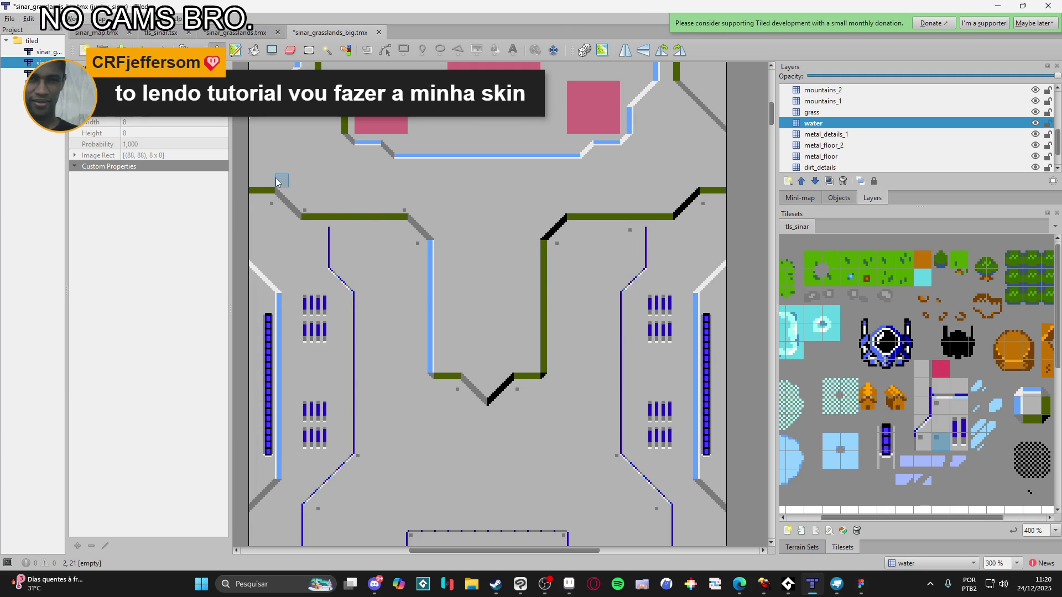
pyautogui.click(571, 211)
pyautogui.click(704, 184)
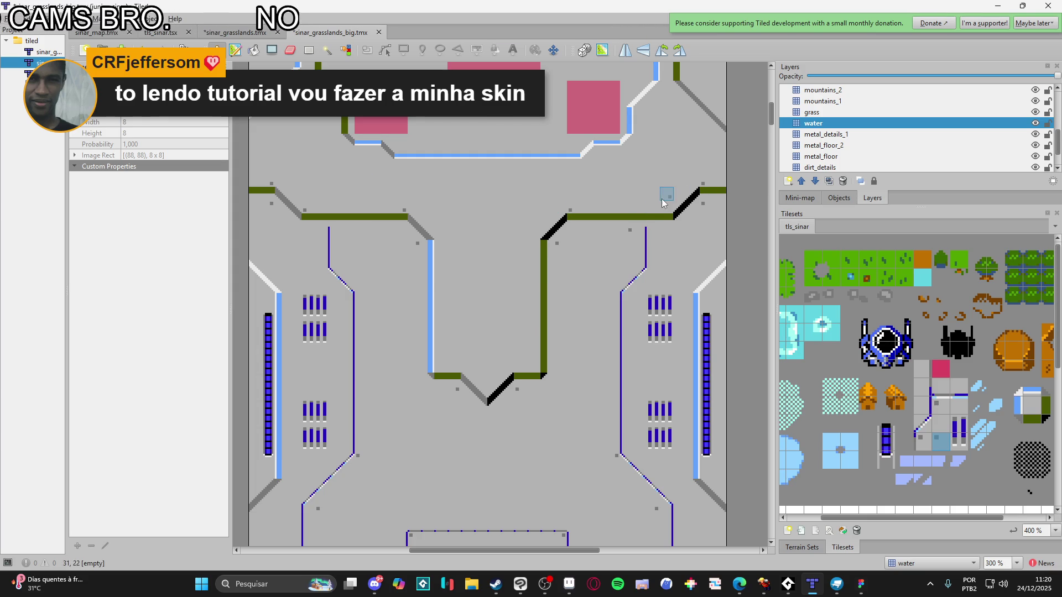
pyautogui.click(440, 368)
pyautogui.click(537, 366)
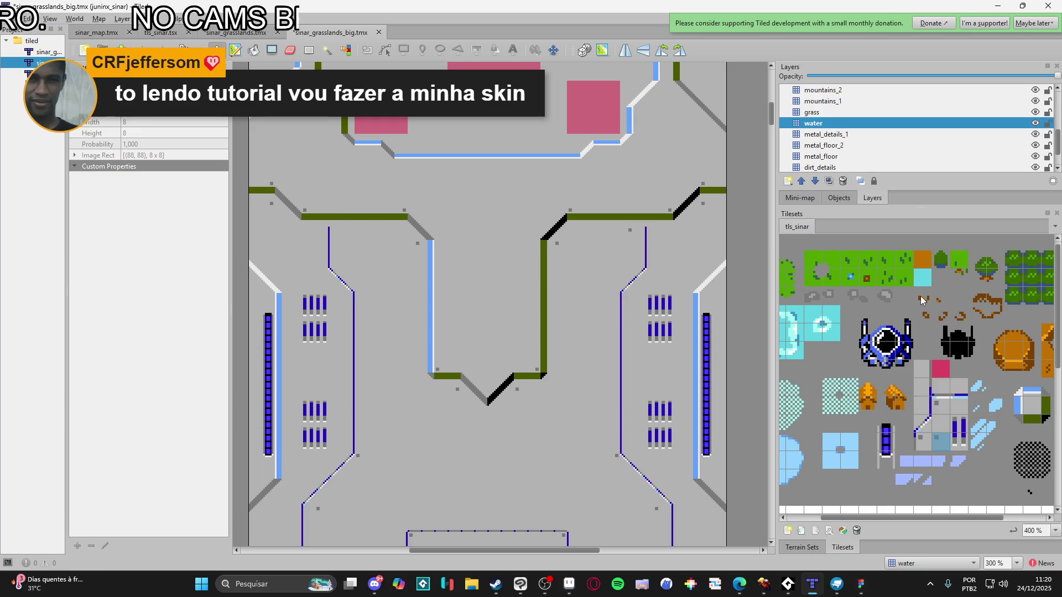
# Step through the metal_details_1, metal_floor_2 and metal_floor layers and zoom out
pyautogui.click(864, 134)
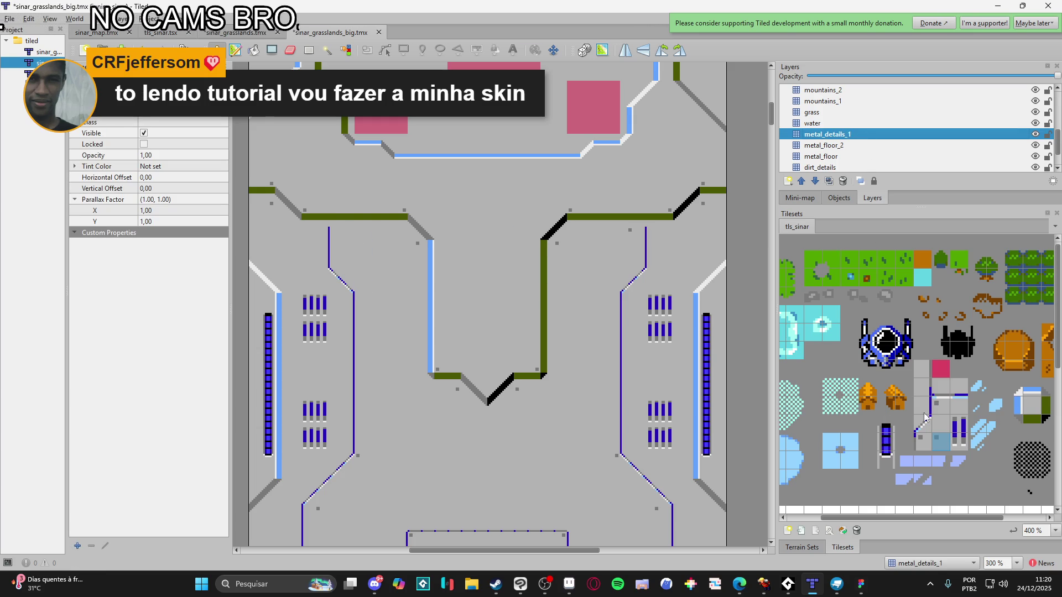
pyautogui.click(922, 387)
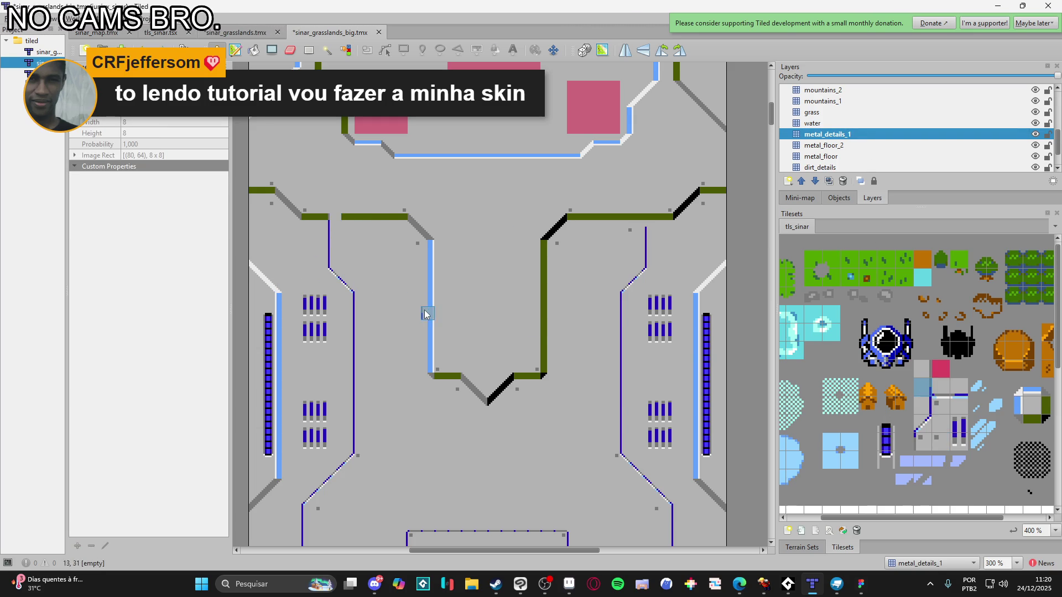
pyautogui.click(848, 147)
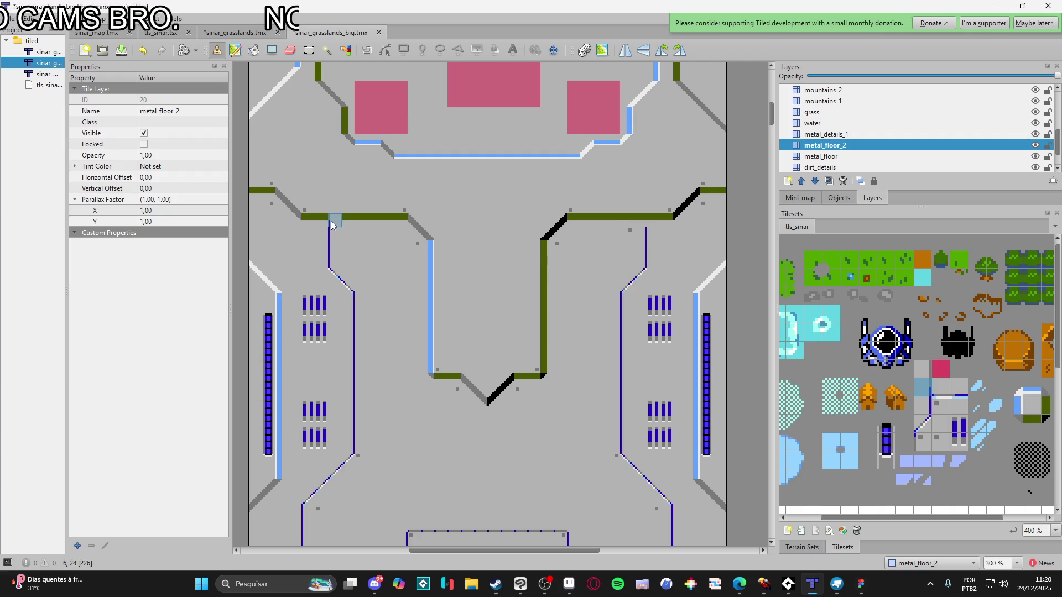
pyautogui.click(835, 157)
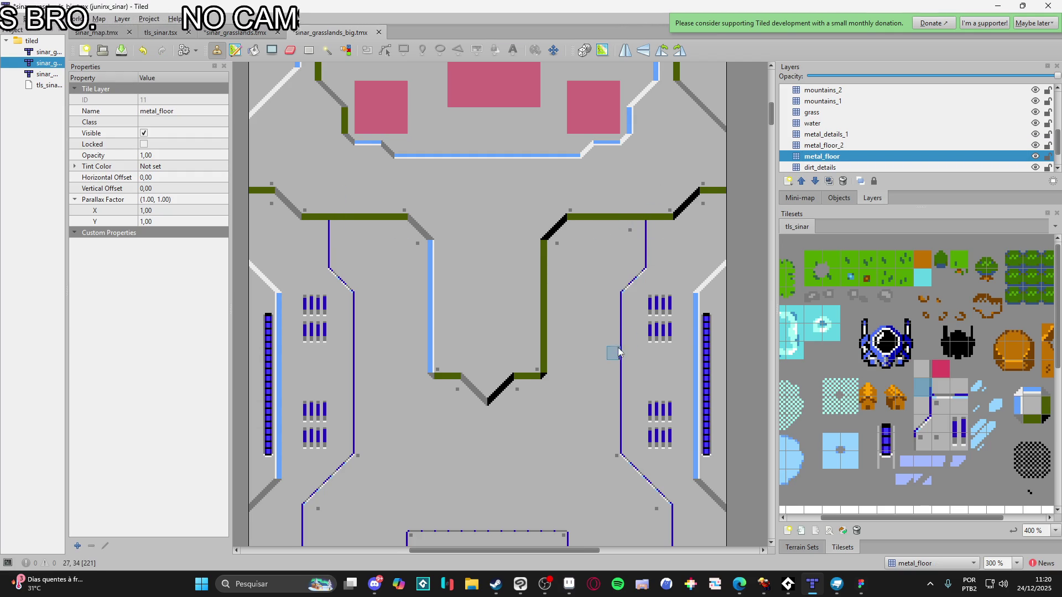
pyautogui.scroll(-2, 598, 254)
pyautogui.scroll(2, 575, 273)
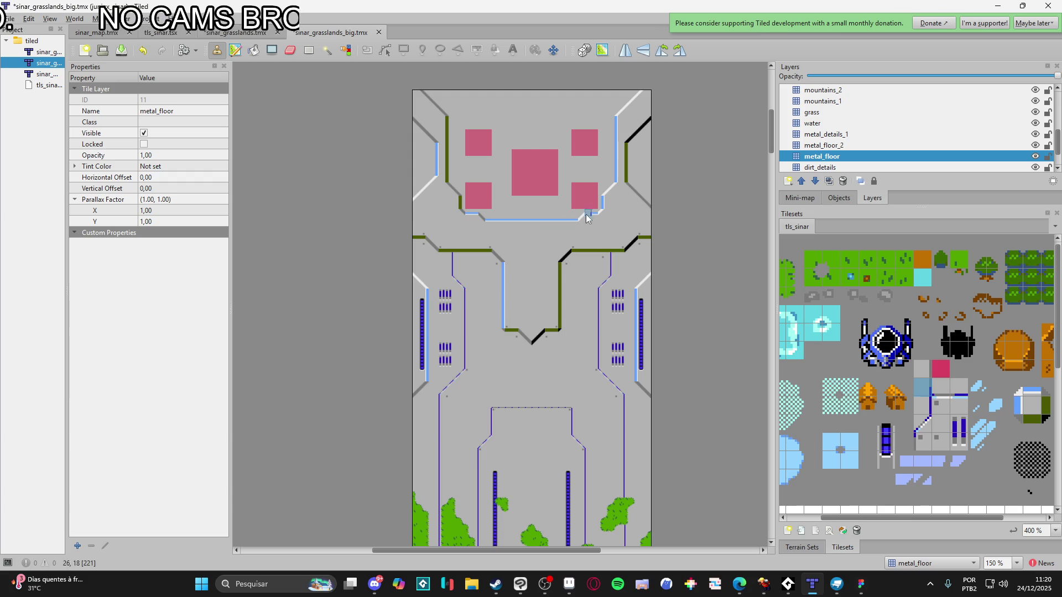
pyautogui.scroll(-2, 548, 326)
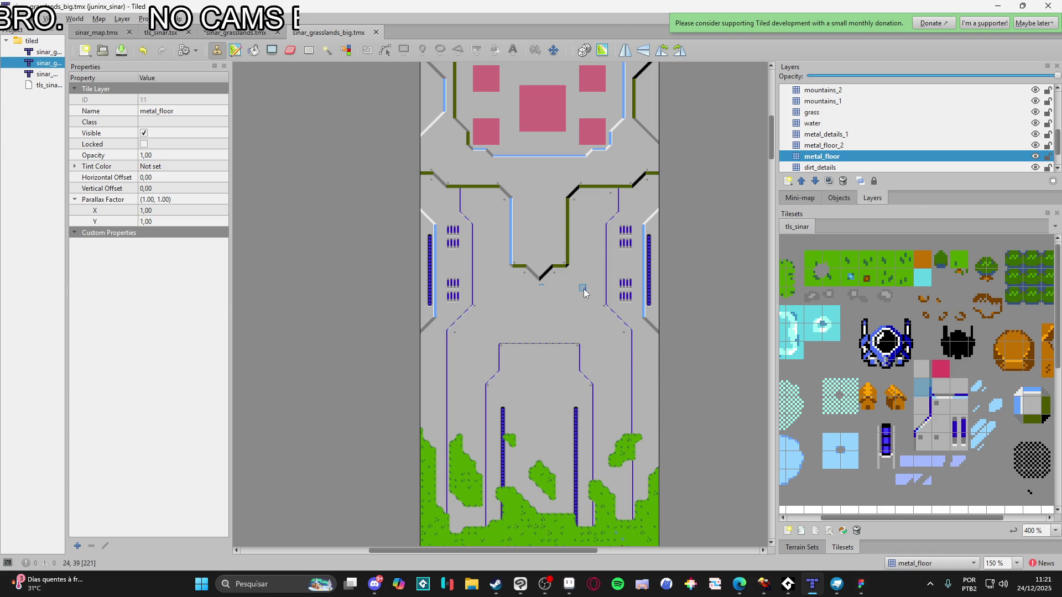
pyautogui.moveTo(855, 519); pyautogui.dragTo(821, 520)
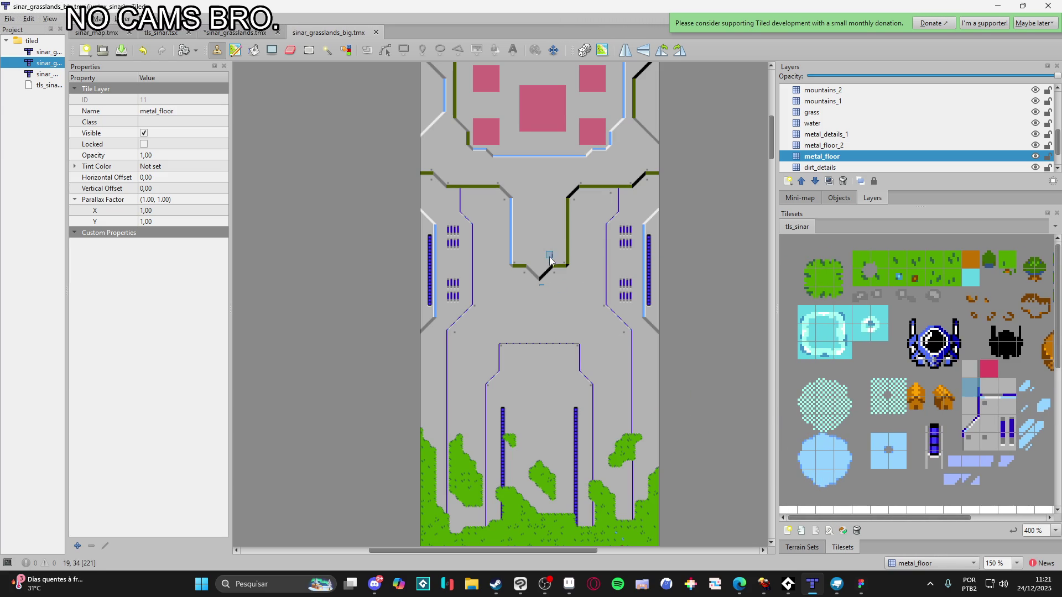
pyautogui.scroll(1, 549, 261)
pyautogui.moveTo(612, 230)
pyautogui.mouseDown()
pyautogui.moveTo(616, 260)
pyautogui.moveTo(590, 293)
pyautogui.moveTo(573, 380)
pyautogui.mouseUp()
pyautogui.scroll(-1, 575, 309)
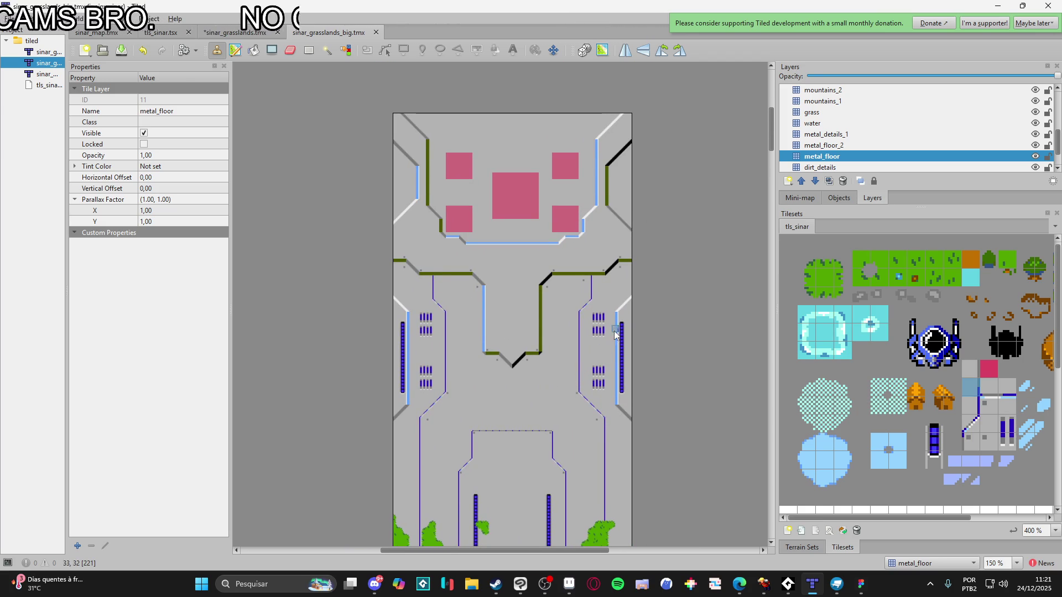
pyautogui.scroll(3, 1022, 111)
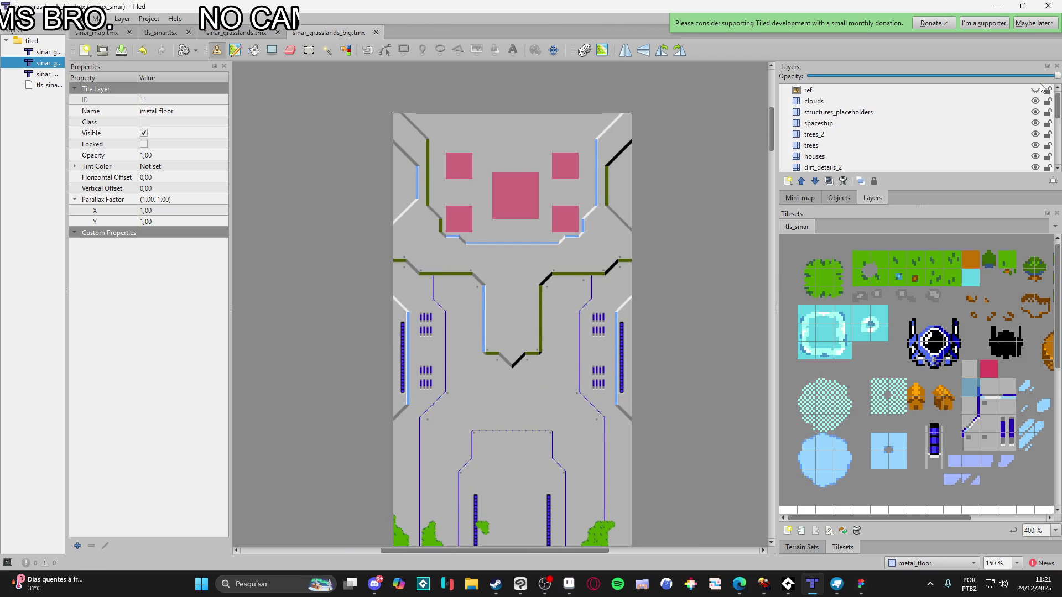
pyautogui.click(1035, 89)
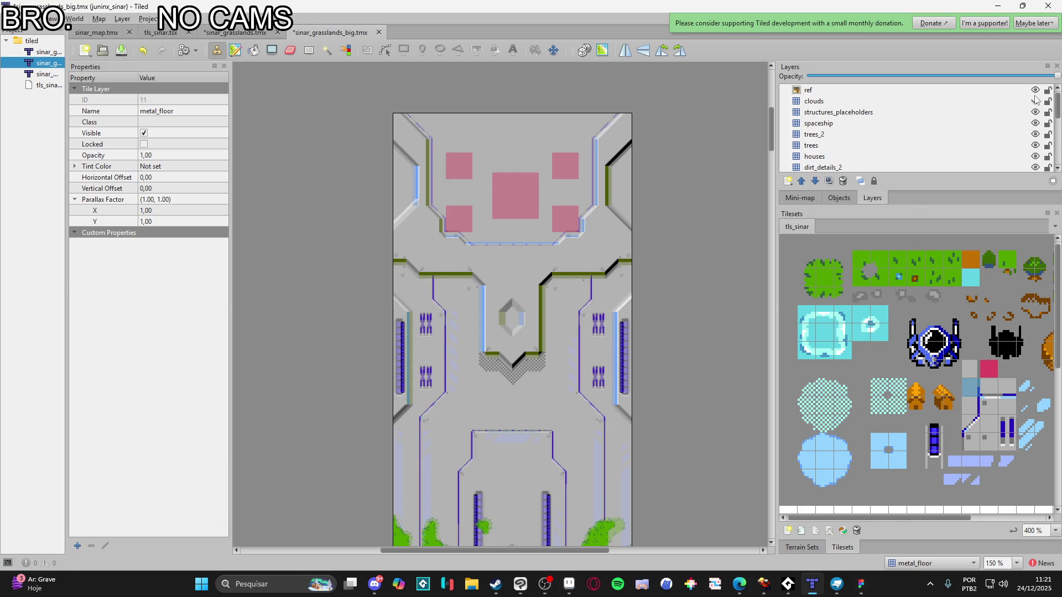
pyautogui.click(1035, 91)
pyautogui.moveTo(690, 359)
pyautogui.mouseDown()
pyautogui.moveTo(657, 221)
pyautogui.moveTo(661, 309)
pyautogui.moveTo(662, 234)
pyautogui.mouseUp()
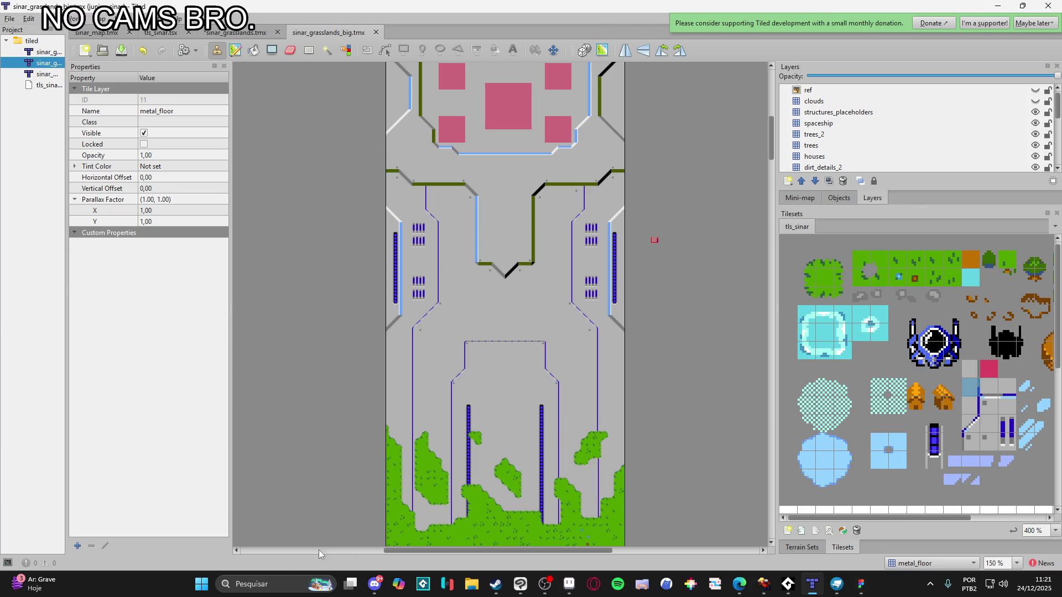
pyautogui.moveTo(46, 590)
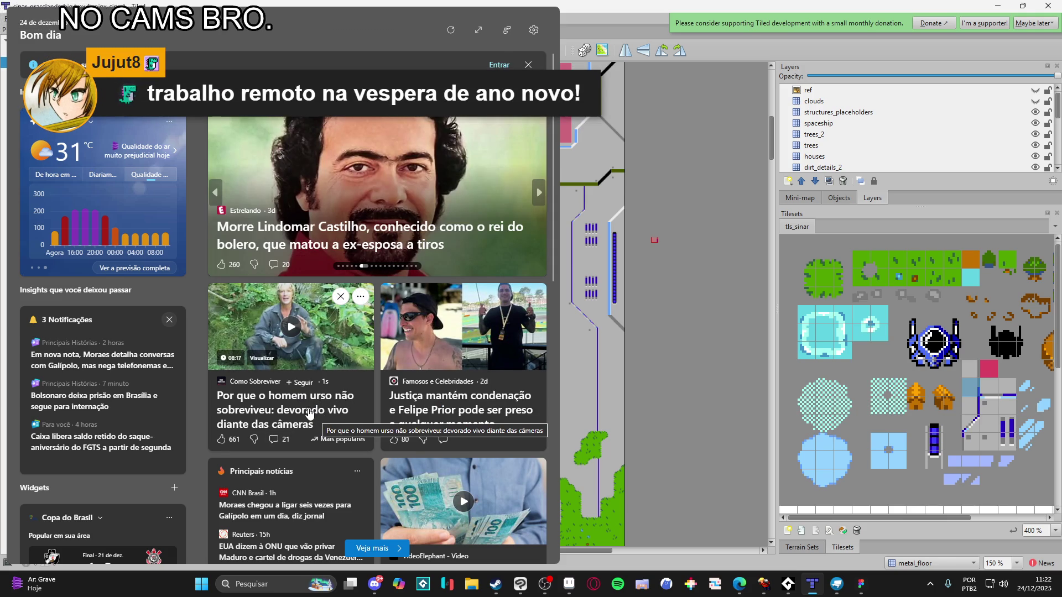
# Dismiss the Widgets news and weather board to bring Tiled back
pyautogui.click(803, 5)
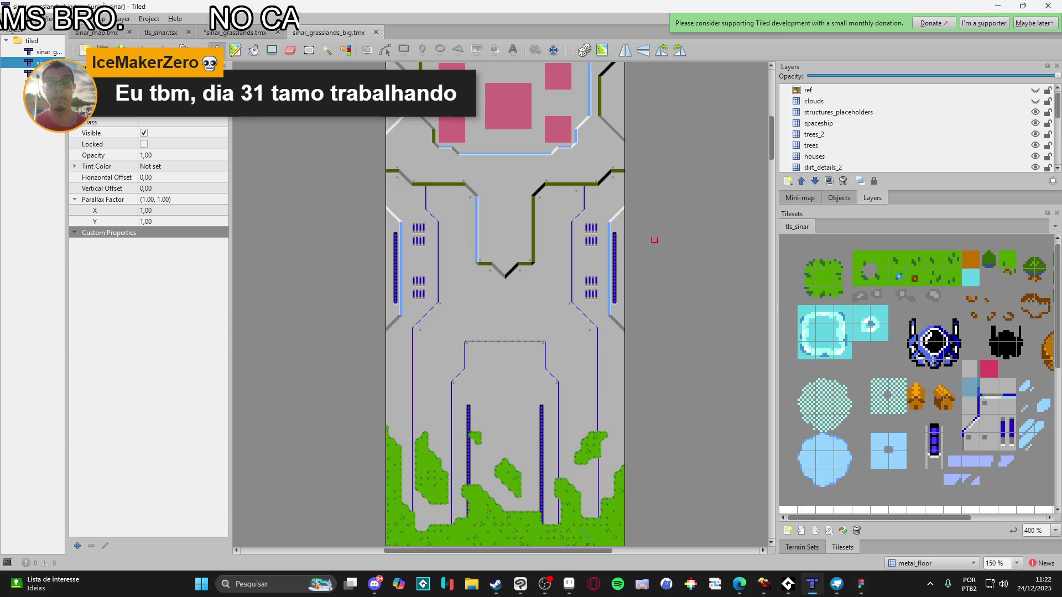
pyautogui.scroll(1, 470, 205)
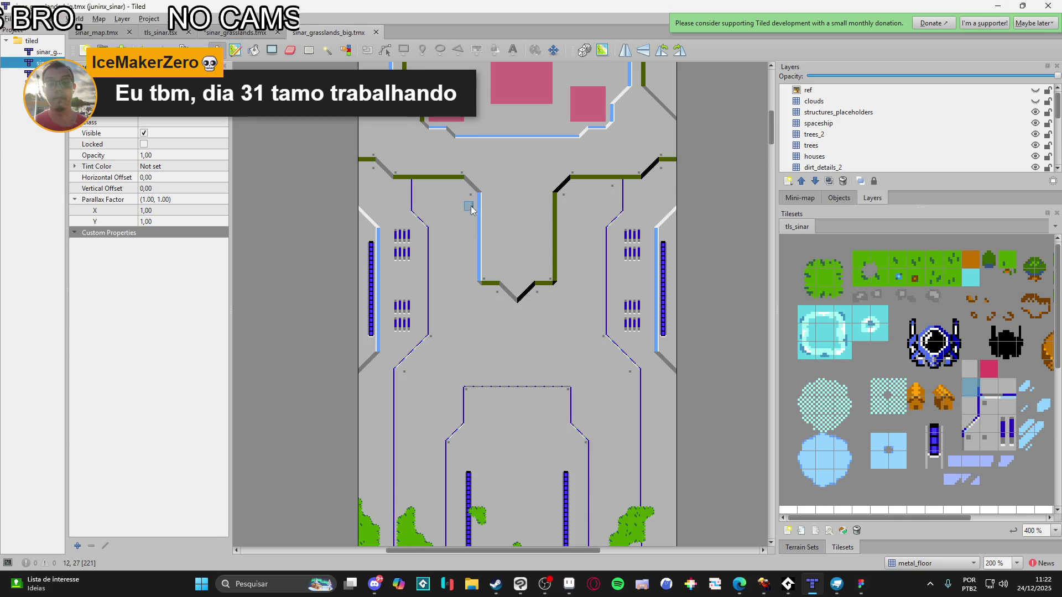
pyautogui.scroll(2, 493, 212)
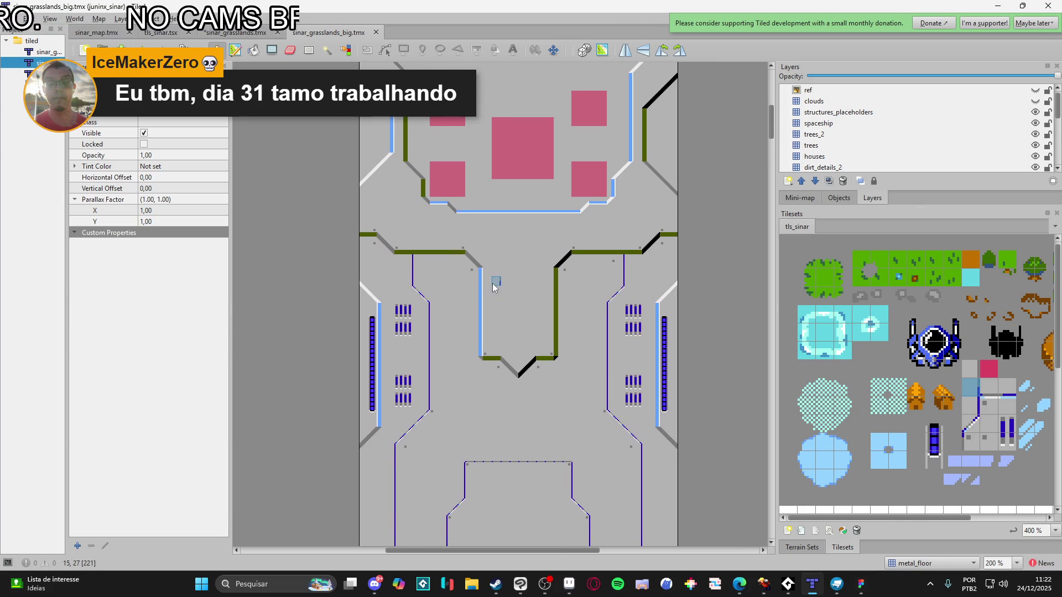
pyautogui.scroll(-1, 506, 282)
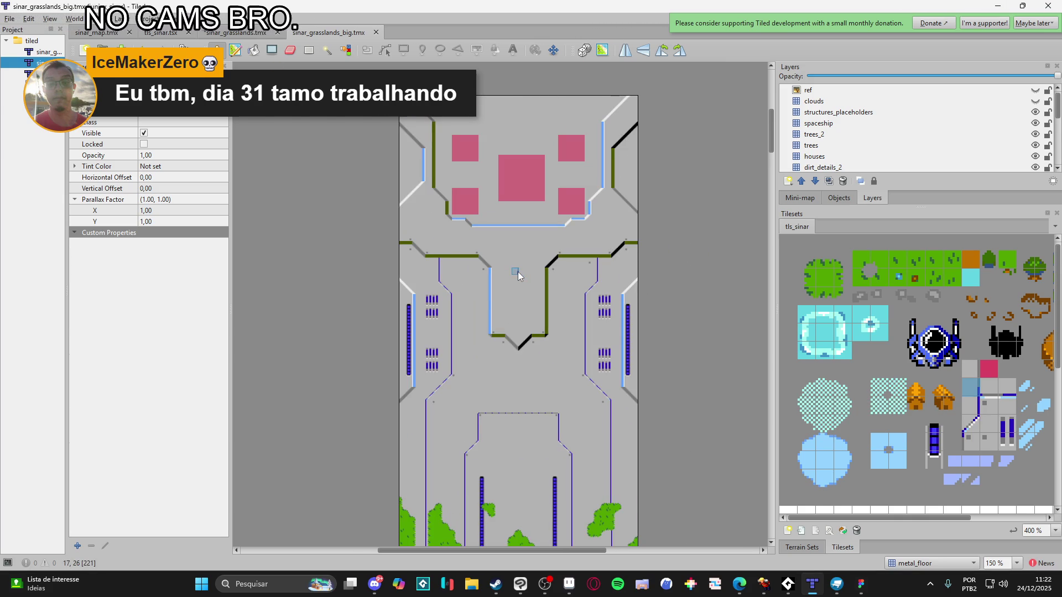
pyautogui.scroll(-1, 518, 276)
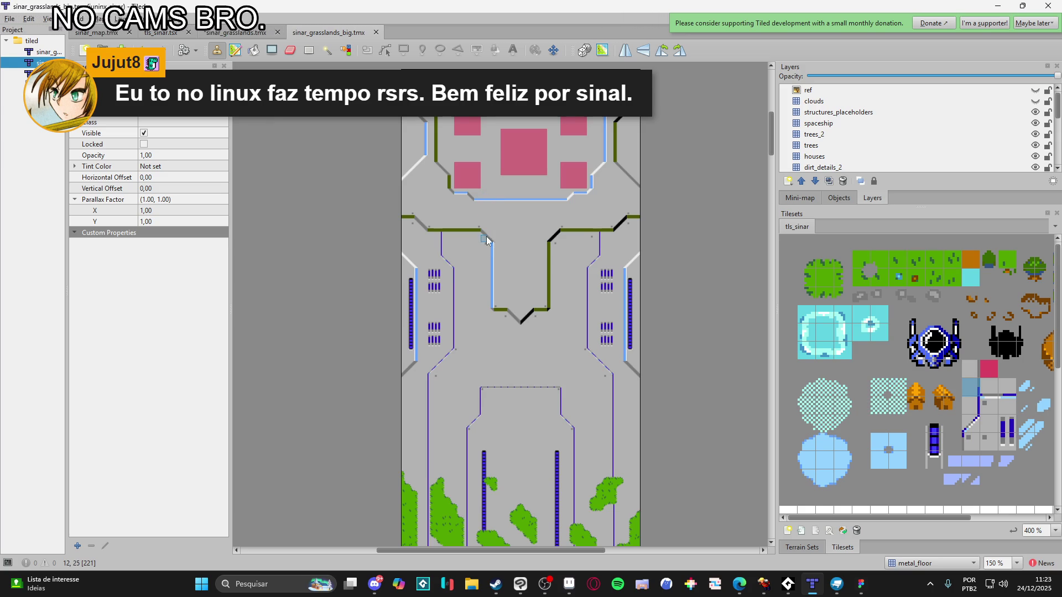
pyautogui.scroll(-5, 493, 332)
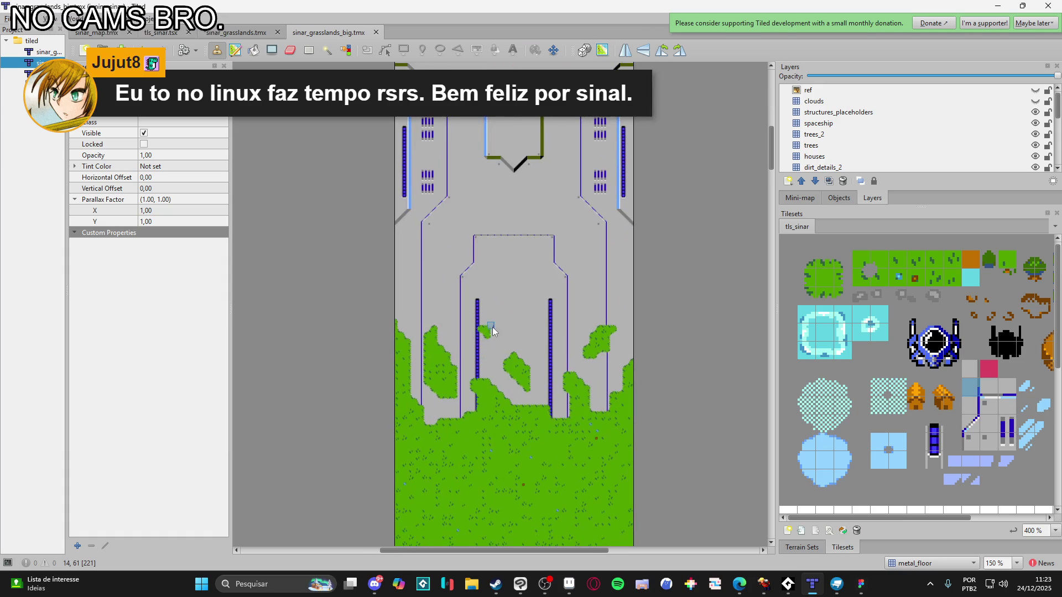
pyautogui.scroll(7, 506, 317)
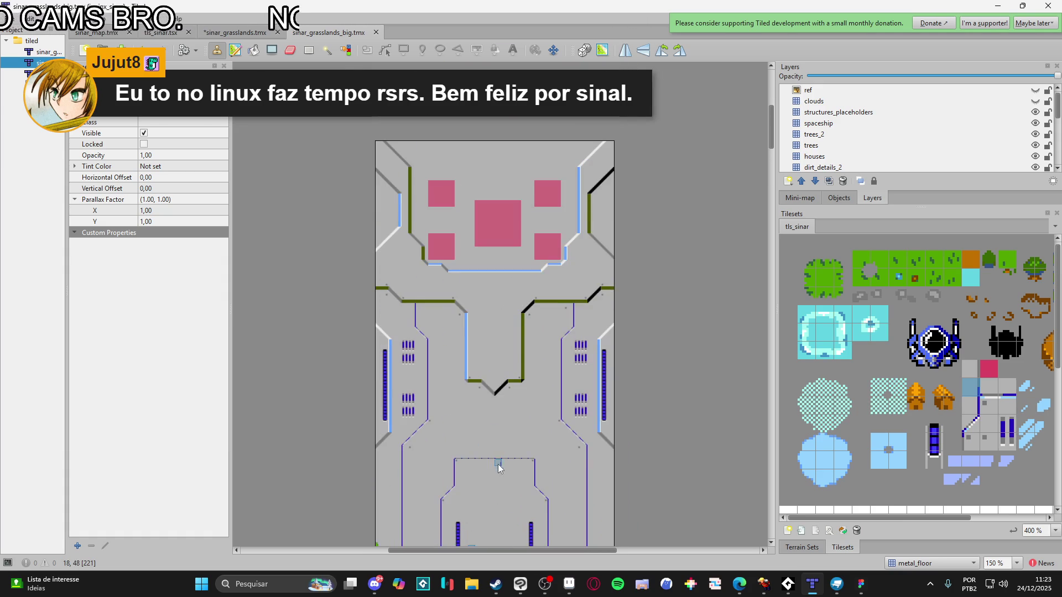
pyautogui.scroll(-7, 517, 304)
pyautogui.scroll(7, 498, 351)
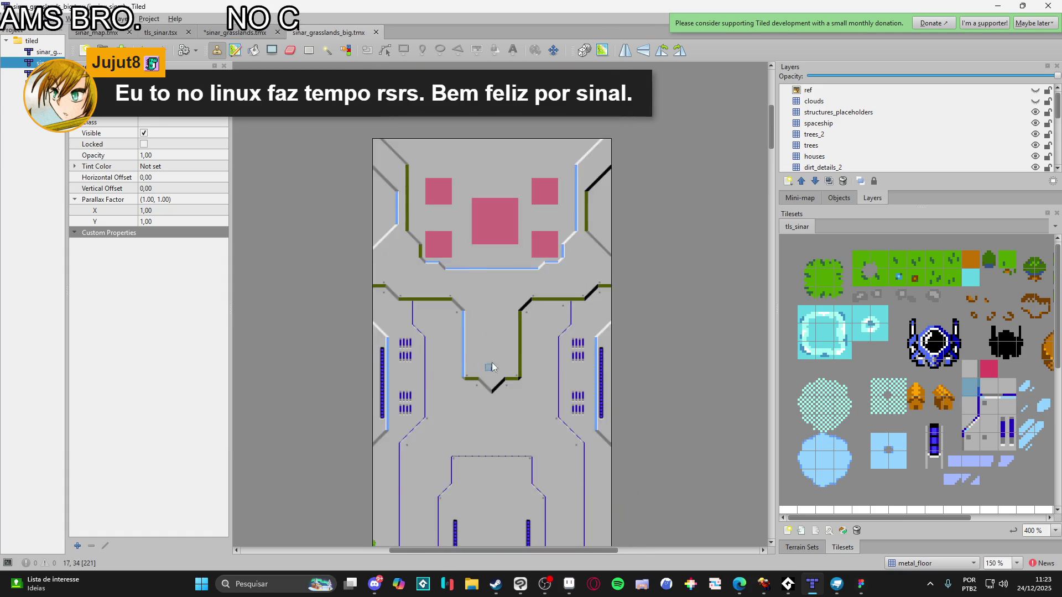
pyautogui.scroll(2, 490, 391)
pyautogui.keyDown('ctrl'); pyautogui.scroll(1, 491, 303); pyautogui.keyUp('ctrl')
pyautogui.scroll(-2, 500, 256)
pyautogui.scroll(3, 510, 358)
pyautogui.scroll(-2, 511, 354)
pyautogui.scroll(2, 511, 354)
pyautogui.scroll(2, 512, 354)
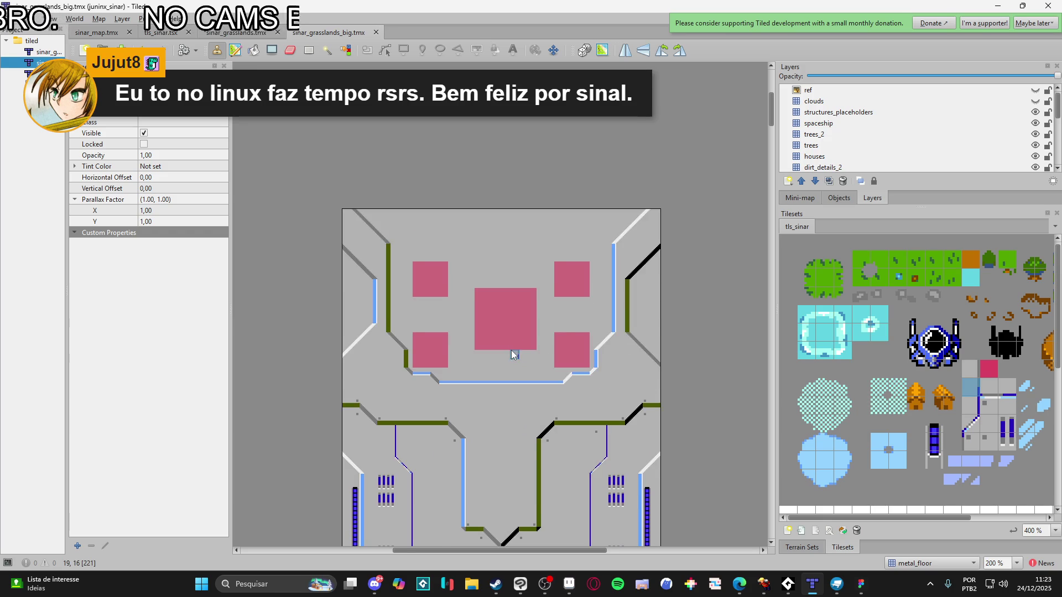
pyautogui.keyDown('ctrl'); pyautogui.scroll(1, 514, 354); pyautogui.keyUp('ctrl')
pyautogui.scroll(-1, 505, 325)
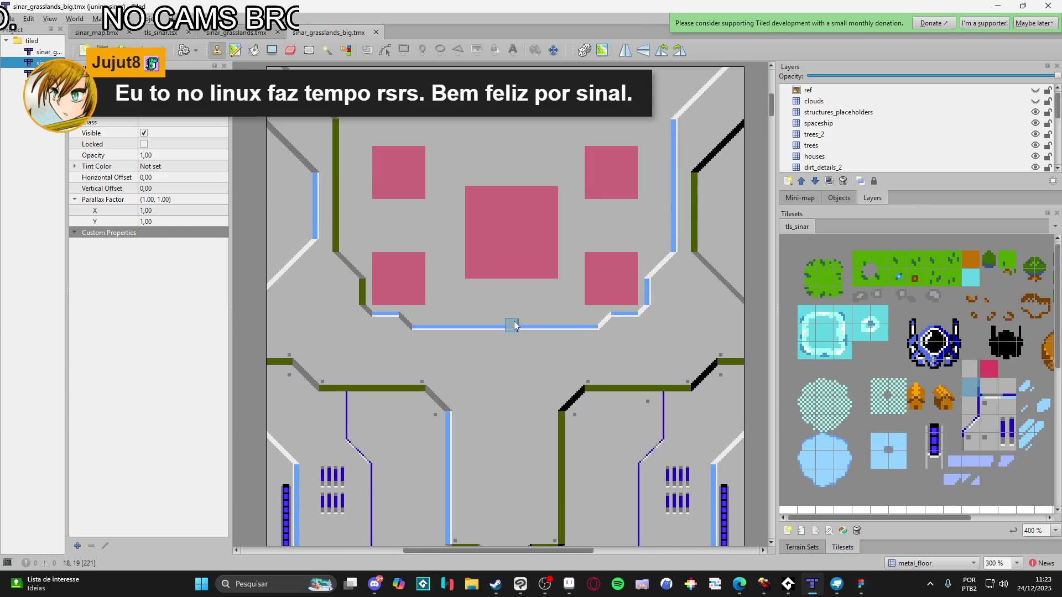
pyautogui.keyDown('ctrl'); pyautogui.scroll(-1, 526, 411); pyautogui.keyUp('ctrl')
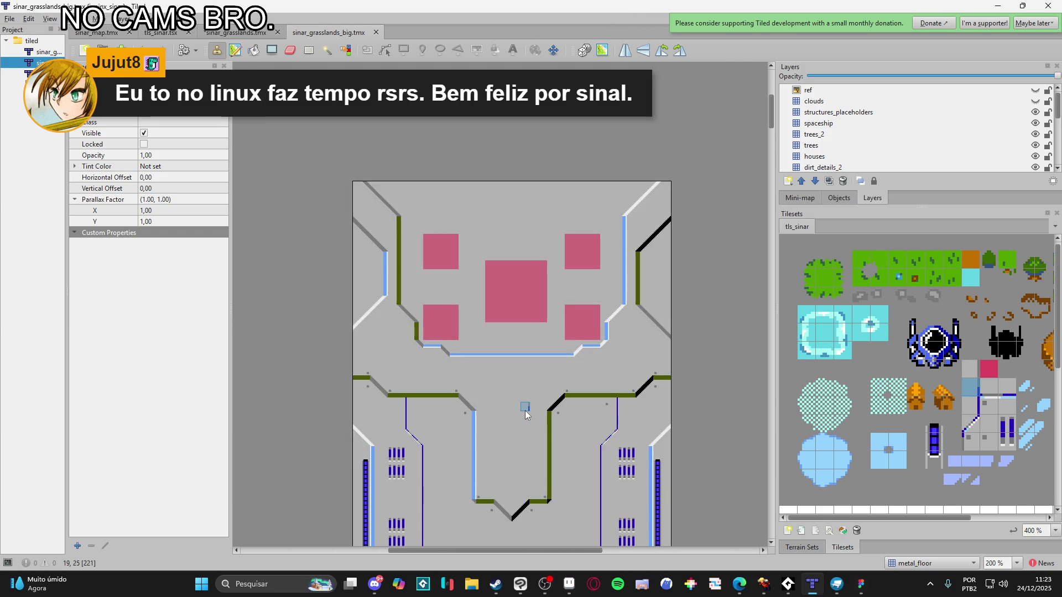
pyautogui.click(763, 583)
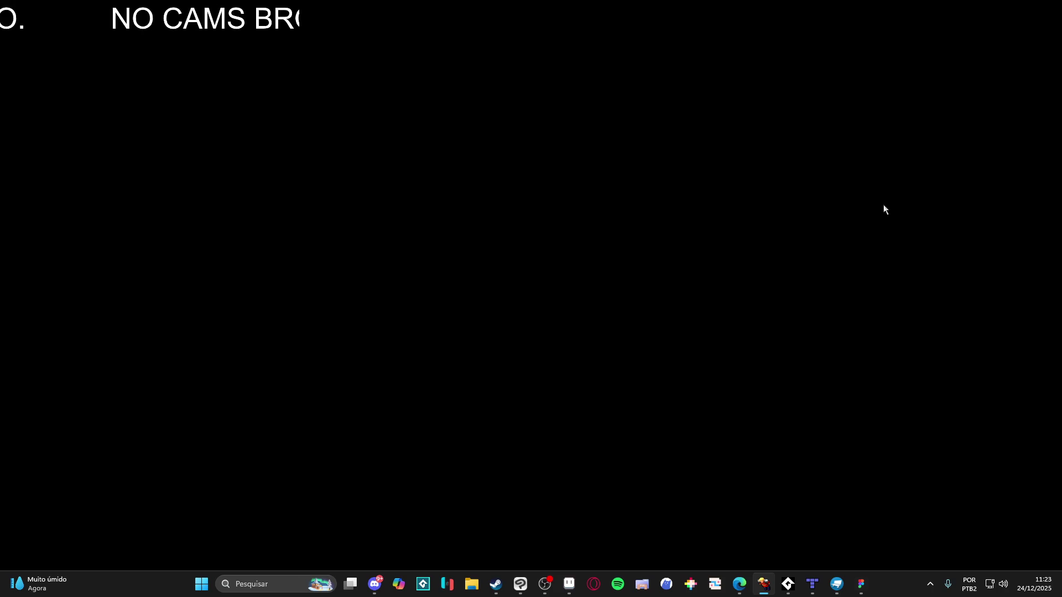
pyautogui.click(998, 5)
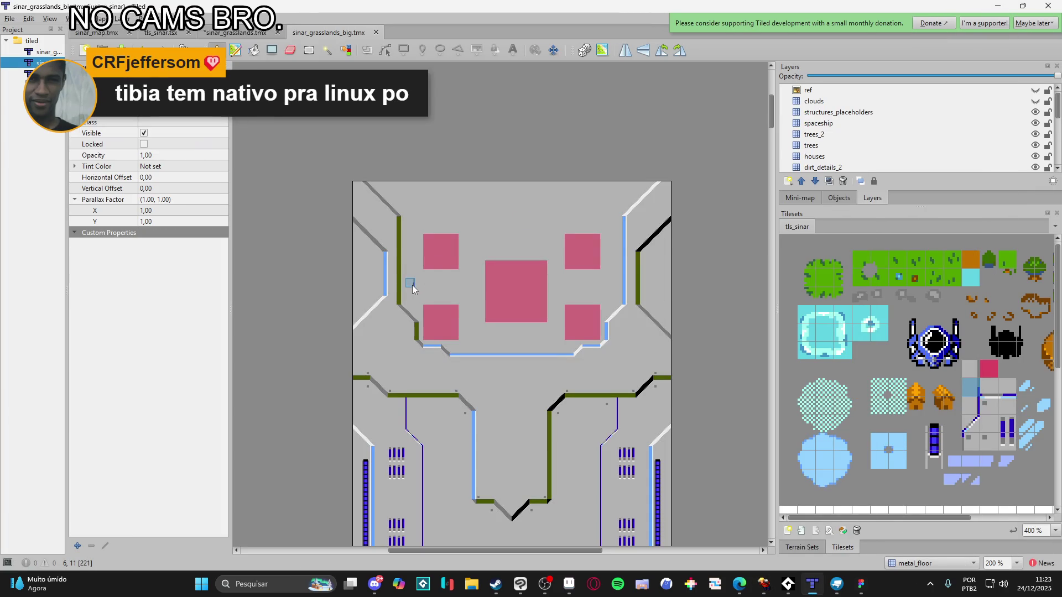
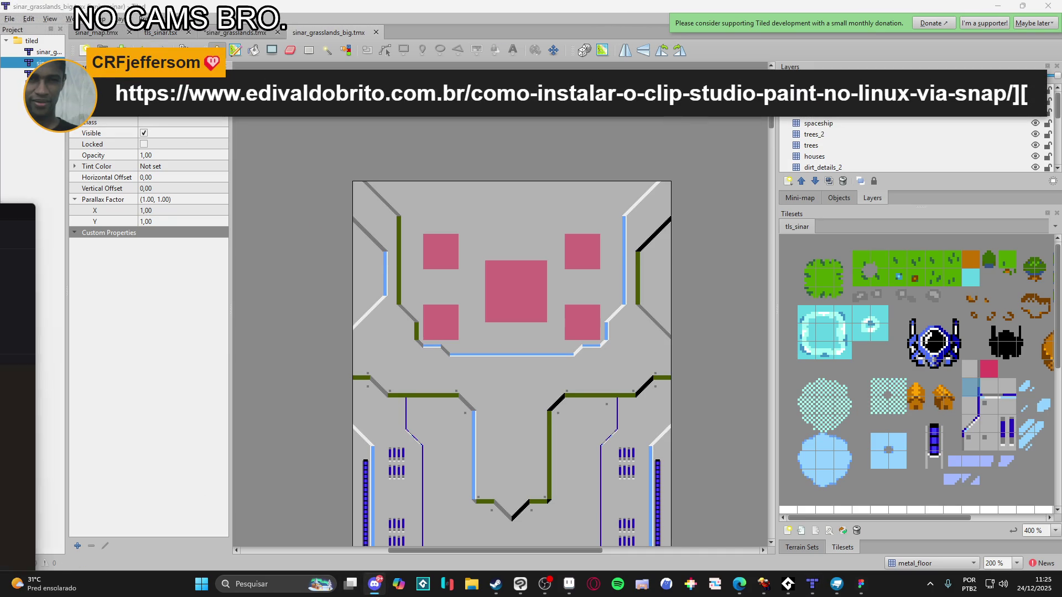
# In Discord, browse the #gamedev and #projetos-em-andamento channels, scrolling through the chat
pyautogui.click(375, 584)
pyautogui.scroll(-3, 112, 311)
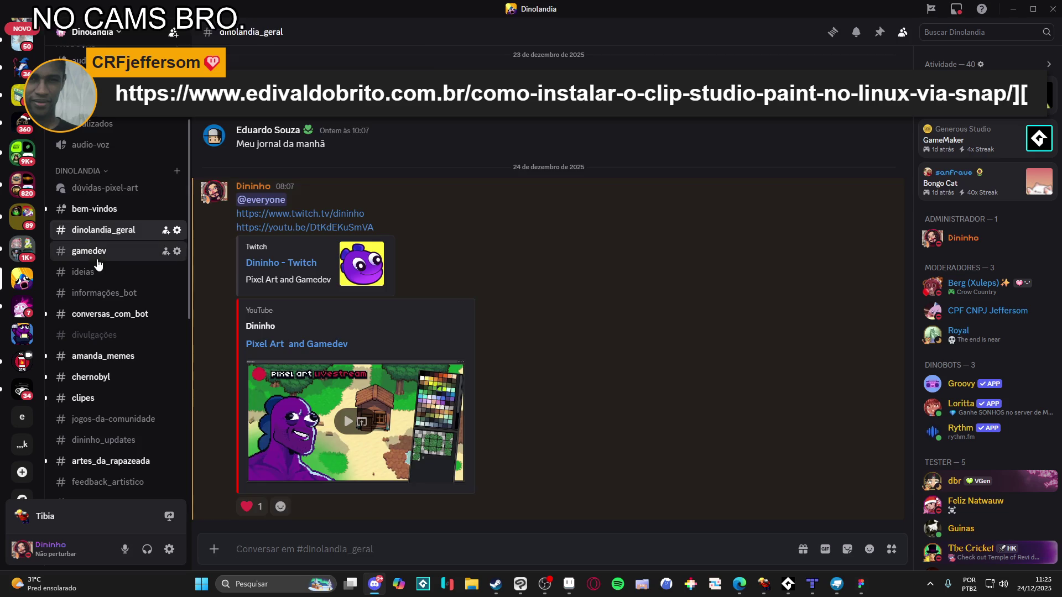
pyautogui.click(99, 252)
pyautogui.scroll(-3, 126, 387)
pyautogui.click(116, 422)
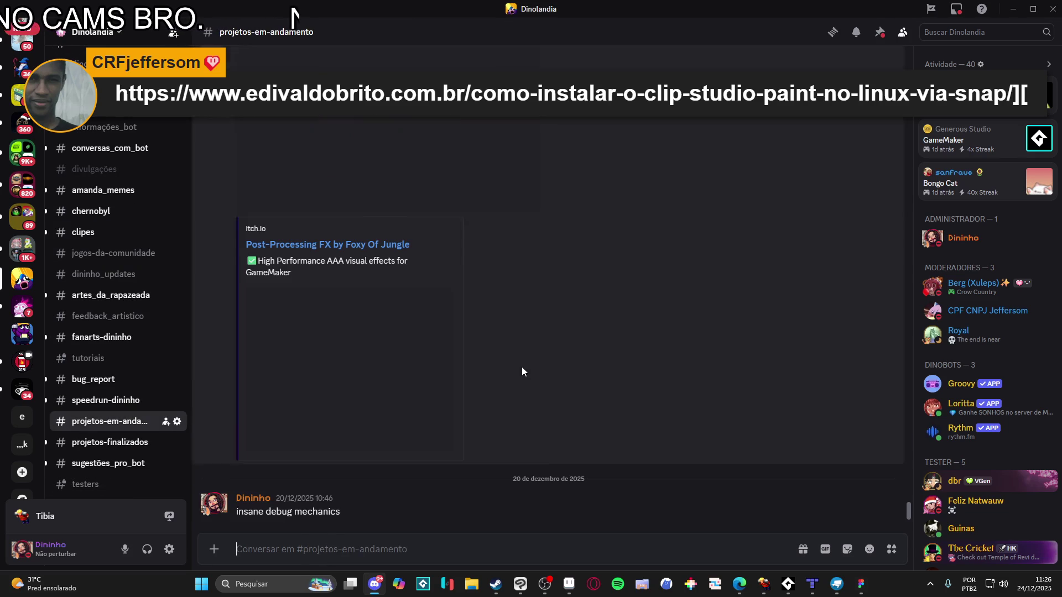
pyautogui.scroll(5, 494, 354)
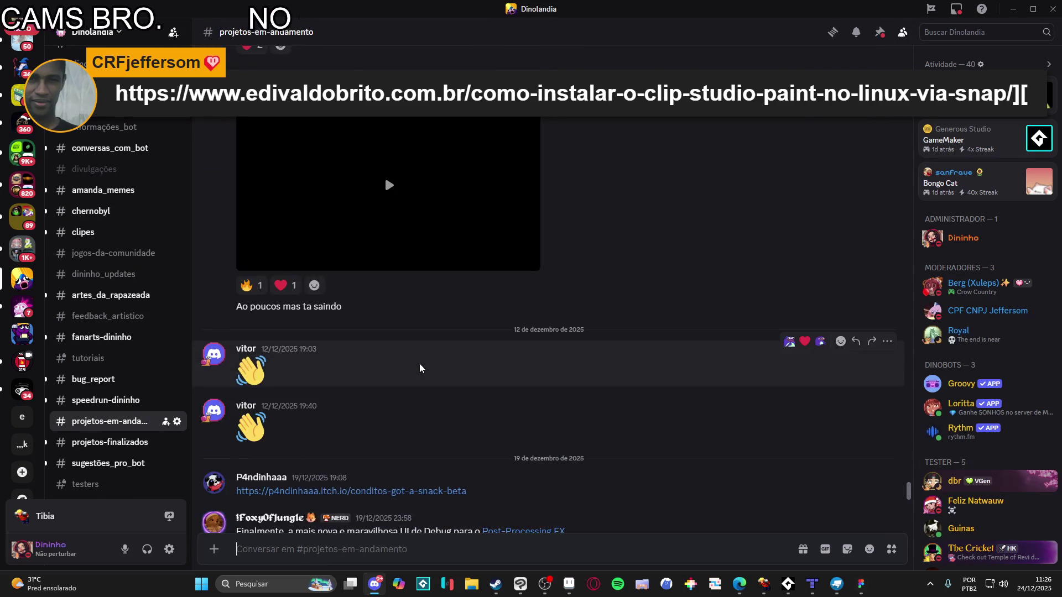
pyautogui.scroll(-10, 419, 364)
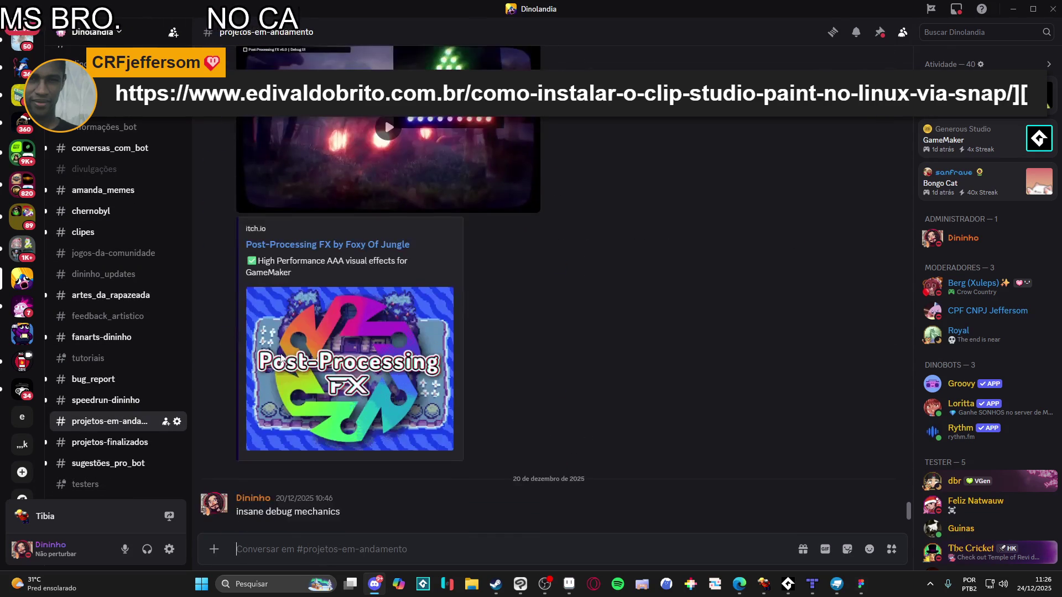
pyautogui.scroll(5, 624, 377)
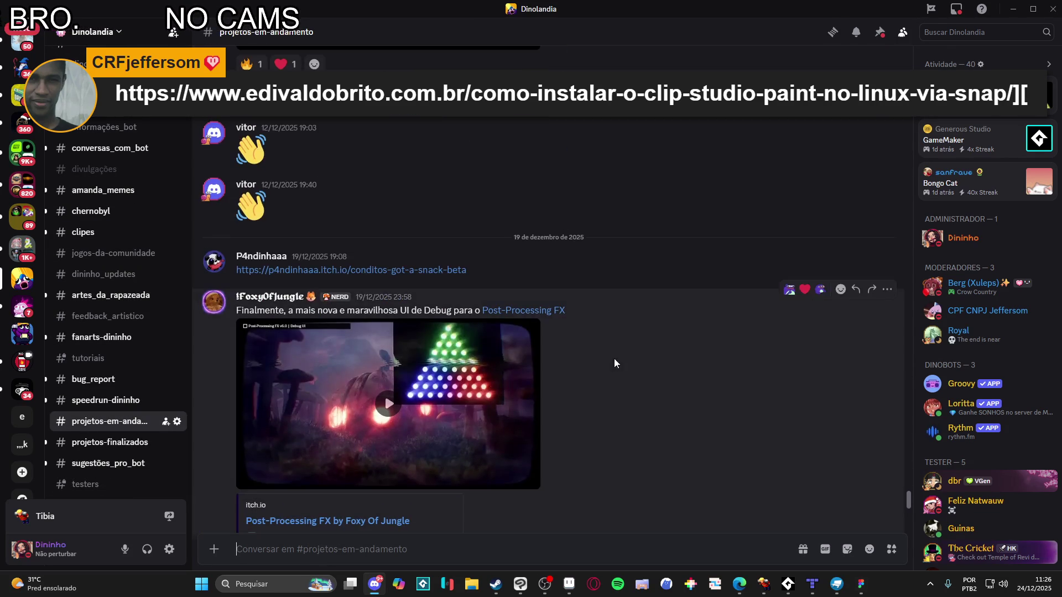
pyautogui.scroll(-5, 598, 347)
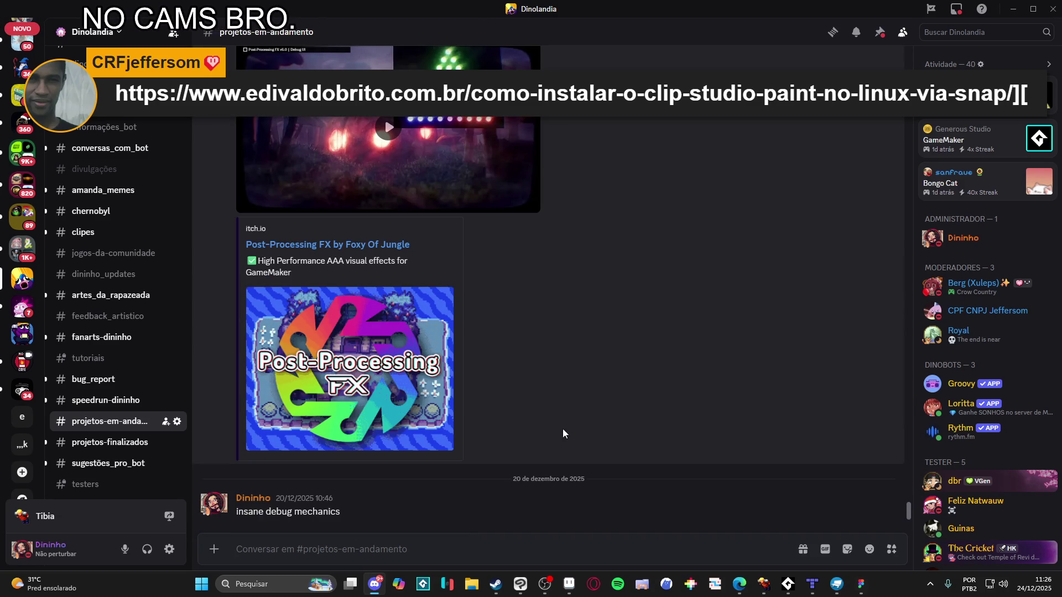
pyautogui.scroll(2, 86, 367)
pyautogui.scroll(2, 86, 369)
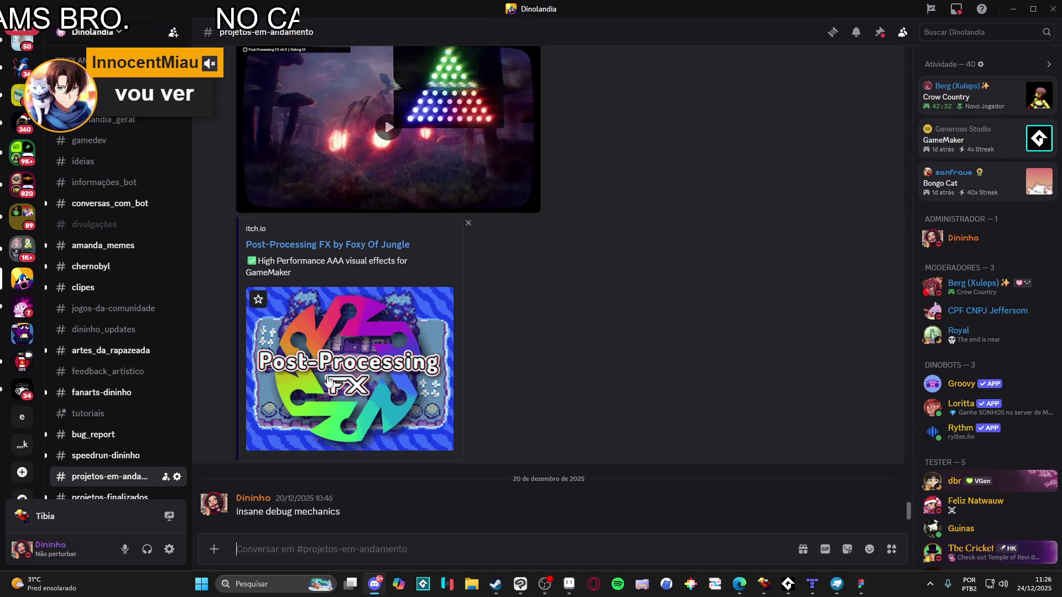
pyautogui.scroll(2, 443, 232)
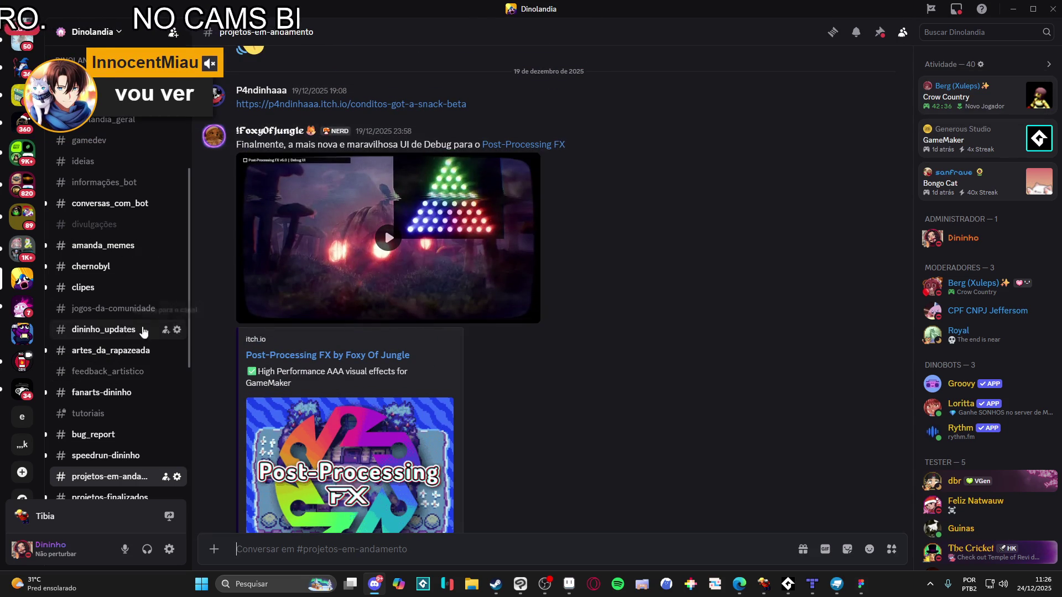
# Return to the #dinolandia_geral channel and minimize Discord
pyautogui.click(104, 119)
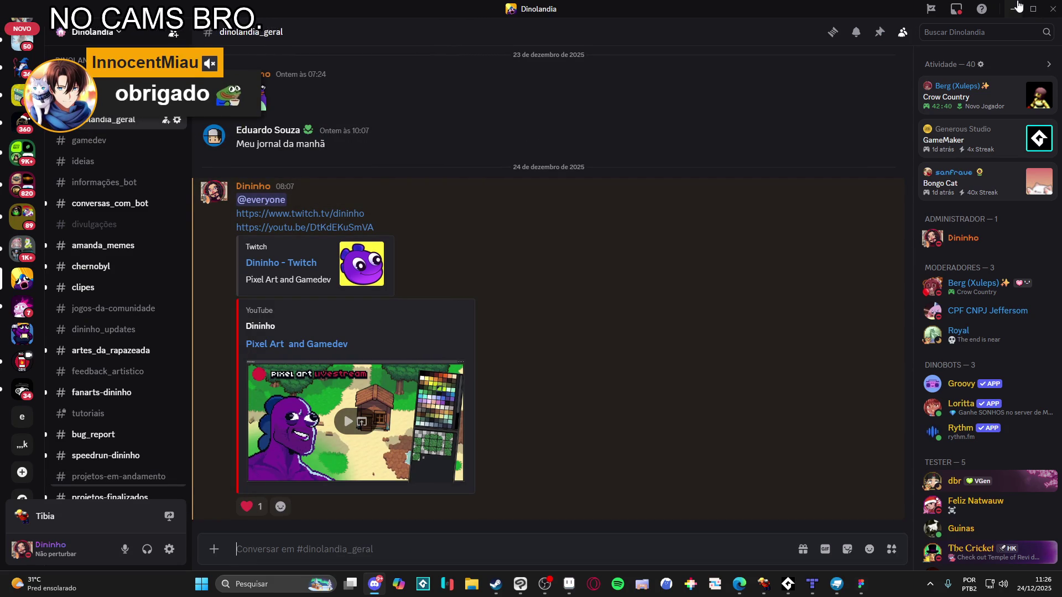
pyautogui.click(1018, 8)
pyautogui.moveTo(1021, 5)
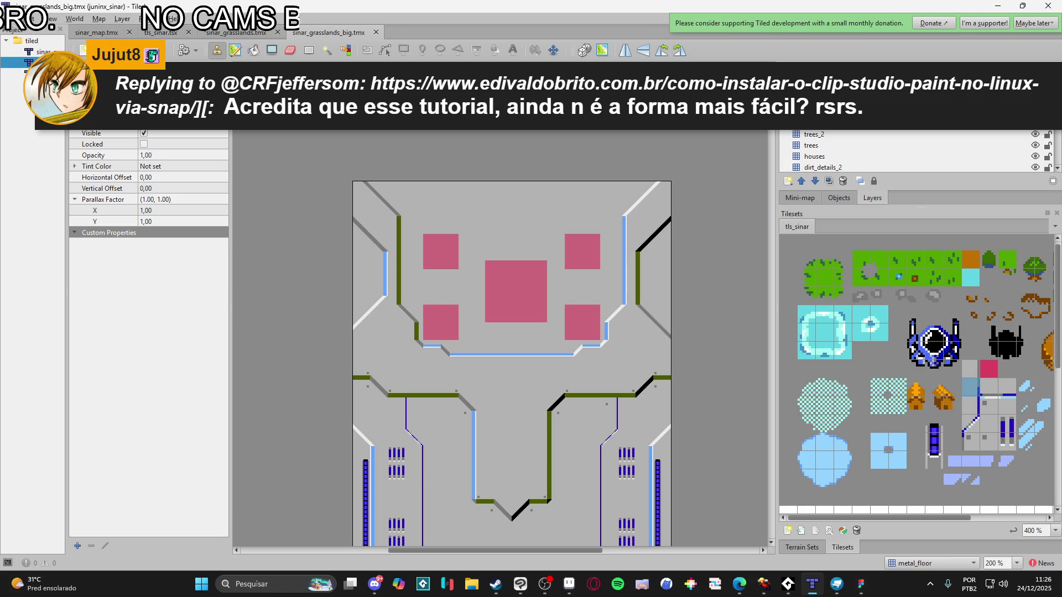
# In Edge, remove the stray trailing bracket from the broken address to load the article
pyautogui.hotkey('alt', 'Tab')
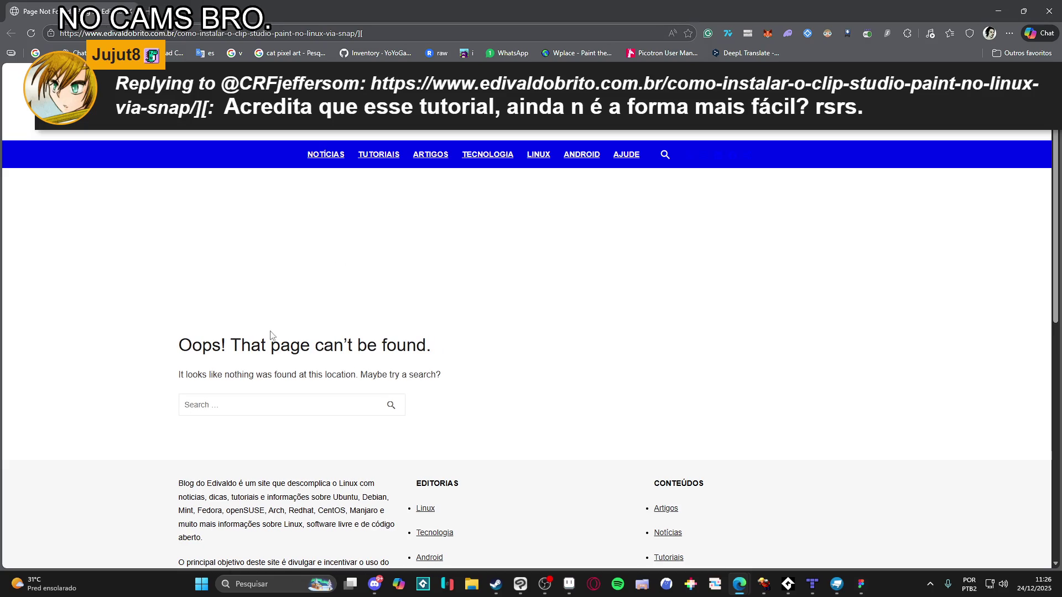
pyautogui.scroll(-4, 256, 255)
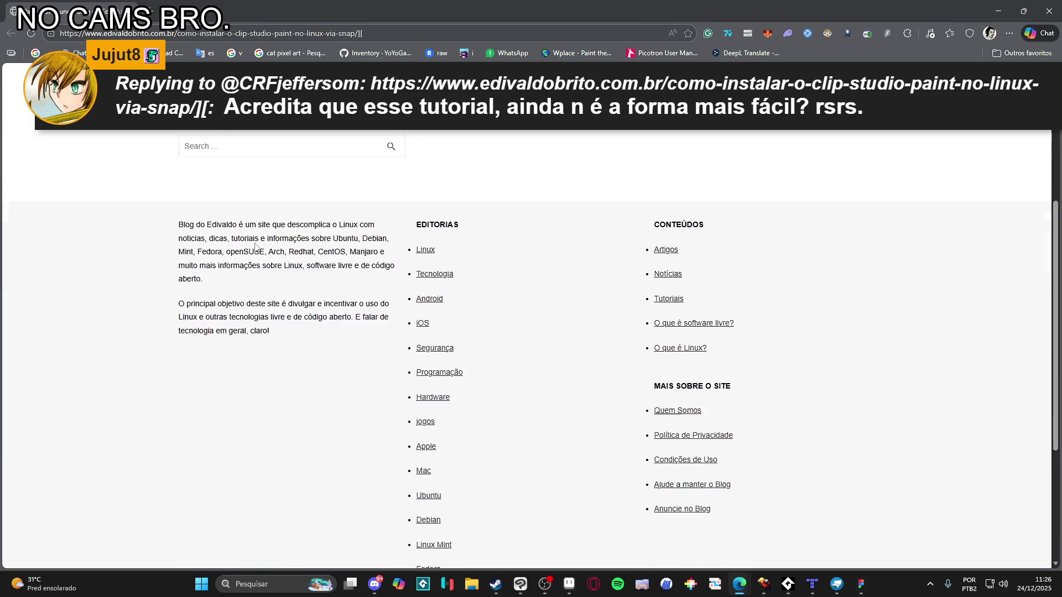
pyautogui.scroll(5, 255, 251)
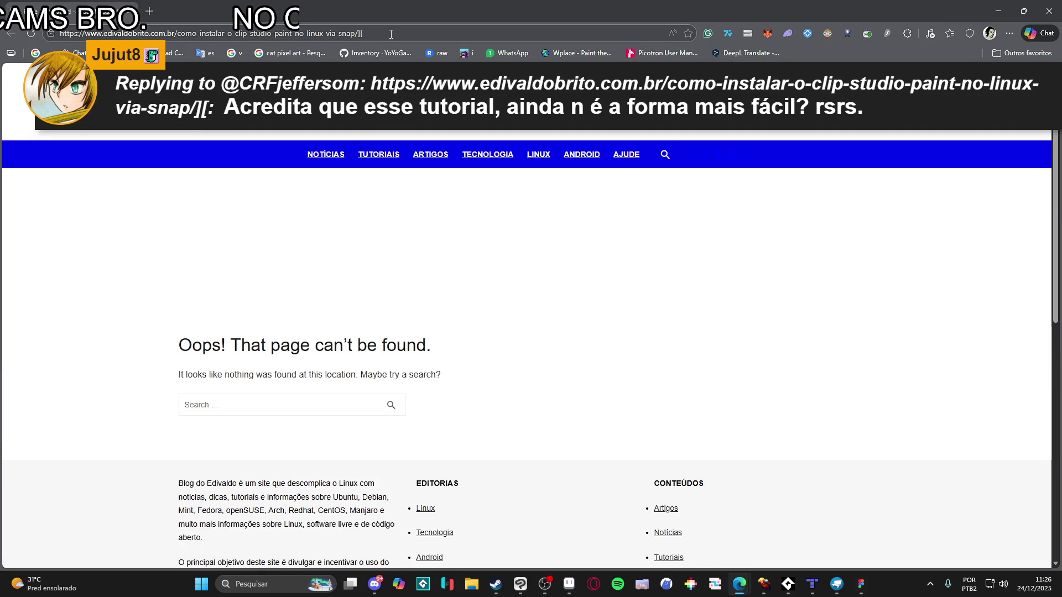
pyautogui.click(390, 34)
pyautogui.click(406, 37)
pyautogui.press('BackSpace')
pyautogui.press('BackSpace')
pyautogui.press('Return')
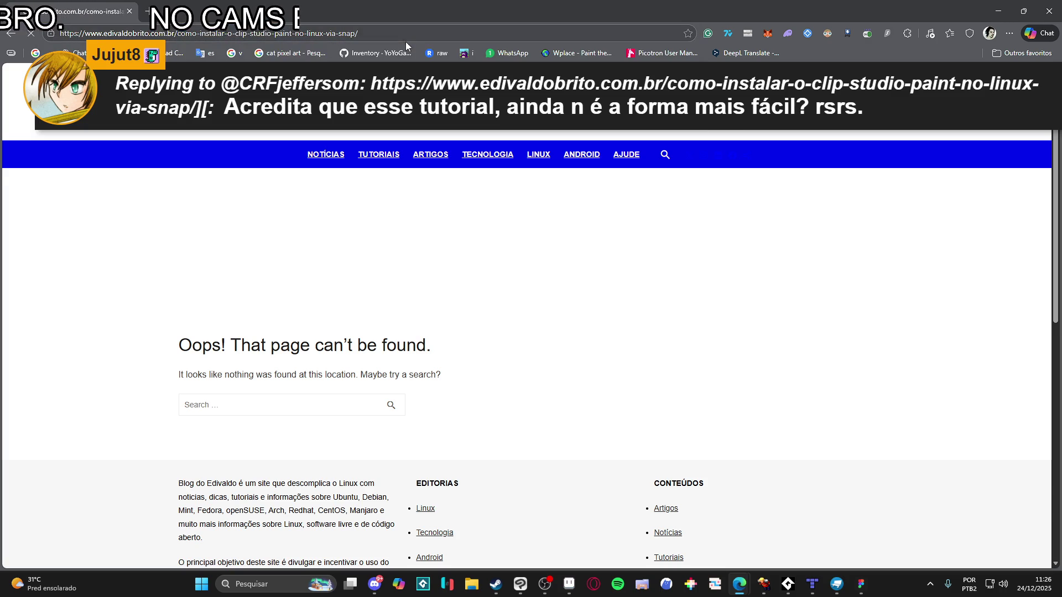
# Read the opening of the Clip Studio Paint Snap install article
pyautogui.scroll(-4, 189, 261)
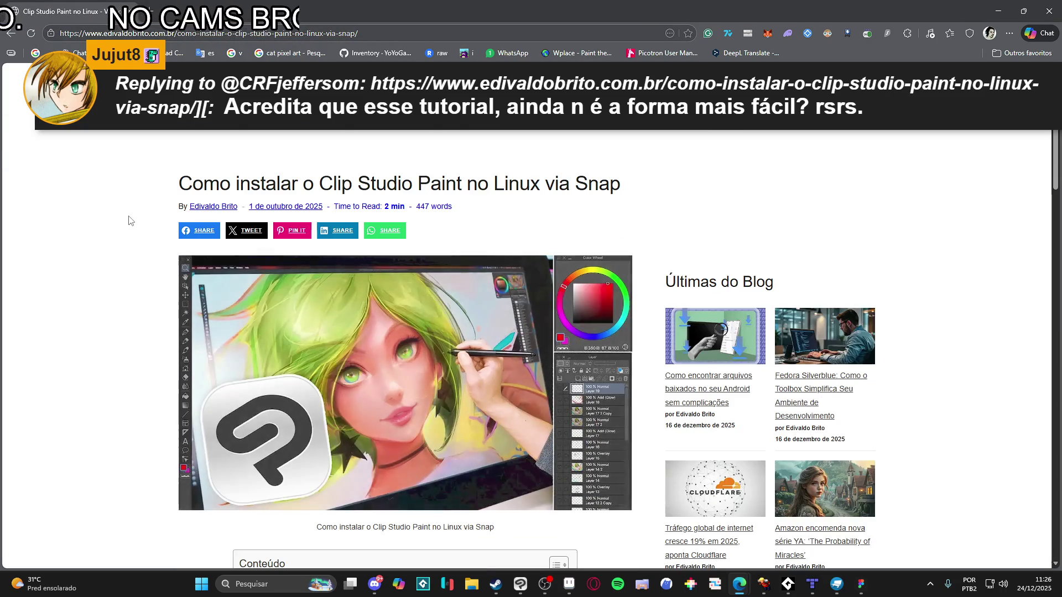
pyautogui.scroll(-15, 130, 221)
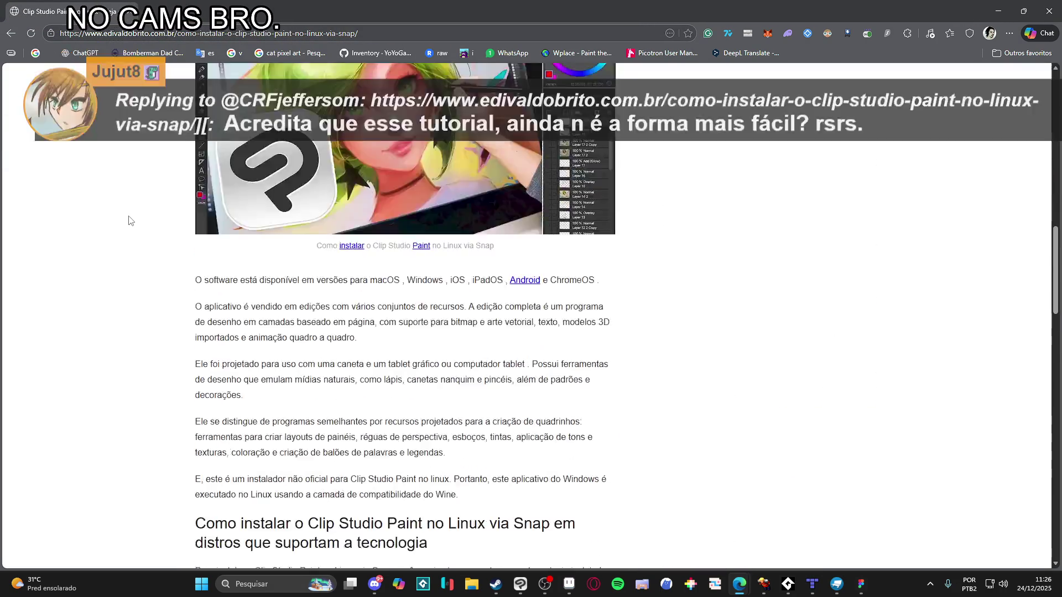
pyautogui.scroll(20, 131, 220)
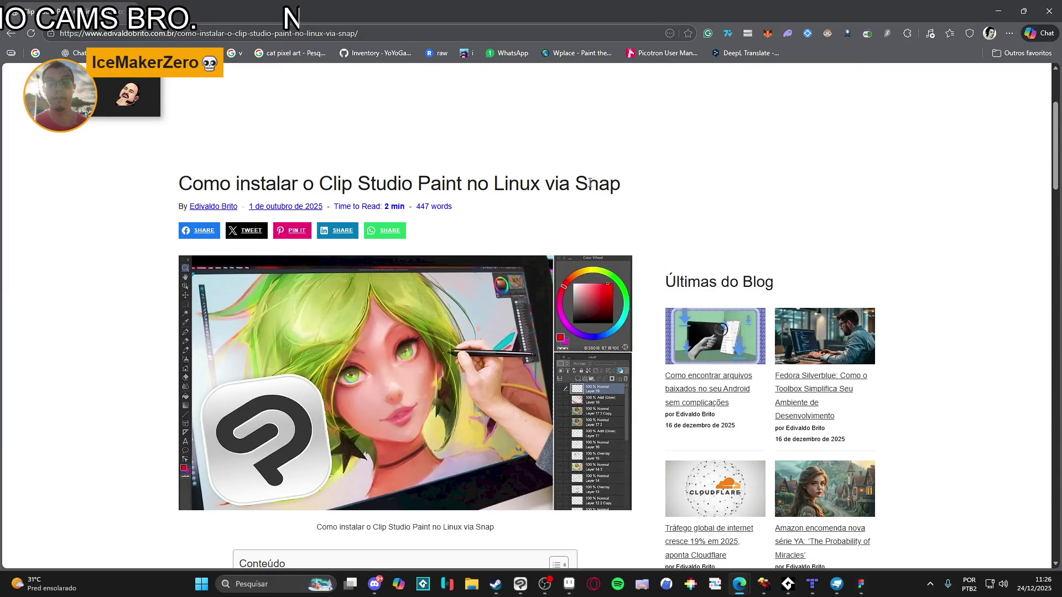
pyautogui.doubleClick(592, 182)
pyautogui.click(235, 181)
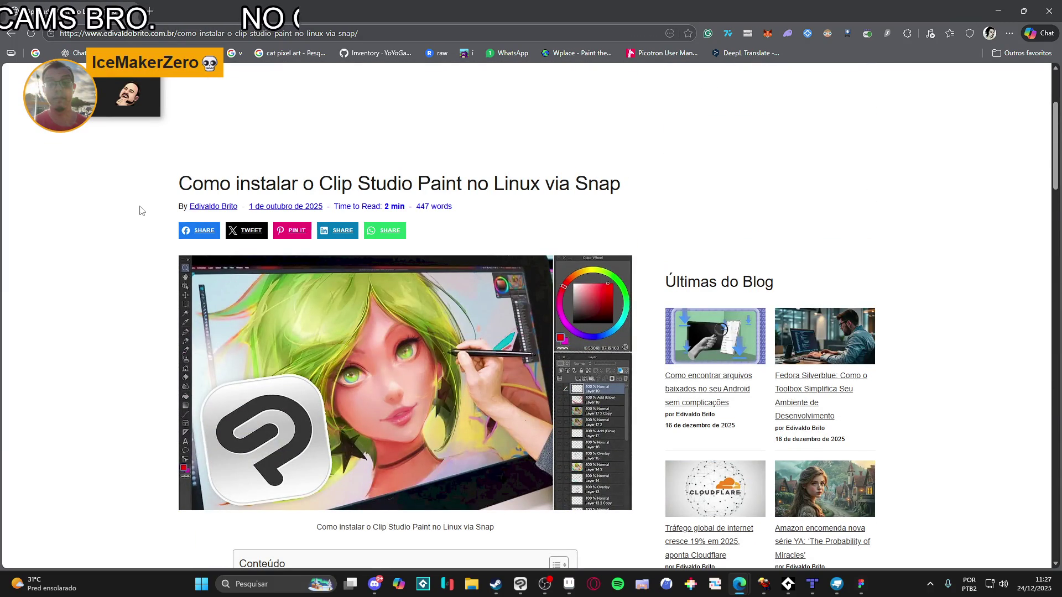
pyautogui.scroll(-8, 142, 210)
pyautogui.scroll(-15, 142, 210)
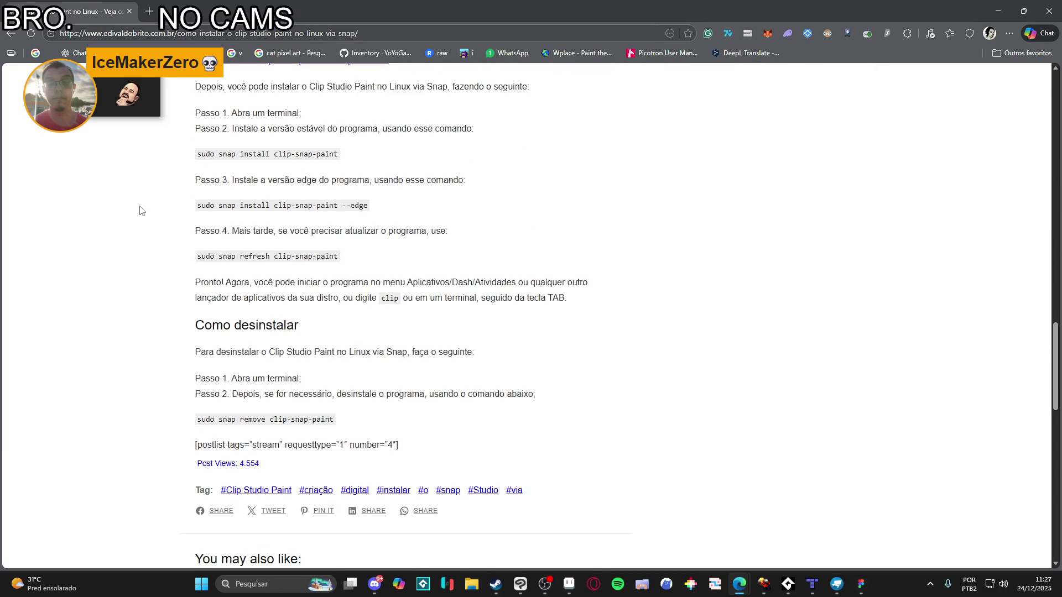
pyautogui.scroll(-4, 142, 210)
pyautogui.scroll(5, 142, 210)
pyautogui.scroll(6, 142, 211)
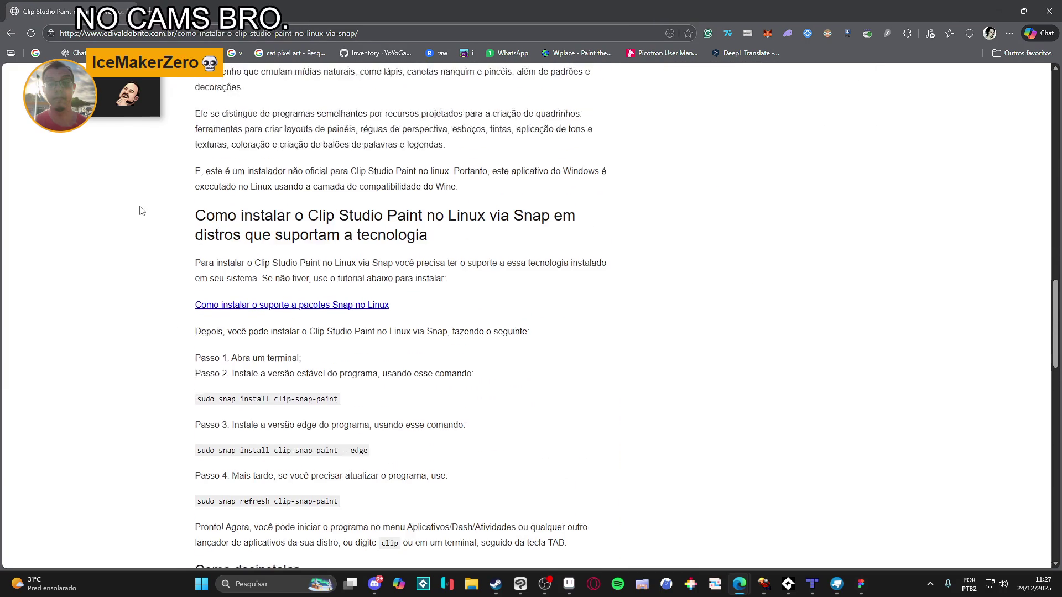
pyautogui.scroll(4, 142, 210)
pyautogui.scroll(-8, 142, 210)
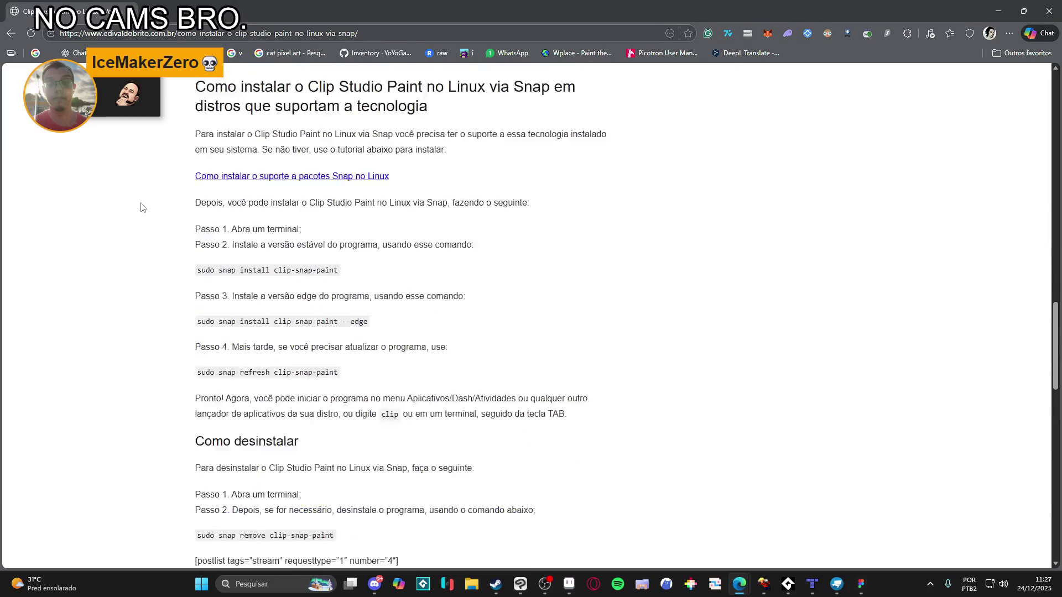
pyautogui.scroll(1, 143, 208)
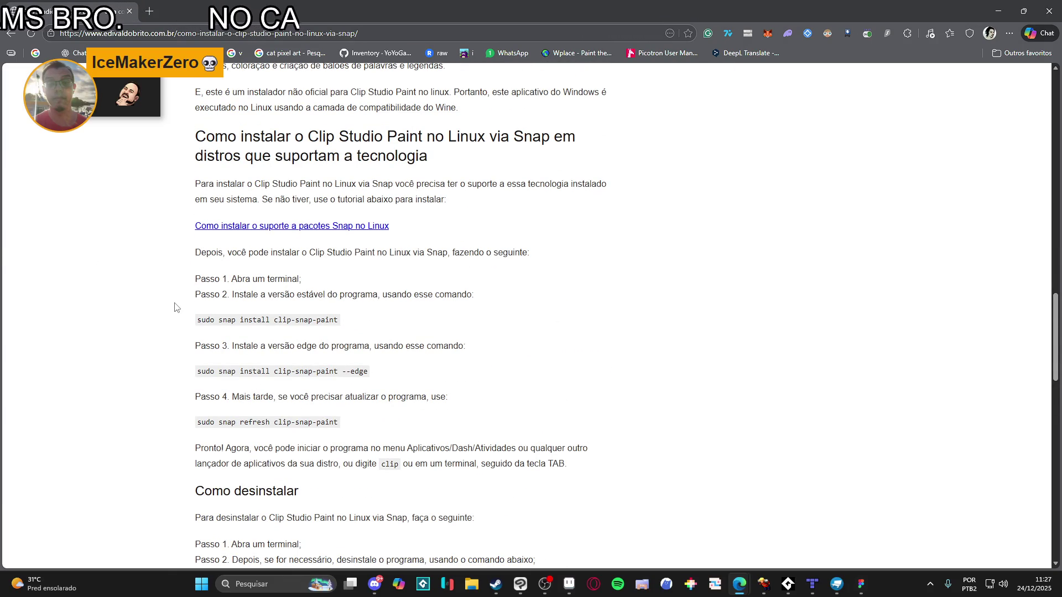
# Scroll through the rest of the article, then minimize Edge
pyautogui.scroll(-1, 175, 307)
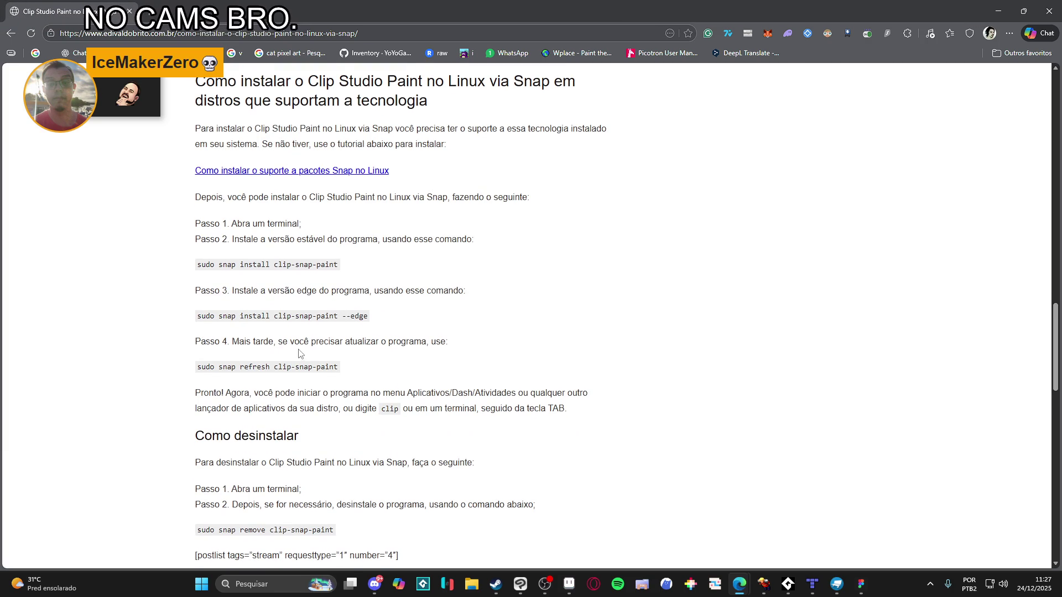
pyautogui.scroll(-1, 332, 343)
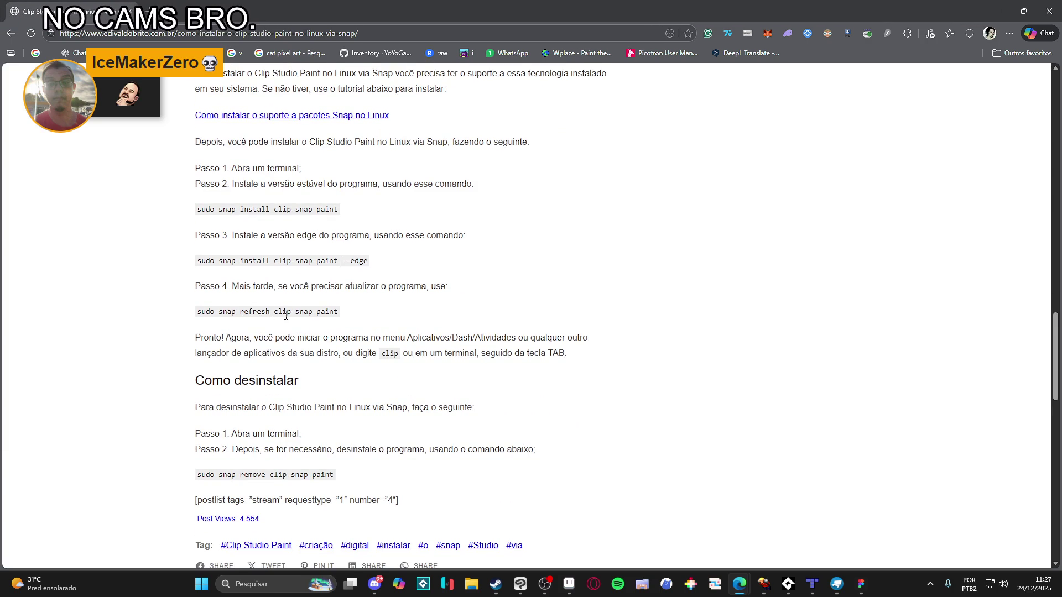
pyautogui.scroll(-2, 231, 363)
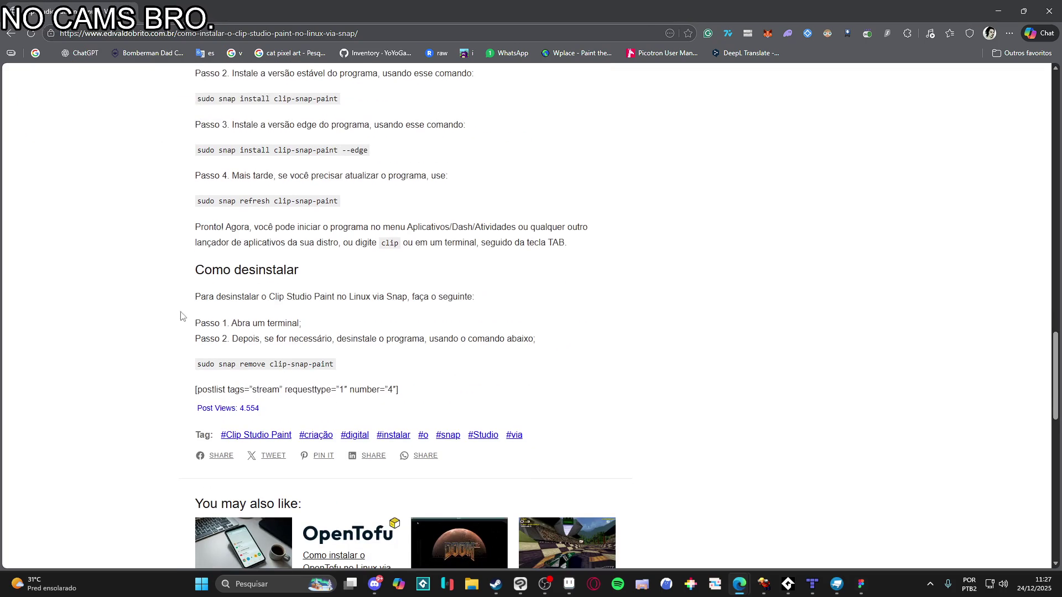
pyautogui.scroll(-3, 706, 211)
pyautogui.scroll(-4, 706, 211)
pyautogui.scroll(4, 711, 211)
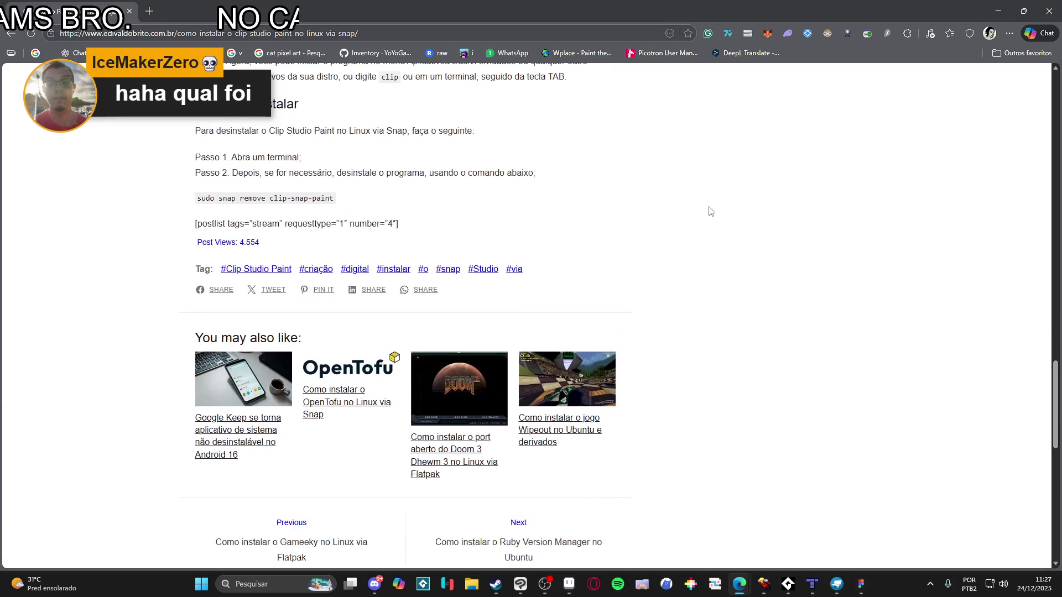
pyautogui.scroll(4, 711, 211)
pyautogui.scroll(20, 711, 211)
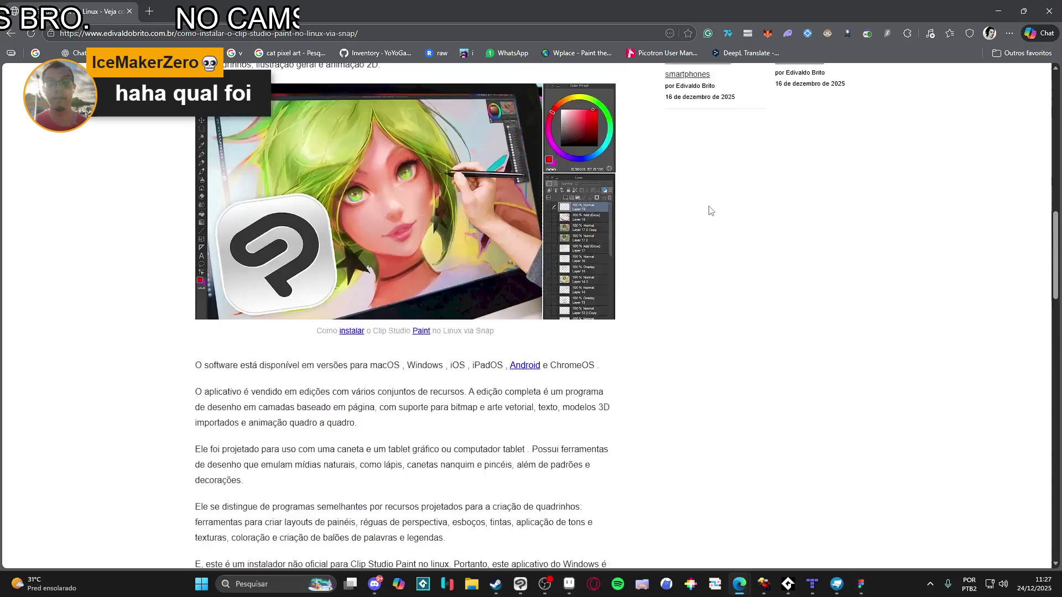
pyautogui.scroll(4, 633, 229)
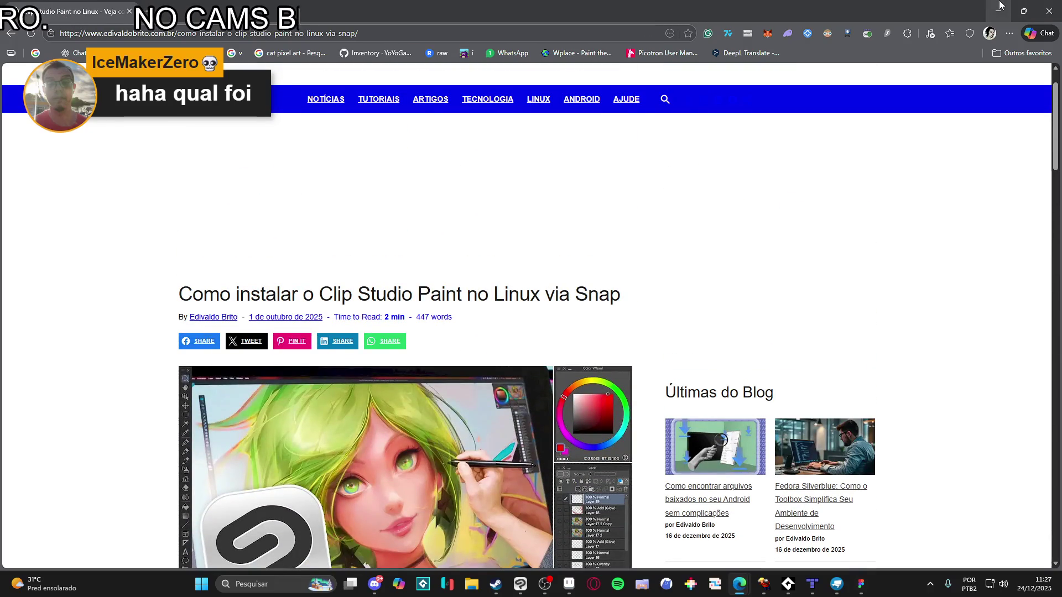
pyautogui.click(1000, 6)
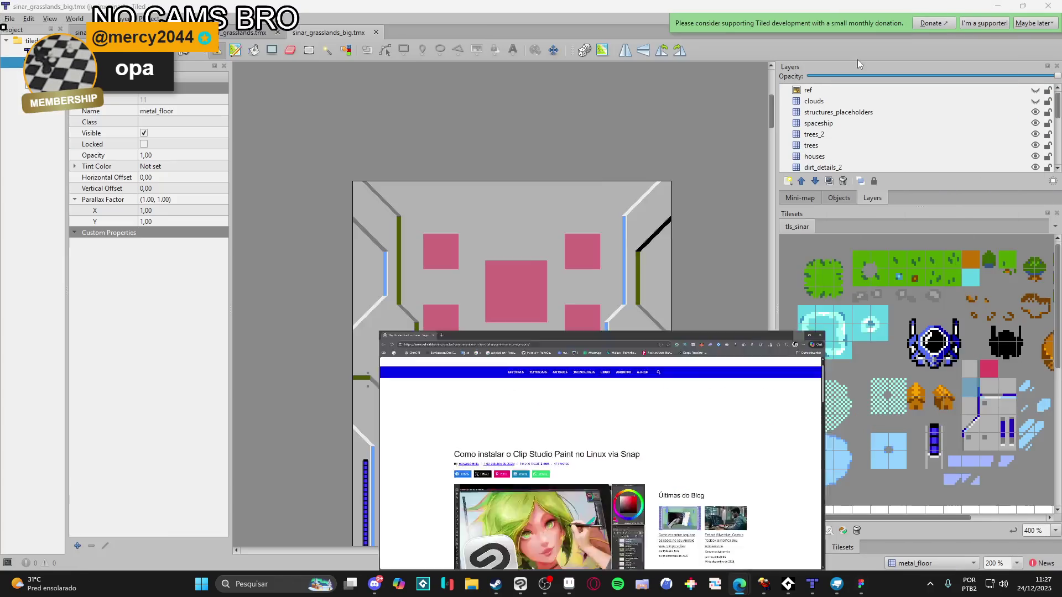
pyautogui.scroll(1, 304, 408)
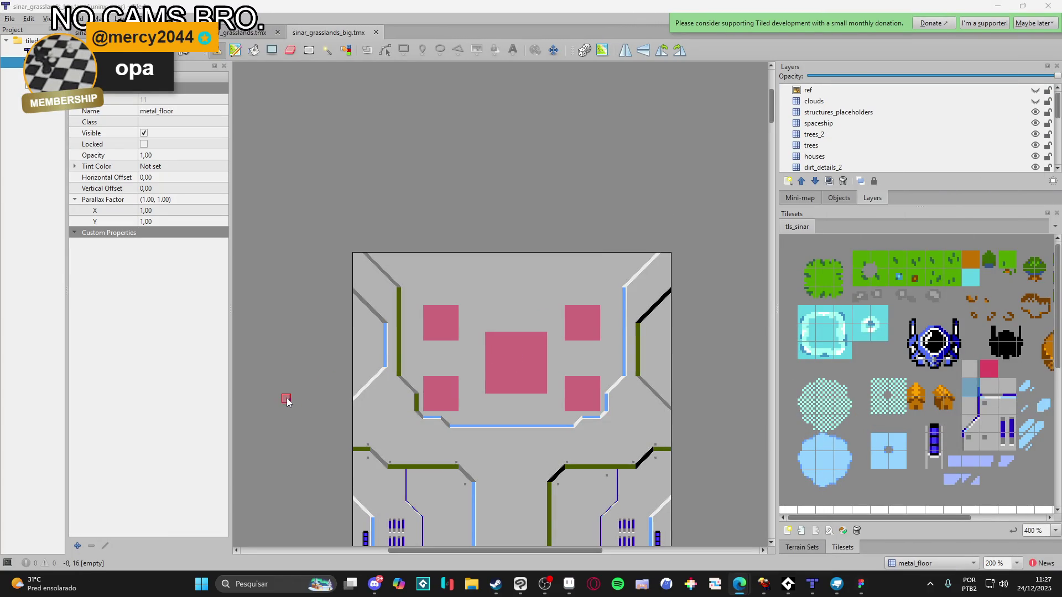
pyautogui.scroll(-4, 305, 389)
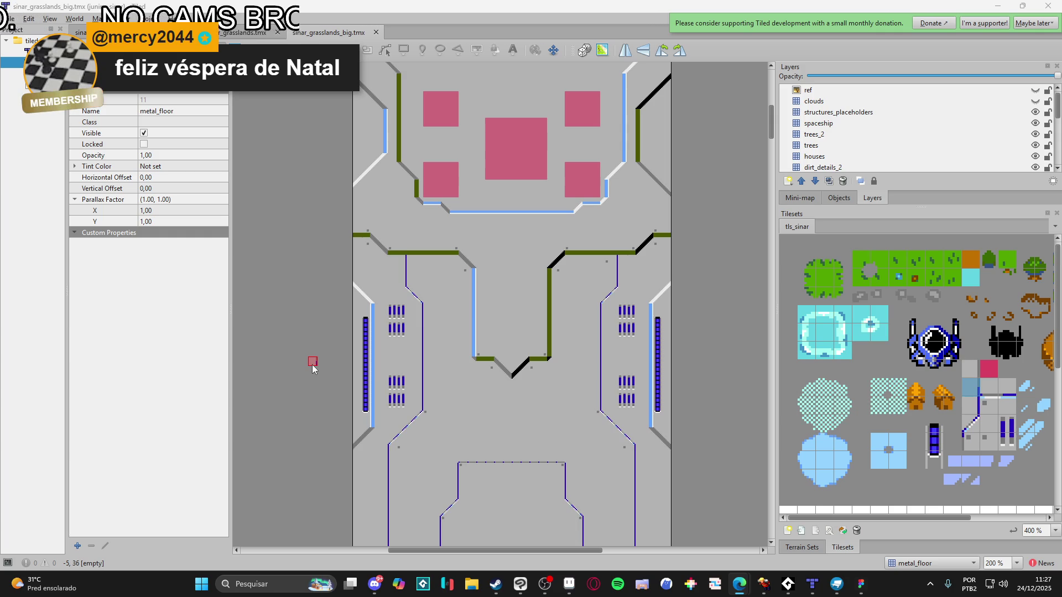
pyautogui.scroll(-5, 312, 366)
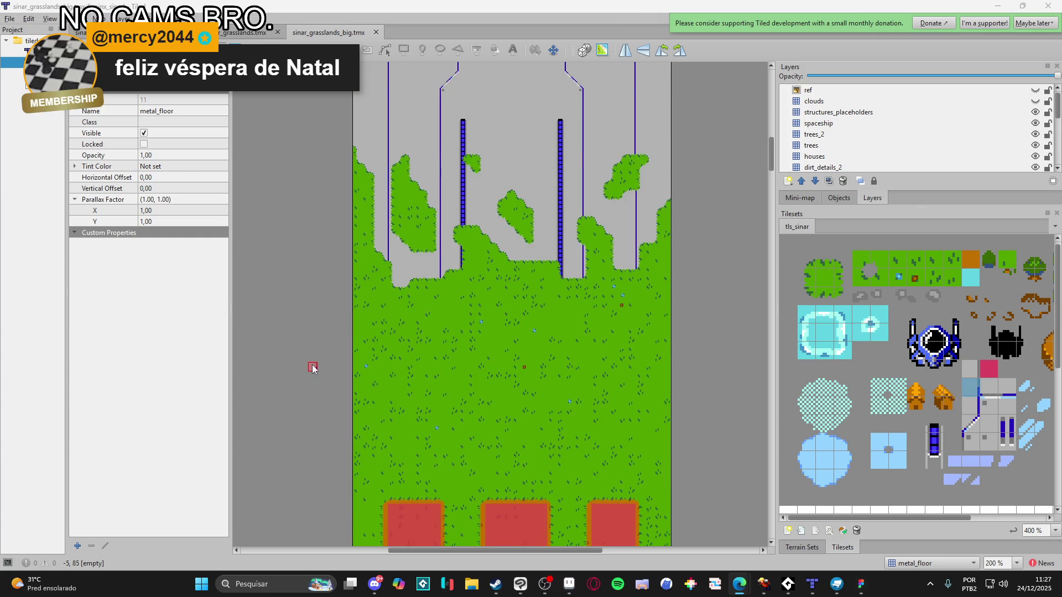
pyautogui.scroll(5, 312, 369)
pyautogui.scroll(2, 313, 366)
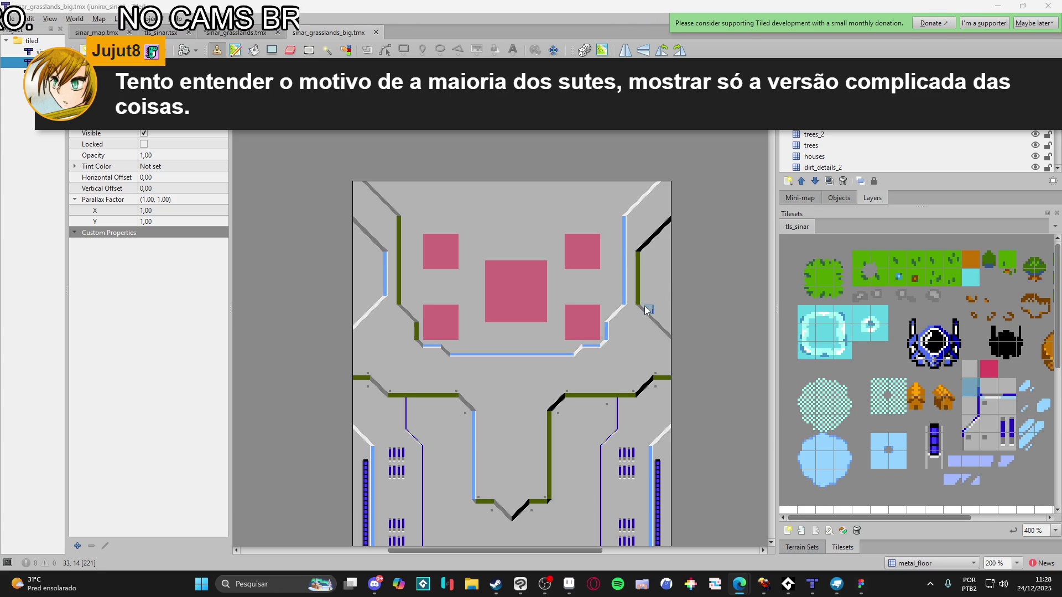
pyautogui.scroll(2, 627, 287)
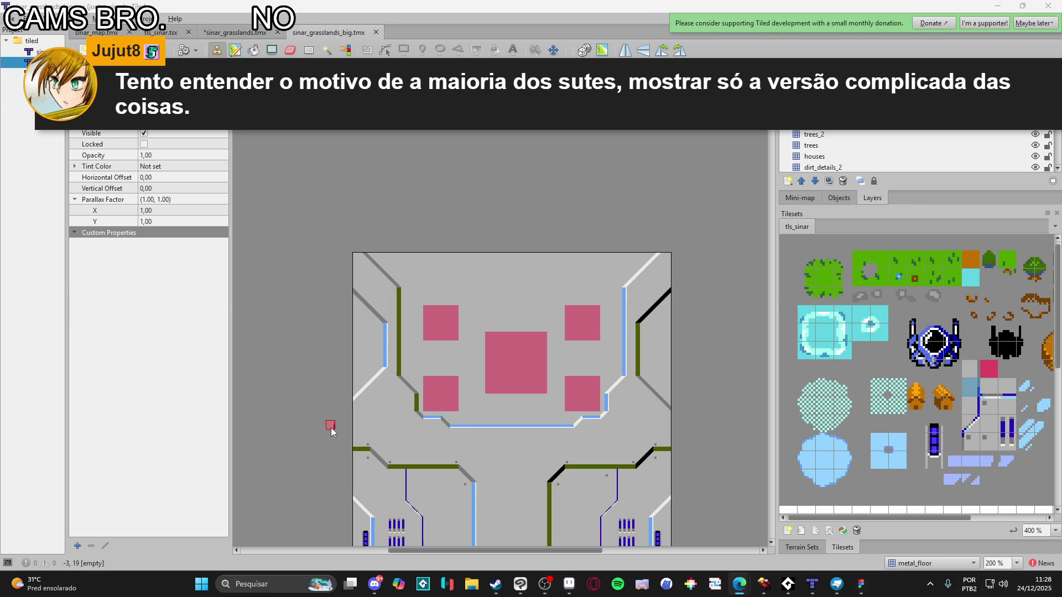
pyautogui.scroll(-4, 472, 409)
# Zoom in on the central wall junction and pick the rivet-dot tile for layer metal_details_1
pyautogui.moveTo(946, 433)
pyautogui.mouseDown()
pyautogui.moveTo(830, 327)
pyautogui.moveTo(838, 450)
pyautogui.moveTo(842, 429)
pyautogui.moveTo(972, 426)
pyautogui.mouseUp()
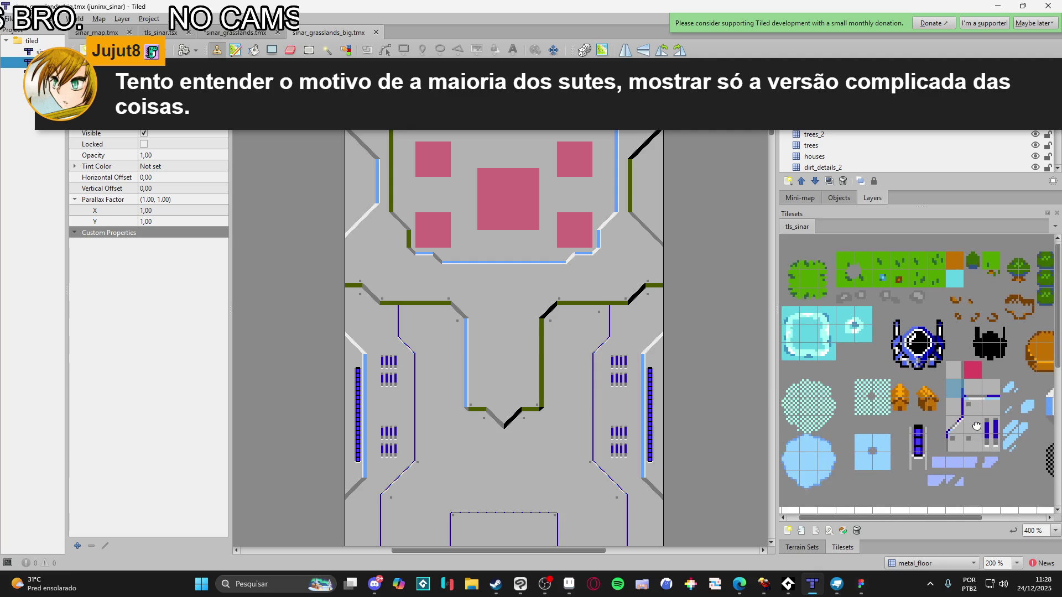
pyautogui.keyDown('ctrl'); pyautogui.scroll(3, 471, 323); pyautogui.keyUp('ctrl')
pyautogui.moveTo(882, 411)
pyautogui.mouseDown()
pyautogui.moveTo(906, 408)
pyautogui.moveTo(899, 449)
pyautogui.moveTo(863, 443)
pyautogui.moveTo(879, 437)
pyautogui.moveTo(847, 426)
pyautogui.moveTo(955, 430)
pyautogui.mouseUp()
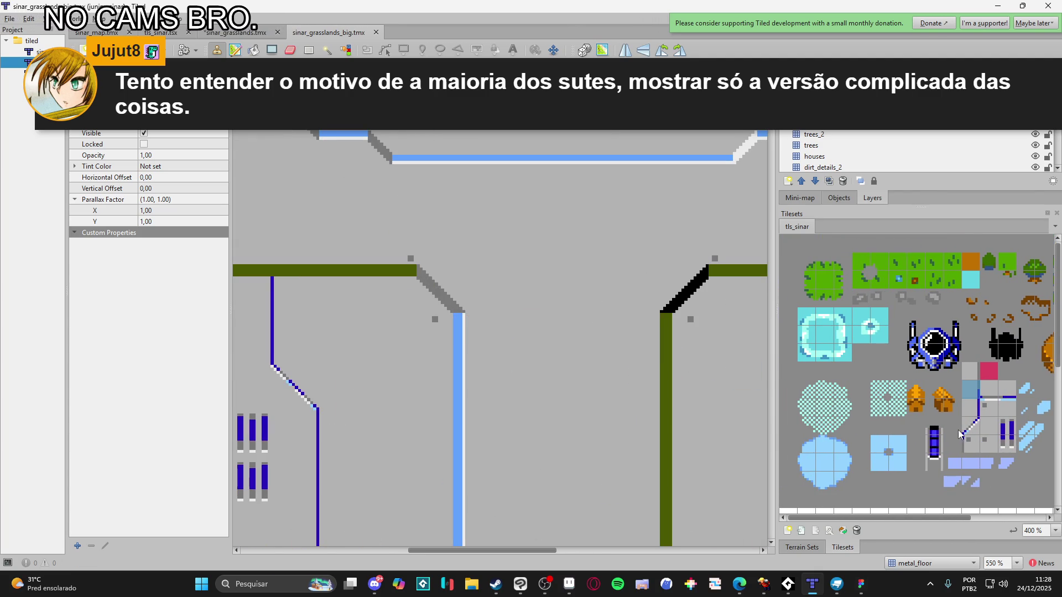
pyautogui.click(991, 443)
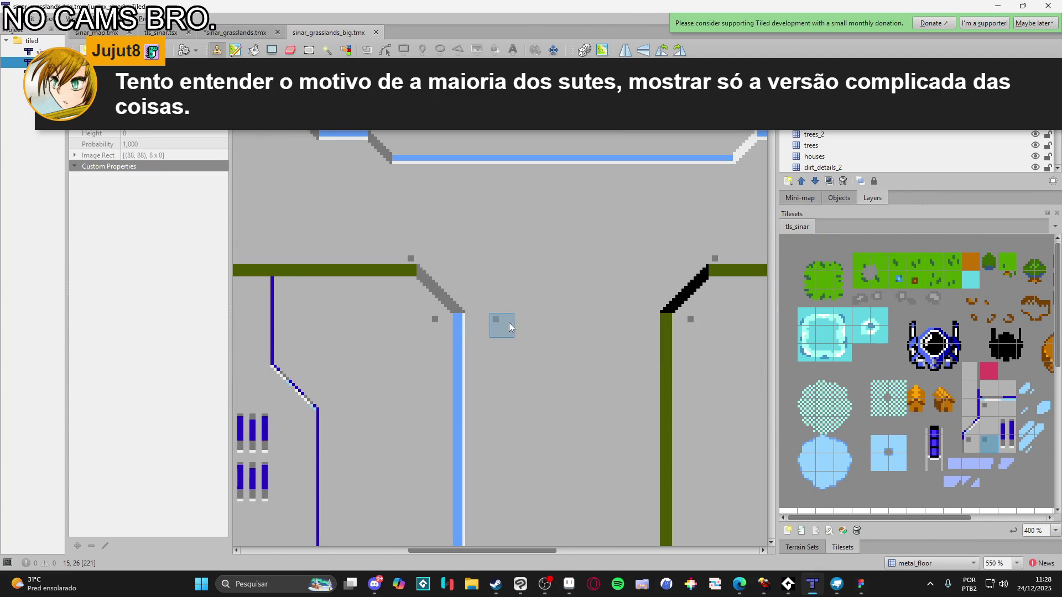
pyautogui.scroll(-3, 848, 158)
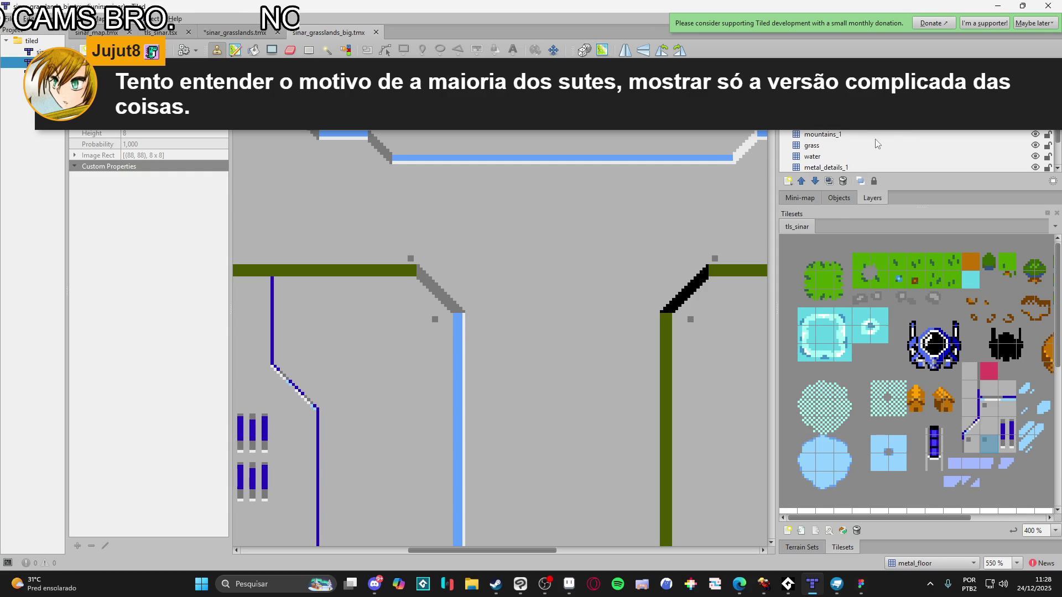
pyautogui.click(859, 135)
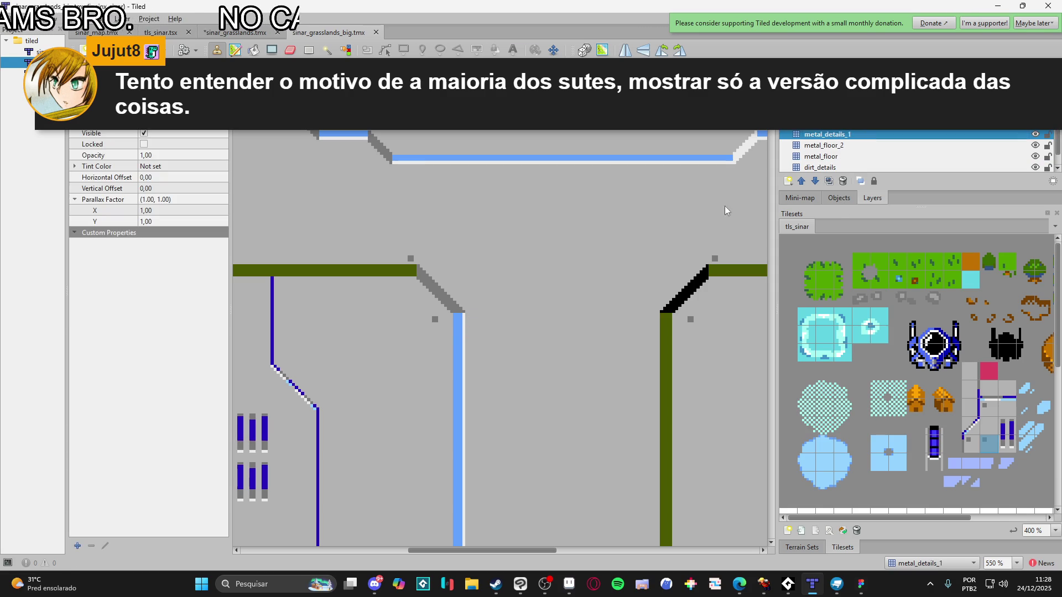
# Place a vertically flipped rivet dot beside the left blue trim and save the map
pyautogui.scroll(-3, 648, 329)
pyautogui.scroll(-2, 509, 362)
pyautogui.moveTo(520, 348); pyautogui.dragTo(517, 399)
pyautogui.scroll(3, 518, 399)
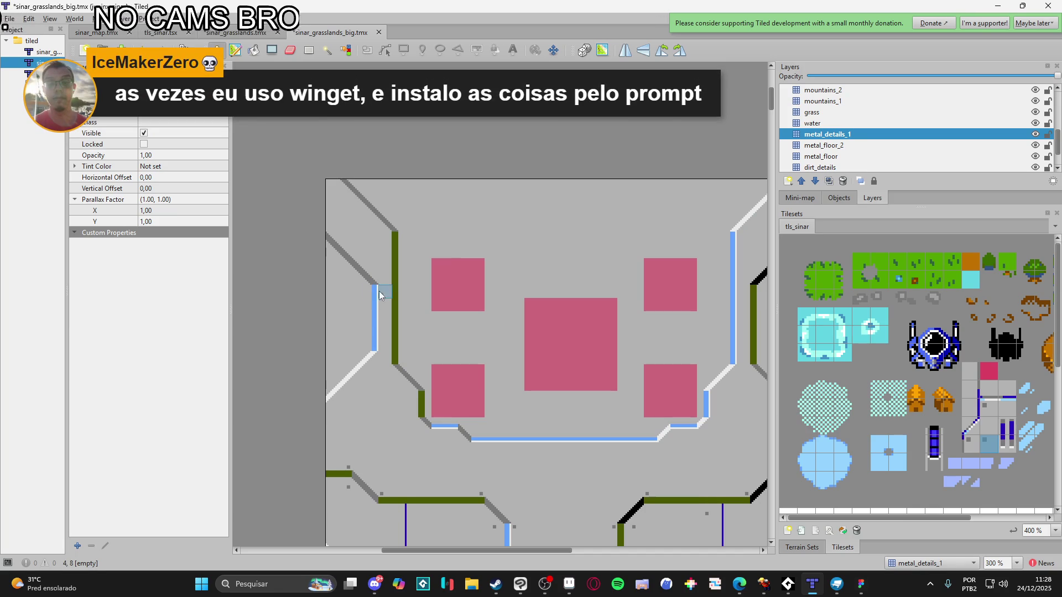
pyautogui.click(383, 344)
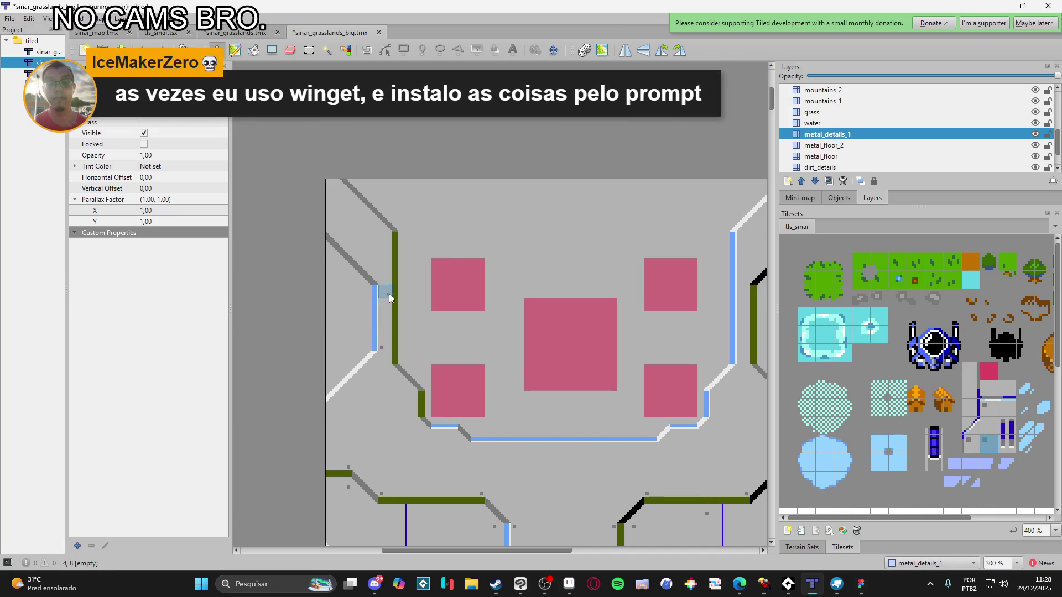
pyautogui.press('y')
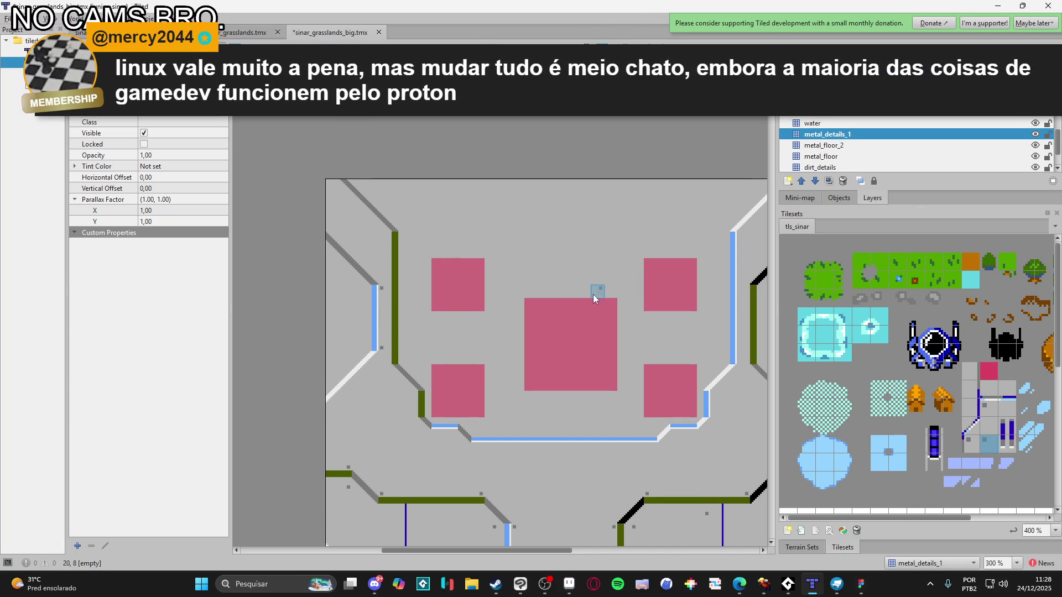
pyautogui.hscroll(3, 553, 304)
pyautogui.scroll(1, 554, 305)
pyautogui.hotkey('ctrl', 's')
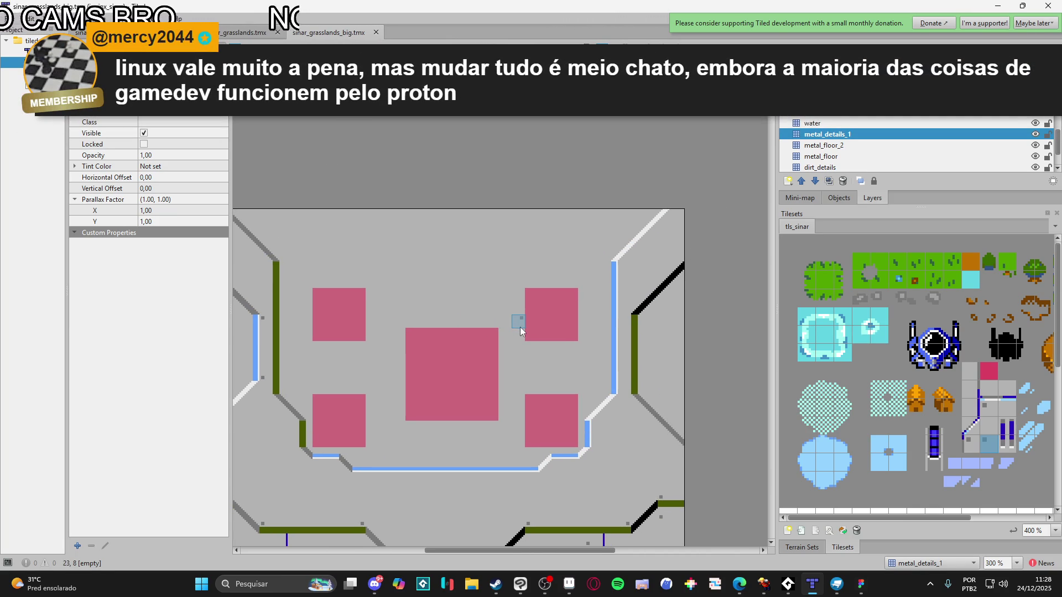
# Add rivet dots at the right wall corners and mirrored ones on the left wall, then save
pyautogui.click(629, 273)
pyautogui.press('y')
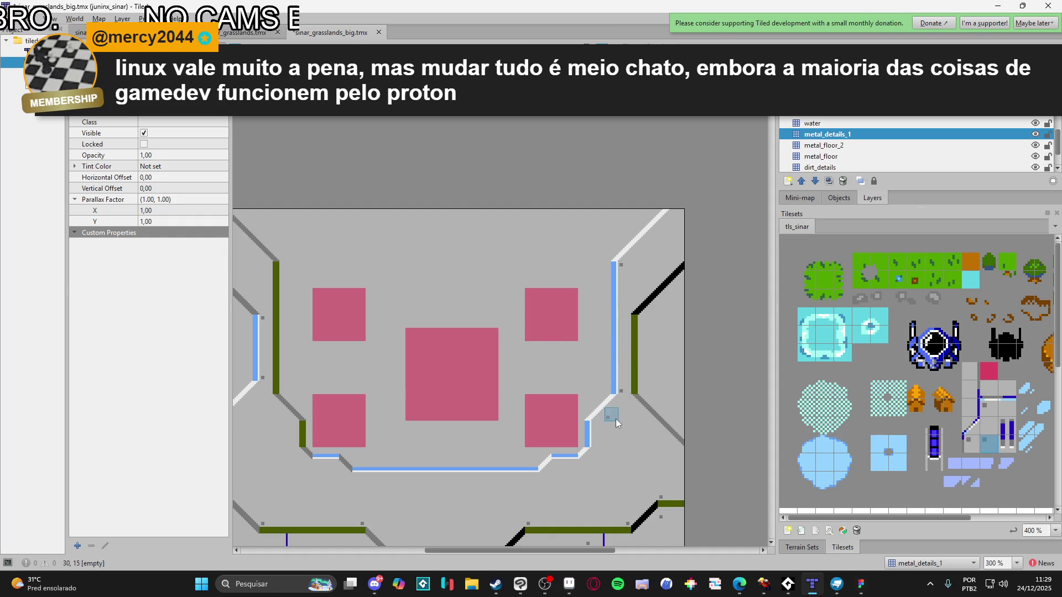
pyautogui.click(602, 427)
pyautogui.click(559, 465)
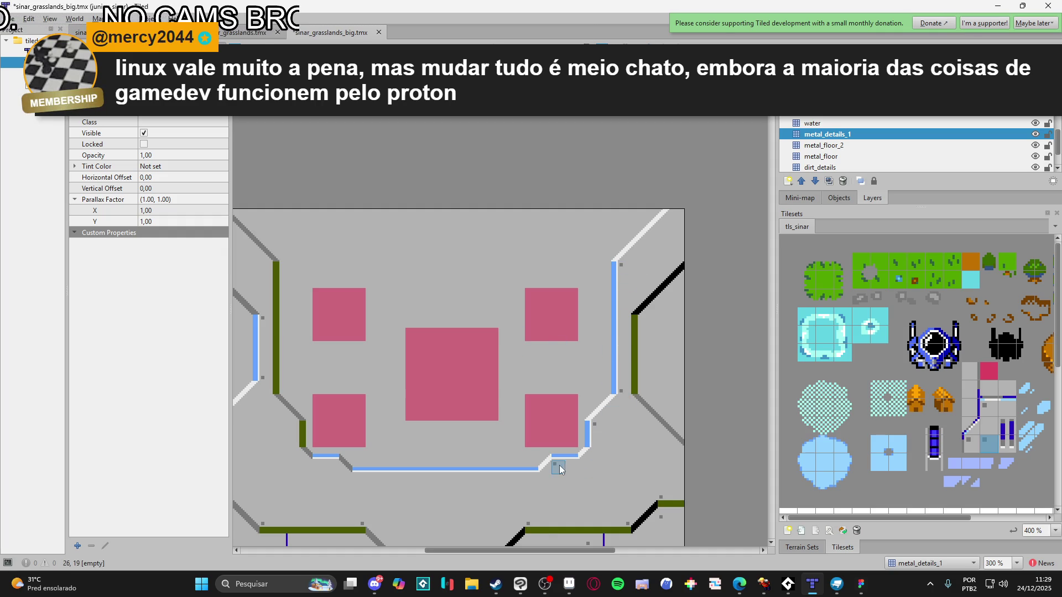
pyautogui.click(334, 470)
pyautogui.click(290, 430)
pyautogui.moveTo(282, 424); pyautogui.dragTo(316, 442)
pyautogui.moveTo(439, 360)
pyautogui.mouseDown()
pyautogui.moveTo(421, 355)
pyautogui.moveTo(361, 409)
pyautogui.moveTo(474, 376)
pyautogui.mouseUp()
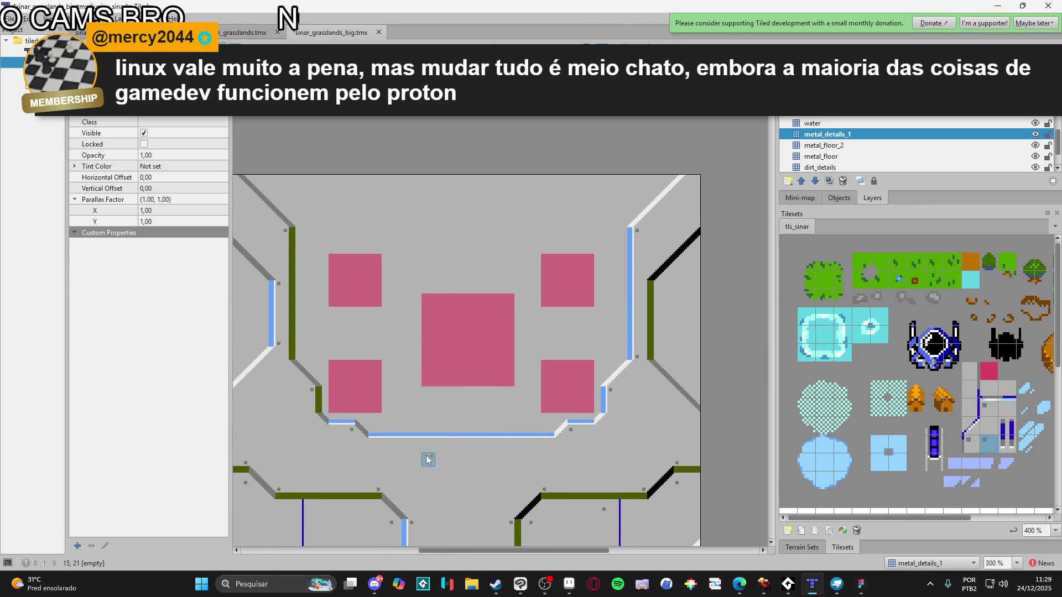
pyautogui.hotkey('ctrl', 's')
pyautogui.scroll(-1, 529, 496)
# Stamp one more rivet dot at a wall junction
pyautogui.click(339, 450)
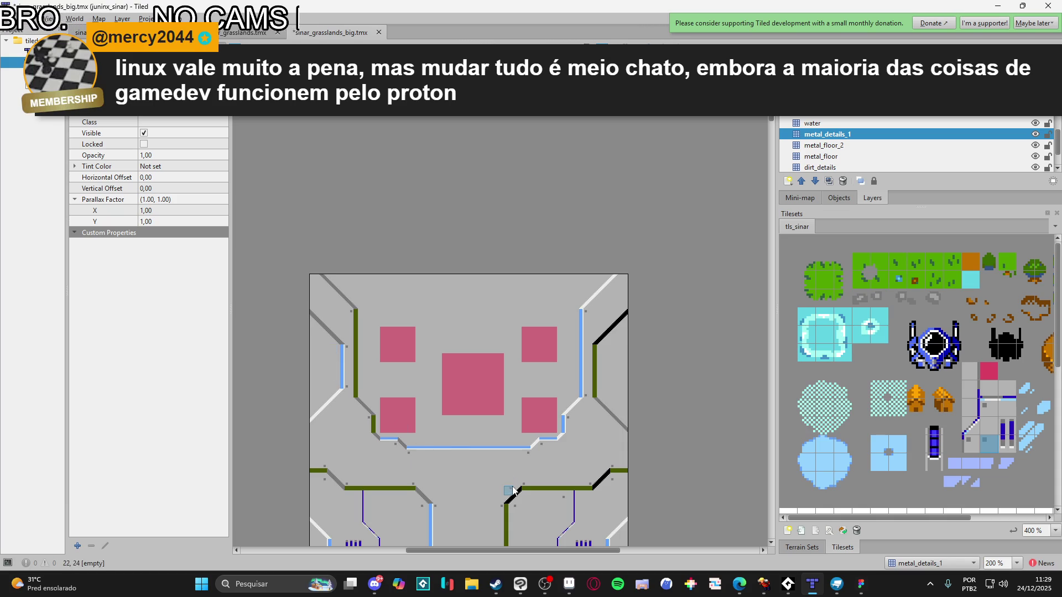
pyautogui.scroll(-5, 540, 343)
pyautogui.scroll(-3, 551, 412)
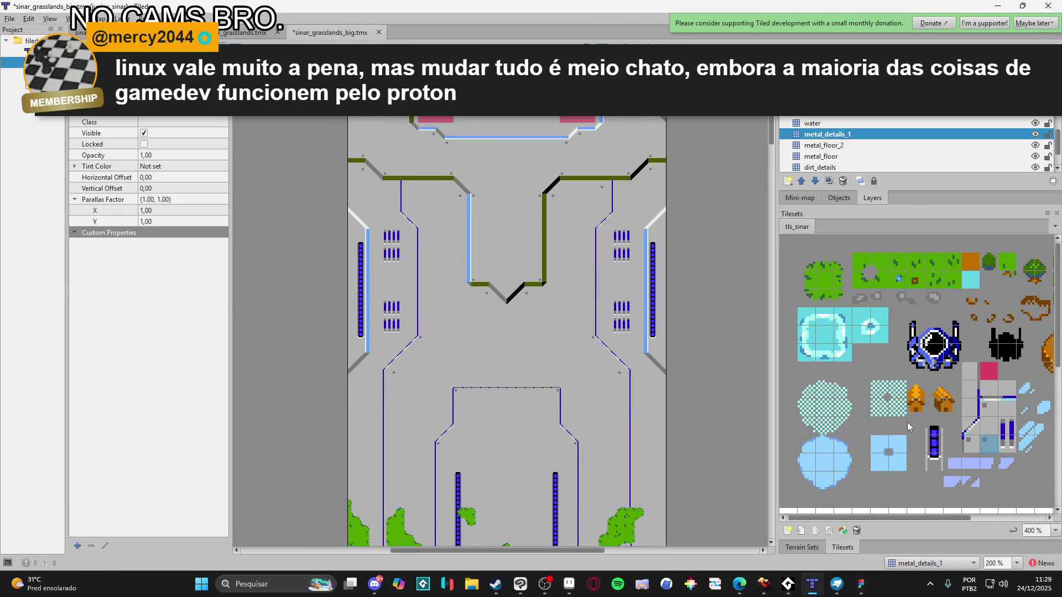
# Paint diagonal-stripe light-blue panel tiles along the top of the lower enclosure
pyautogui.click(971, 465)
pyautogui.scroll(2, 506, 400)
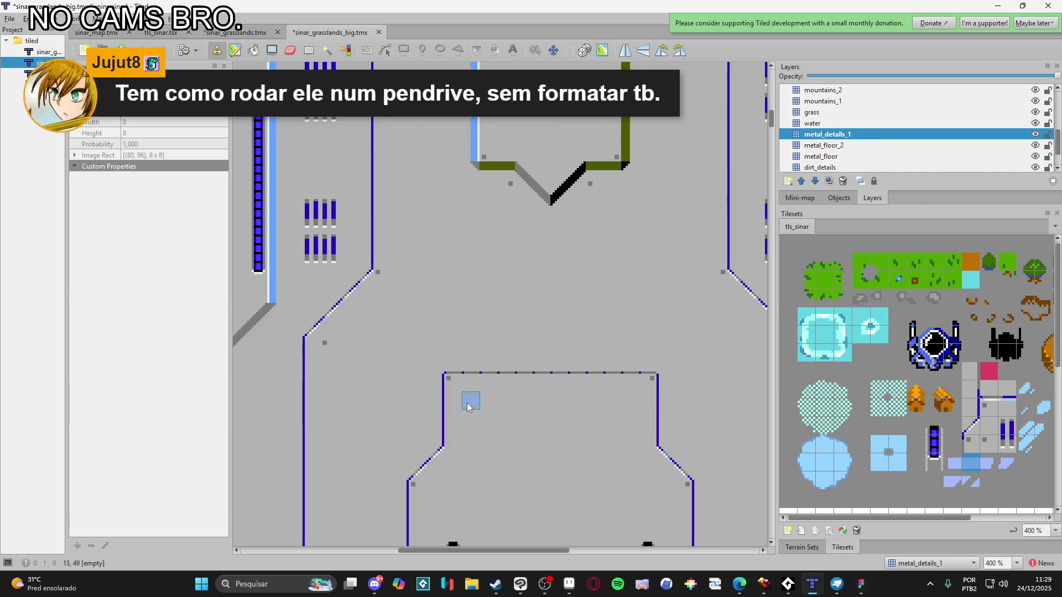
pyautogui.moveTo(382, 381); pyautogui.dragTo(377, 365)
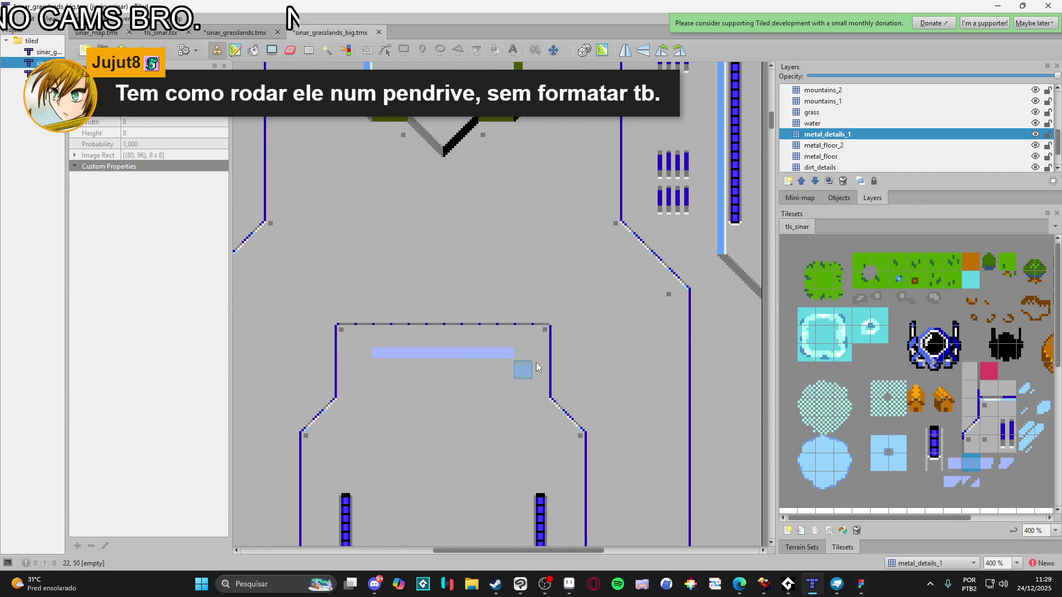
pyautogui.click(978, 479)
pyautogui.moveTo(452, 354); pyautogui.dragTo(468, 354)
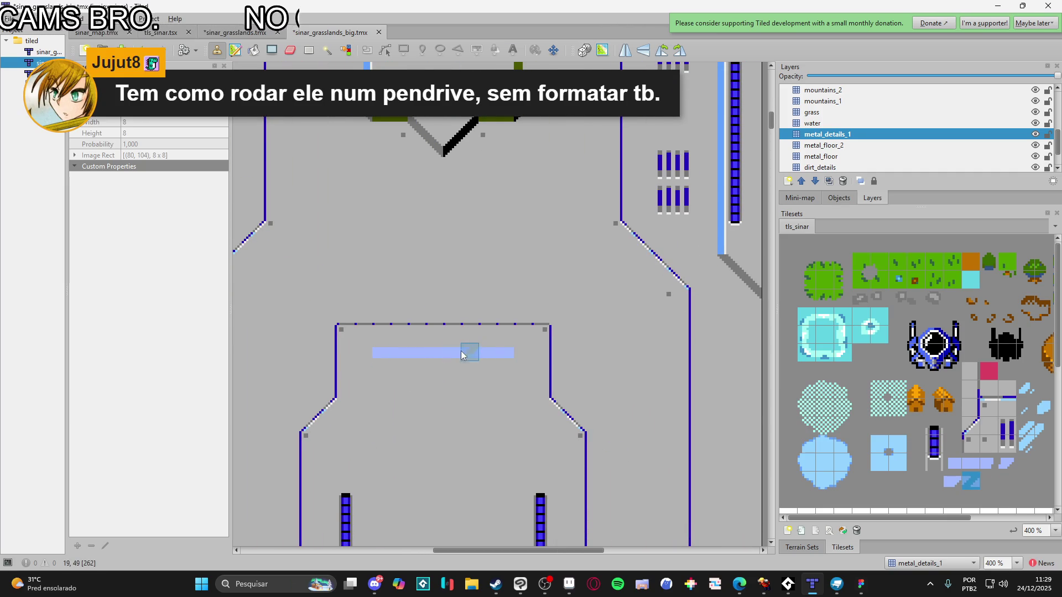
# Cap the left and right ends of the light-blue strip with end tiles
pyautogui.click(1006, 465)
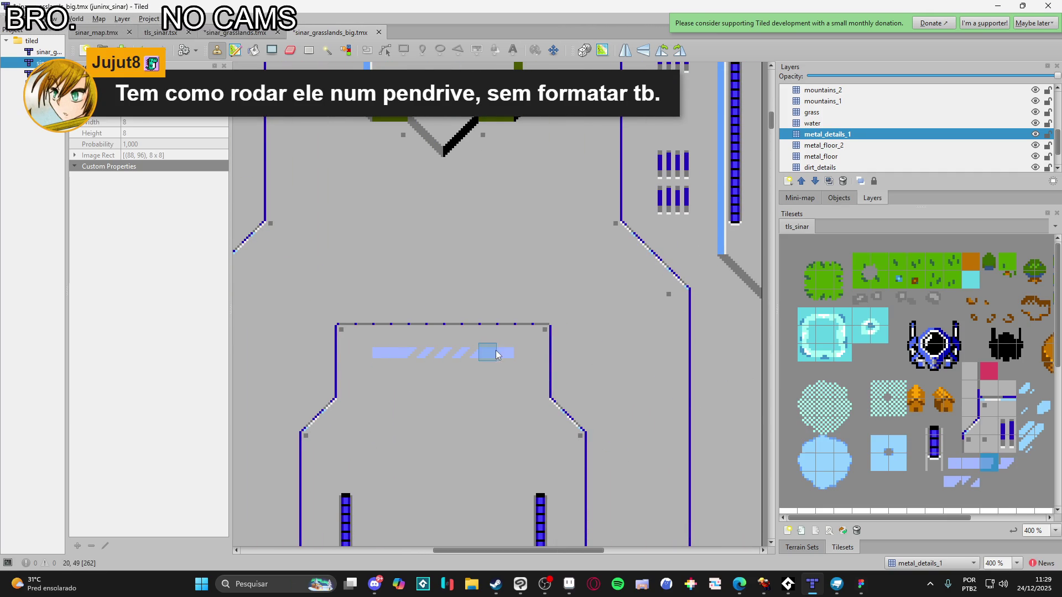
pyautogui.click(523, 353)
pyautogui.click(968, 465)
pyautogui.click(362, 352)
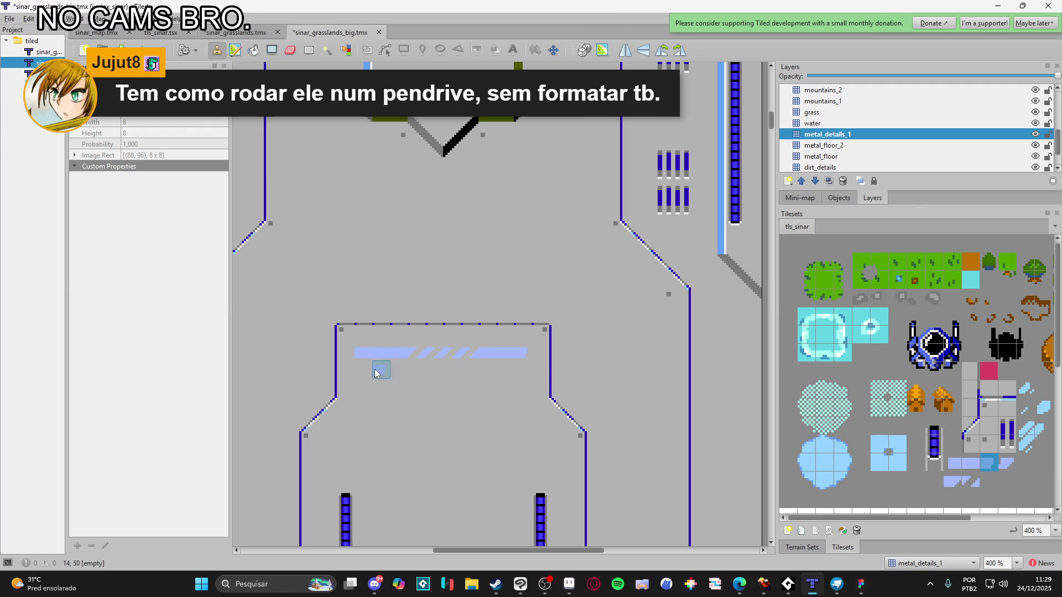
pyautogui.scroll(-5, 413, 274)
pyautogui.scroll(2, 464, 360)
pyautogui.keyDown('ctrl'); pyautogui.scroll(-2, 473, 365); pyautogui.keyUp('ctrl')
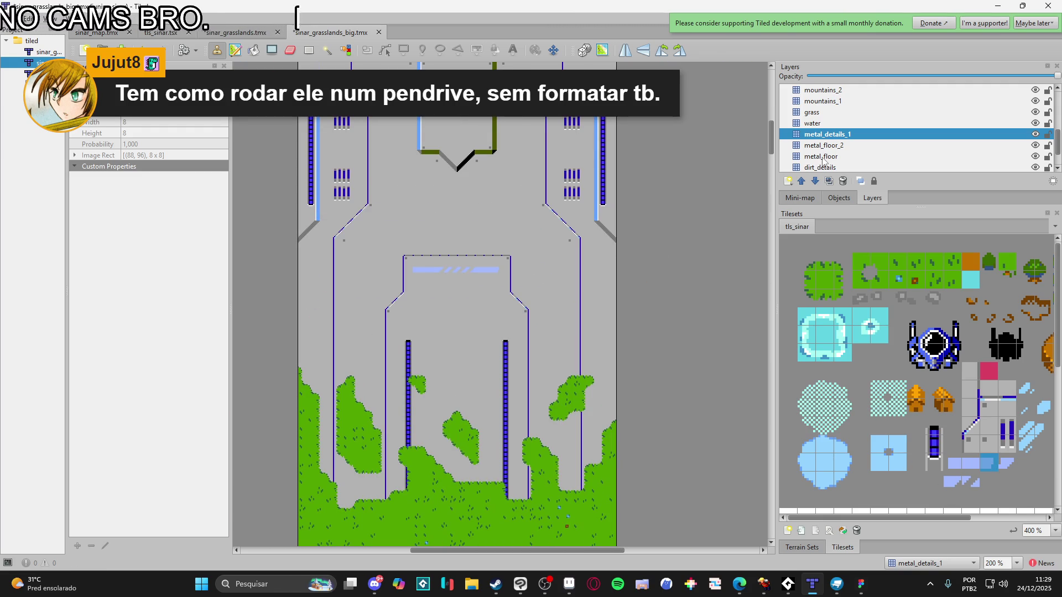
# Paint a tall light-blue strip down the left wall, striped above and plain below
pyautogui.scroll(2, 400, 271)
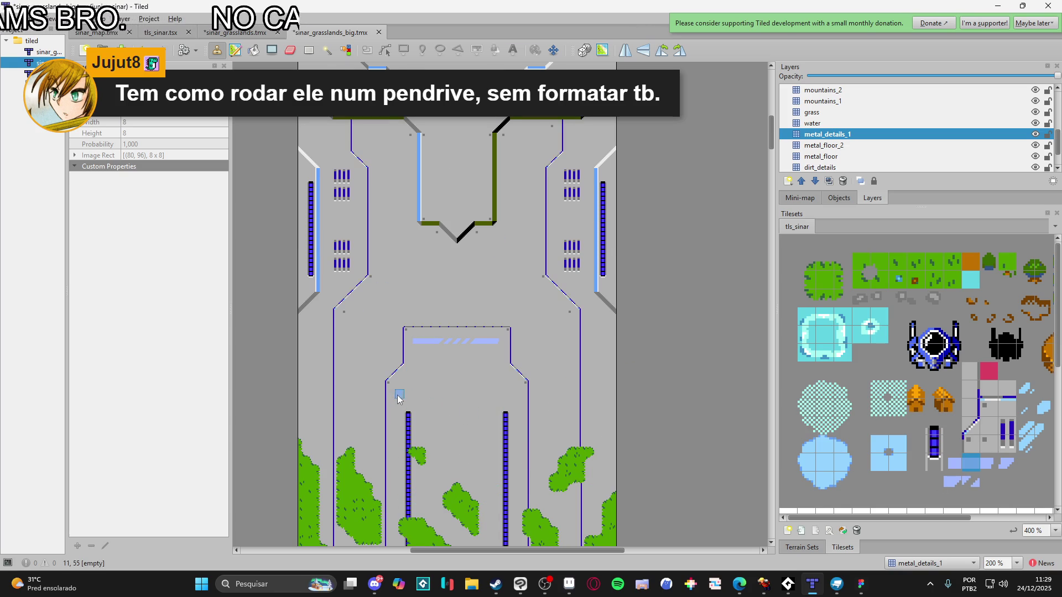
pyautogui.scroll(3, 398, 398)
pyautogui.moveTo(397, 271); pyautogui.dragTo(400, 351)
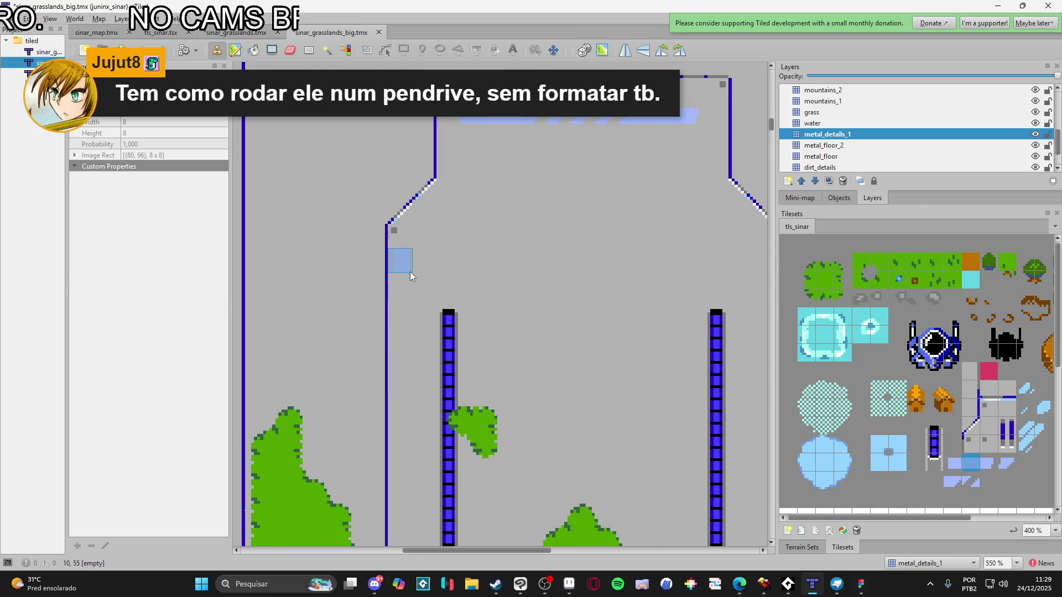
pyautogui.moveTo(409, 268); pyautogui.dragTo(403, 440)
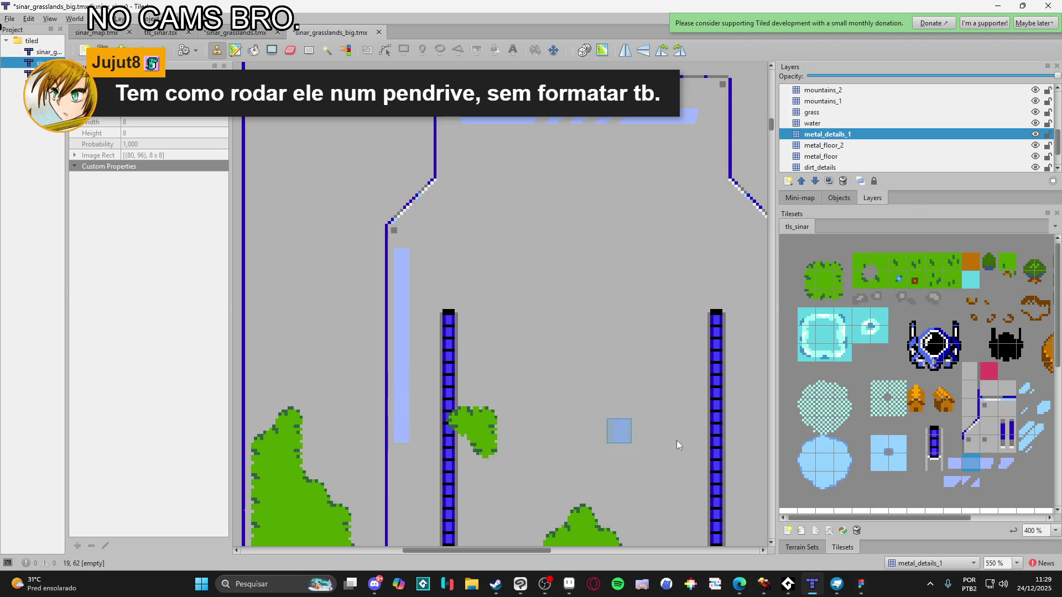
pyautogui.click(968, 481)
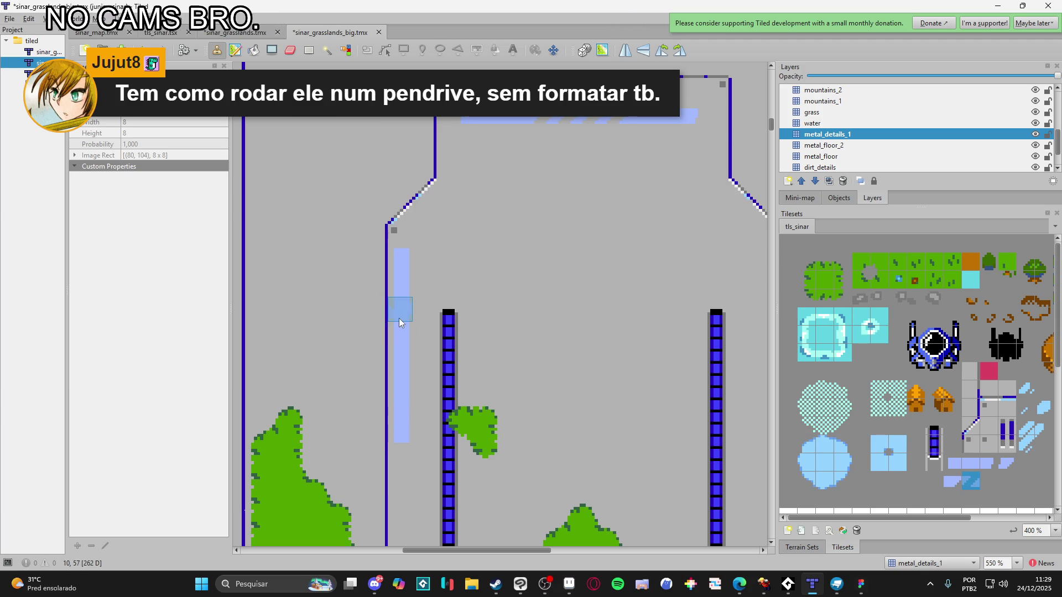
pyautogui.moveTo(400, 308); pyautogui.dragTo(399, 438)
pyautogui.scroll(-2, 409, 339)
pyautogui.moveTo(399, 339); pyautogui.dragTo(398, 394)
pyautogui.click(971, 462)
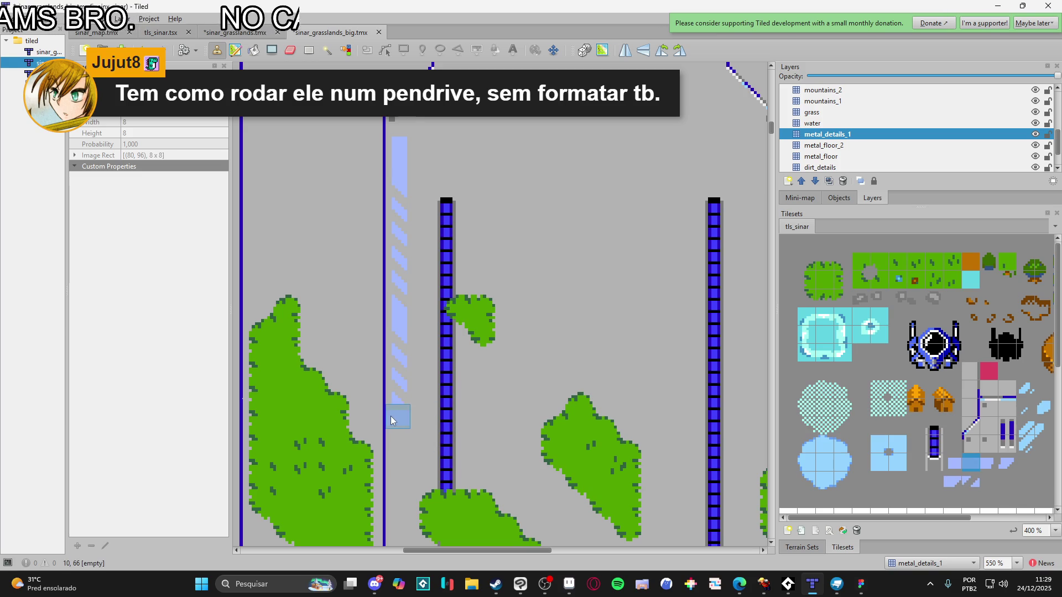
pyautogui.moveTo(397, 421); pyautogui.dragTo(398, 470)
# Add a striped strip right of the right pillar, extend it plain into the grass
pyautogui.click(989, 463)
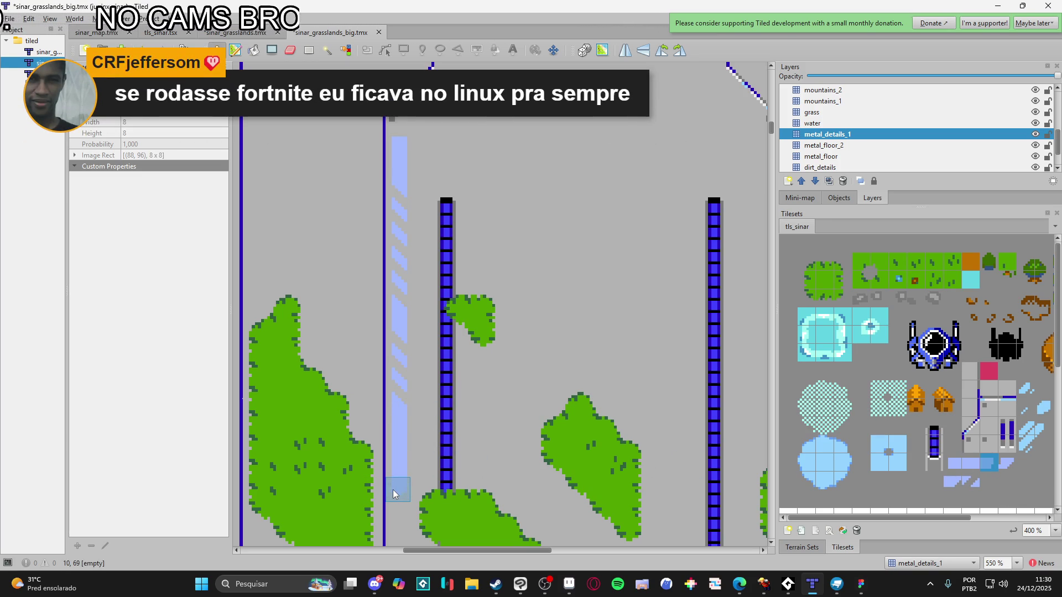
pyautogui.keyDown('ctrl'); pyautogui.scroll(-1, 507, 422); pyautogui.keyUp('ctrl')
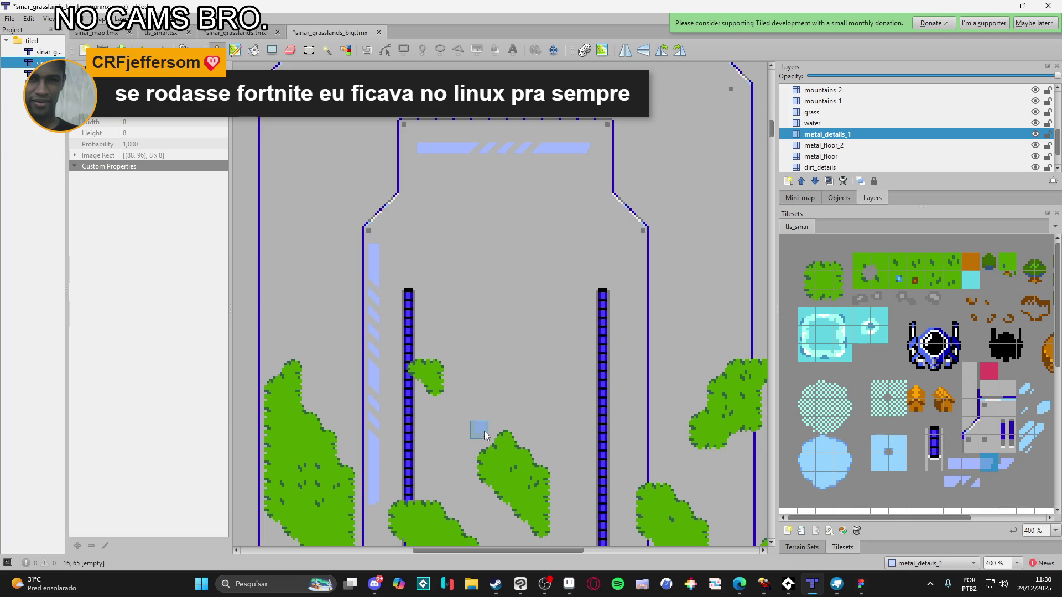
pyautogui.keyDown('ctrl'); pyautogui.scroll(-1, 485, 435); pyautogui.keyUp('ctrl')
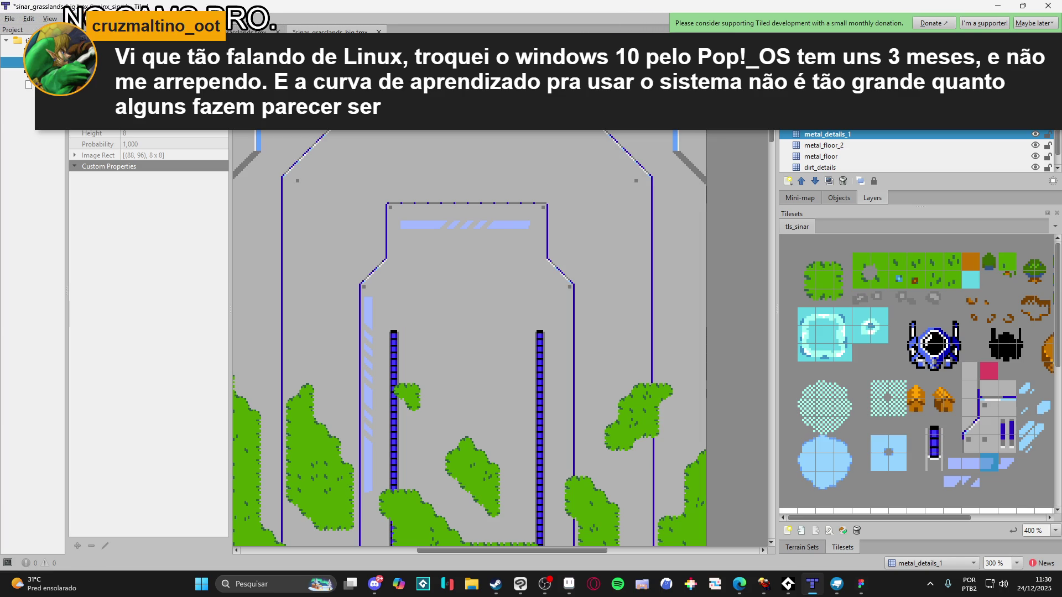
pyautogui.moveTo(422, 284); pyautogui.dragTo(441, 251)
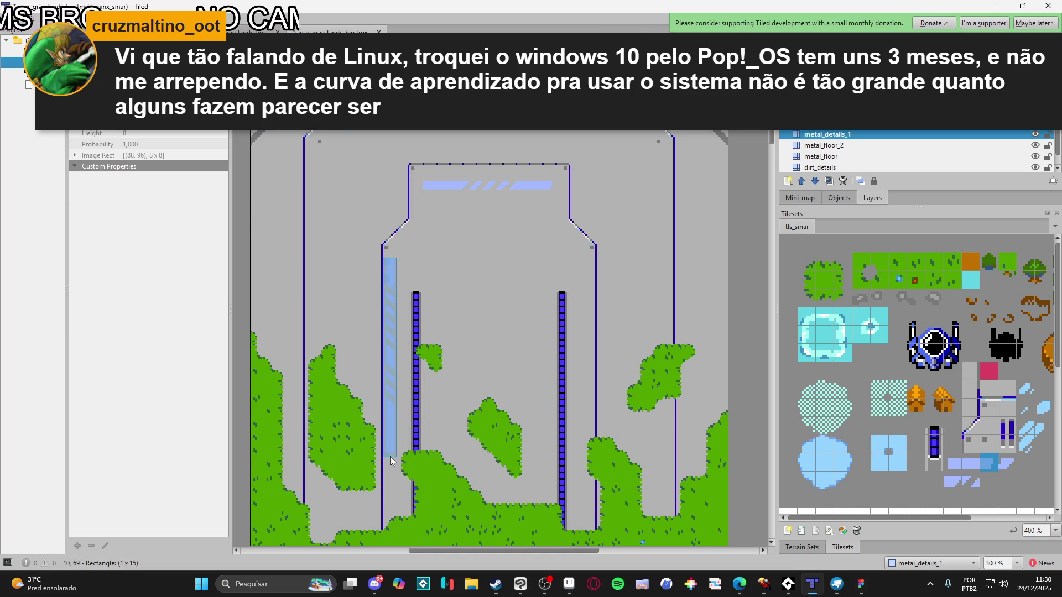
pyautogui.click(582, 356)
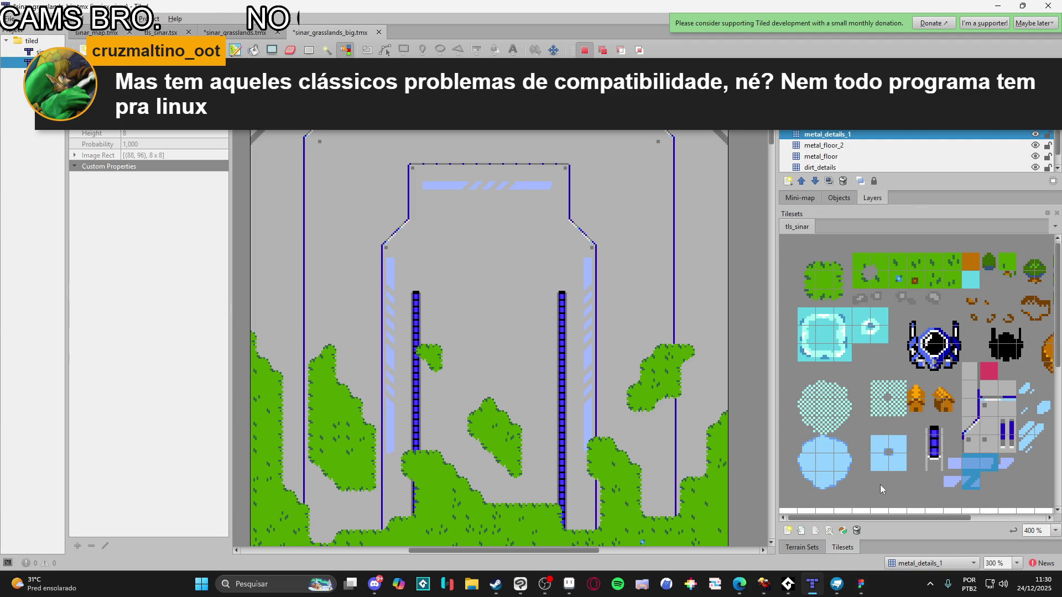
pyautogui.click(971, 461)
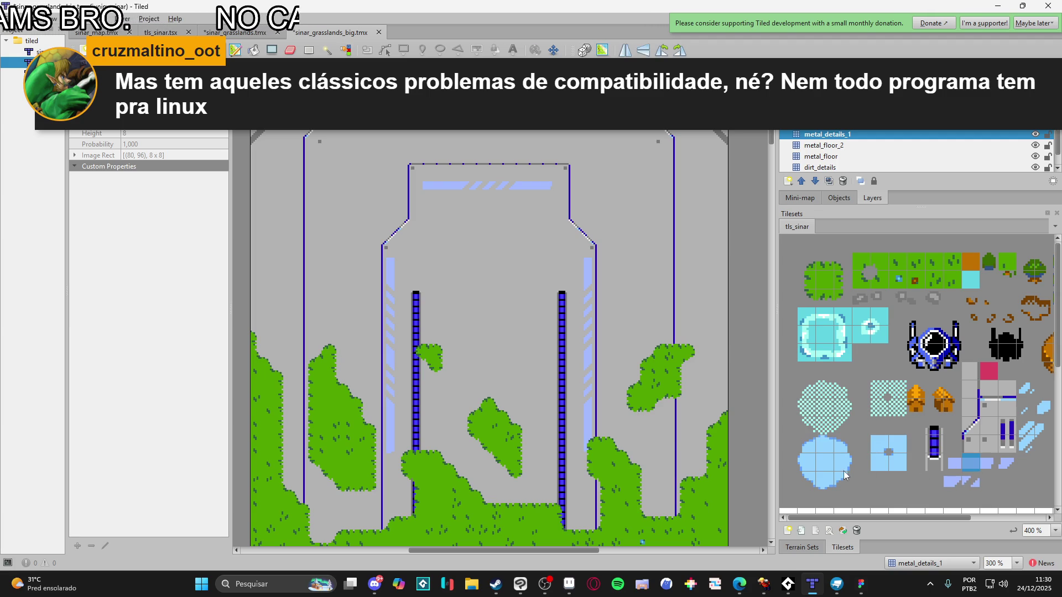
pyautogui.click(587, 451)
pyautogui.click(587, 477)
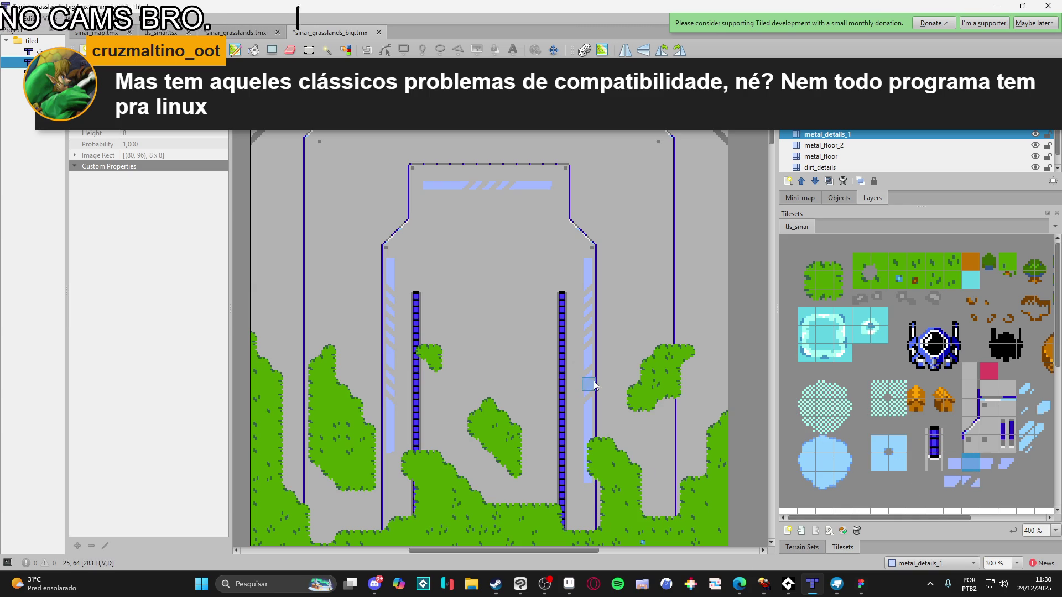
pyautogui.moveTo(589, 363)
pyautogui.mouseDown()
pyautogui.moveTo(589, 409)
pyautogui.moveTo(589, 376)
pyautogui.mouseUp()
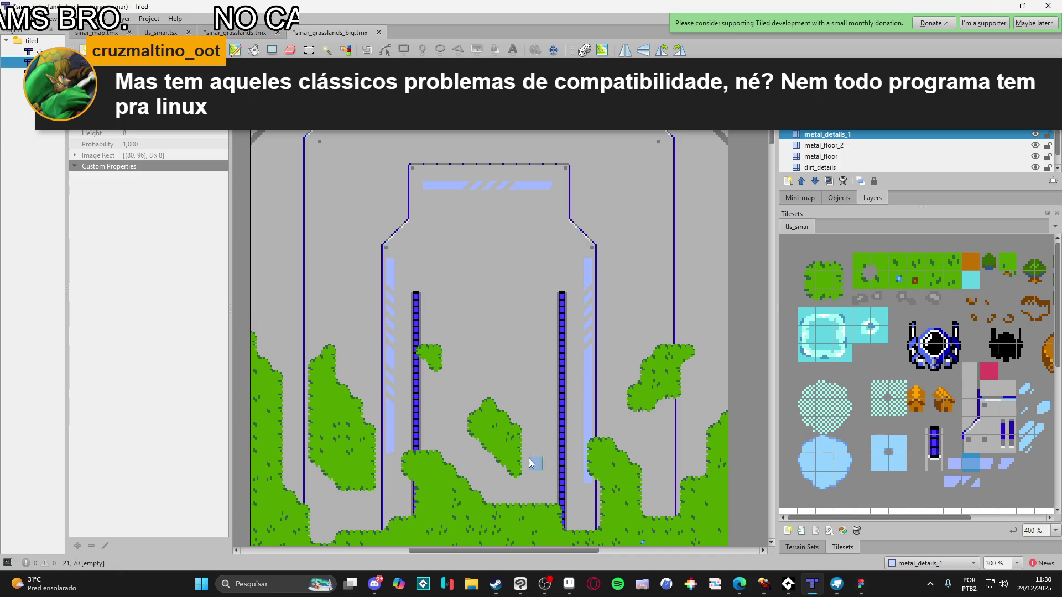
# Extend the rightmost light-blue strip downward with single plain tiles
pyautogui.scroll(-3, 522, 392)
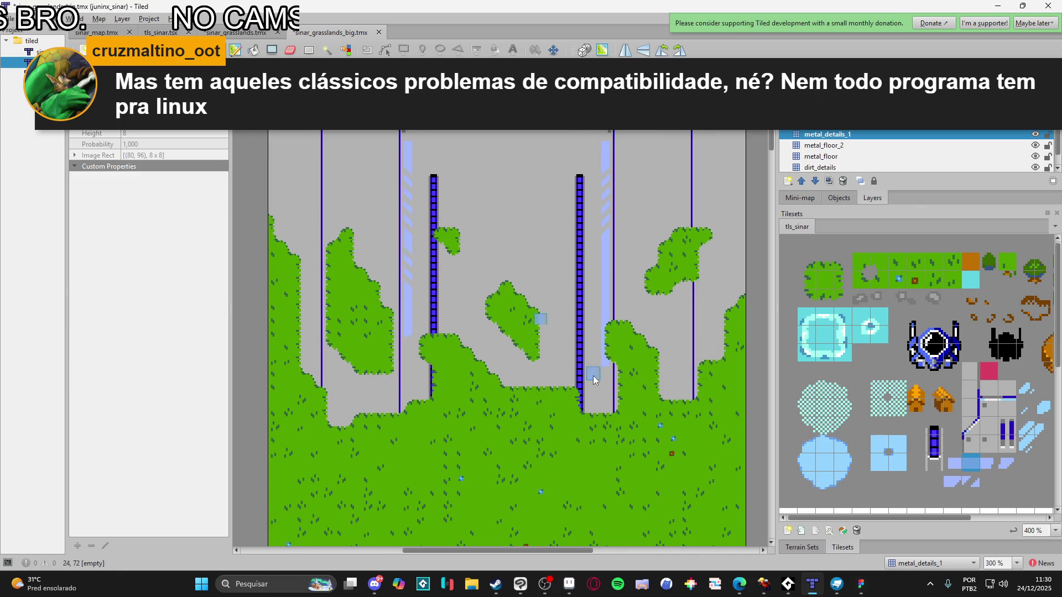
pyautogui.moveTo(952, 480); pyautogui.dragTo(935, 480)
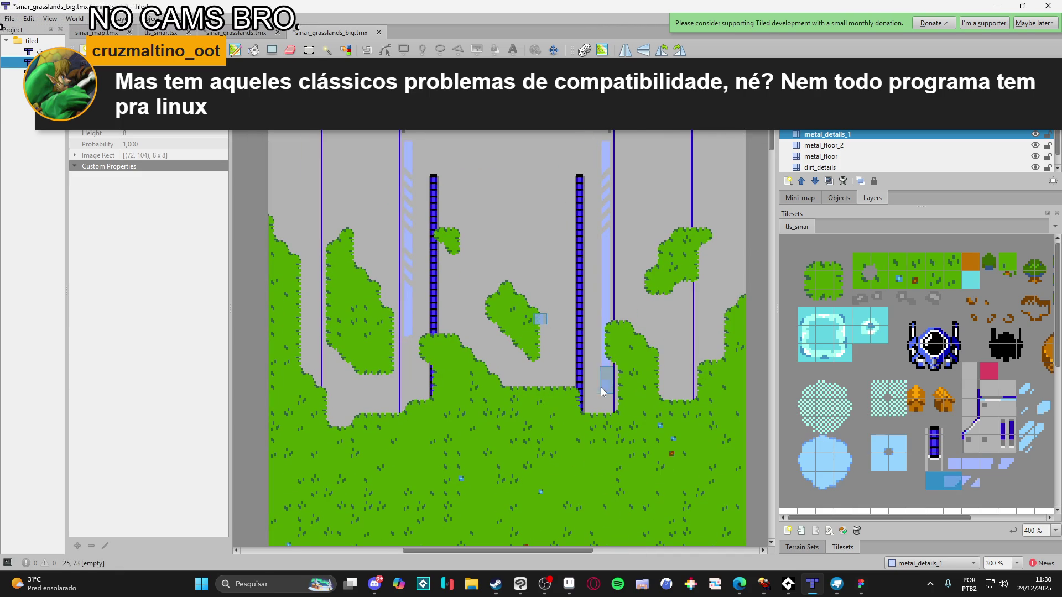
pyautogui.click(952, 481)
pyautogui.moveTo(606, 341); pyautogui.dragTo(606, 379)
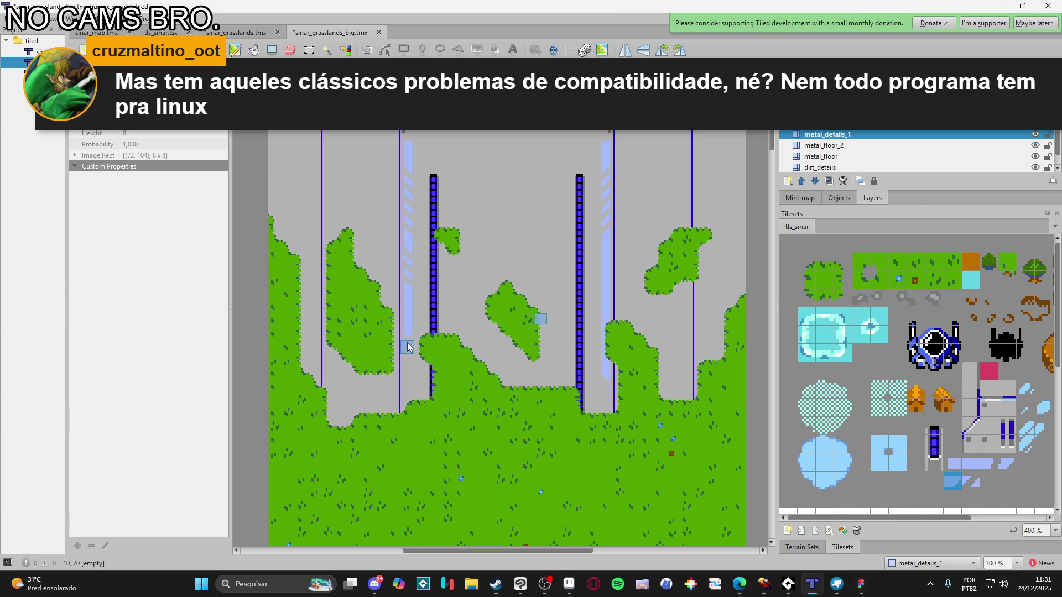
pyautogui.scroll(3, 537, 420)
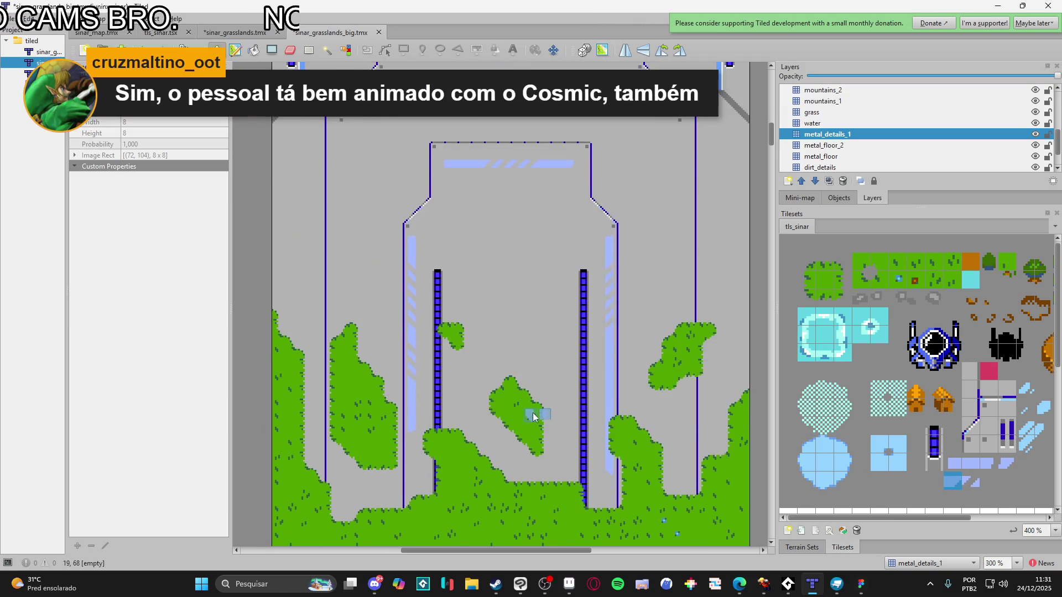
# Choose the light-blue strip tile with the Rectangle fill tool, undoing a misplaced first fill
pyautogui.scroll(1, 623, 360)
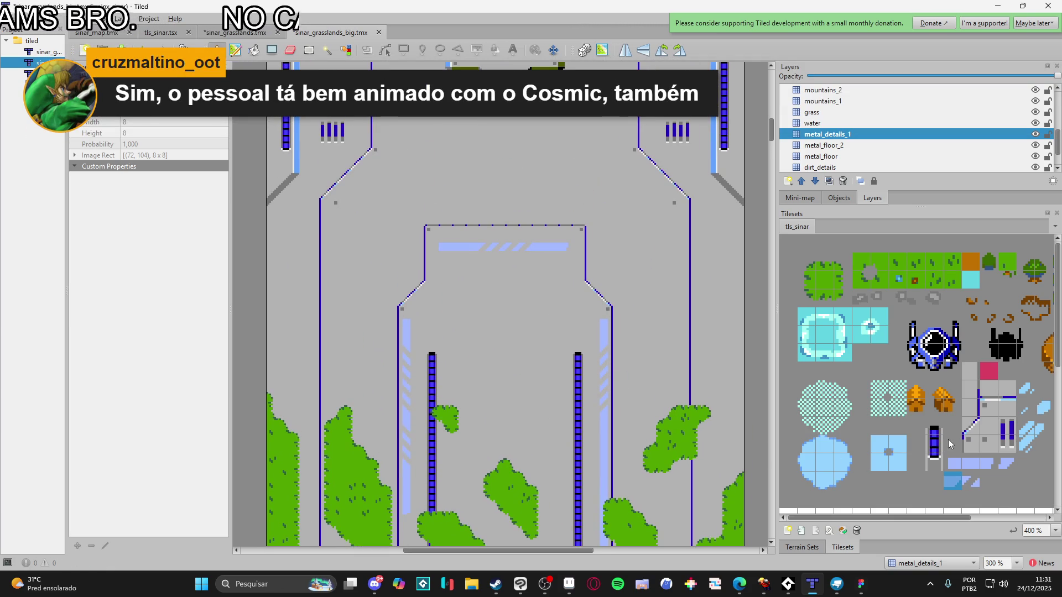
pyautogui.click(975, 467)
pyautogui.scroll(2, 430, 331)
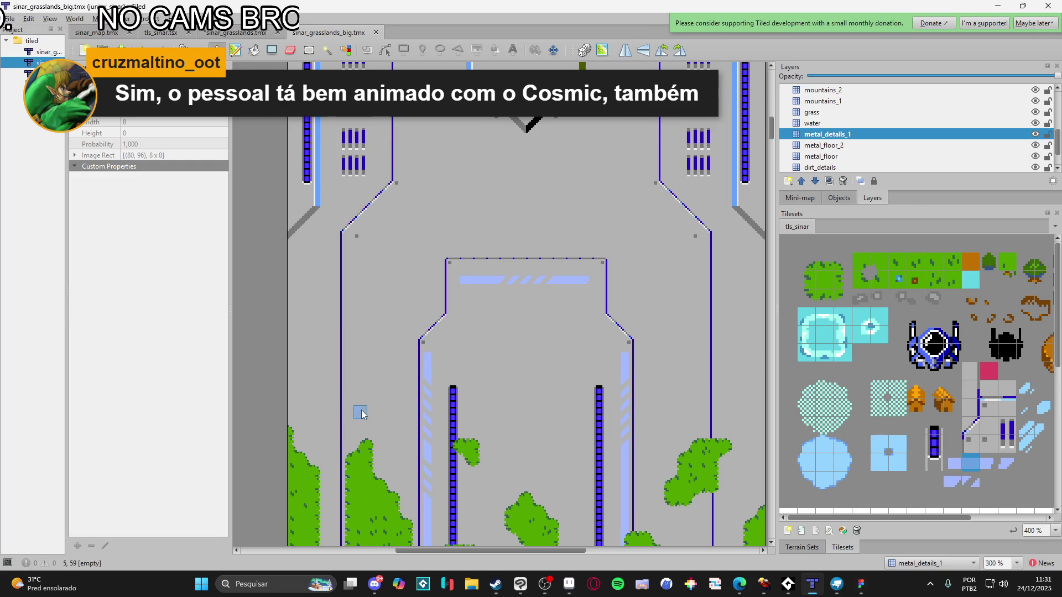
pyautogui.scroll(2, 353, 412)
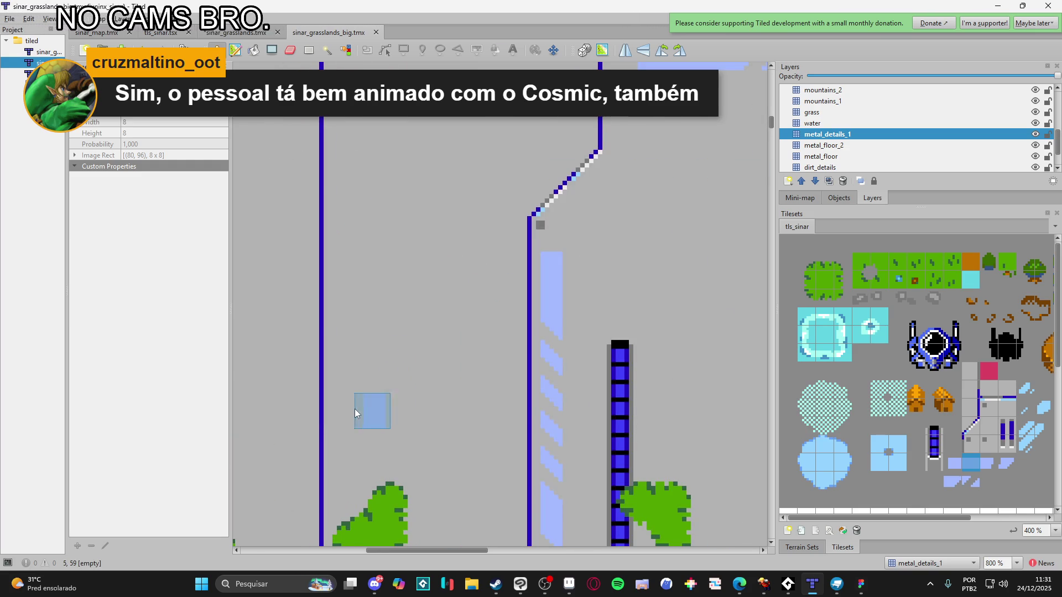
pyautogui.scroll(-2, 354, 410)
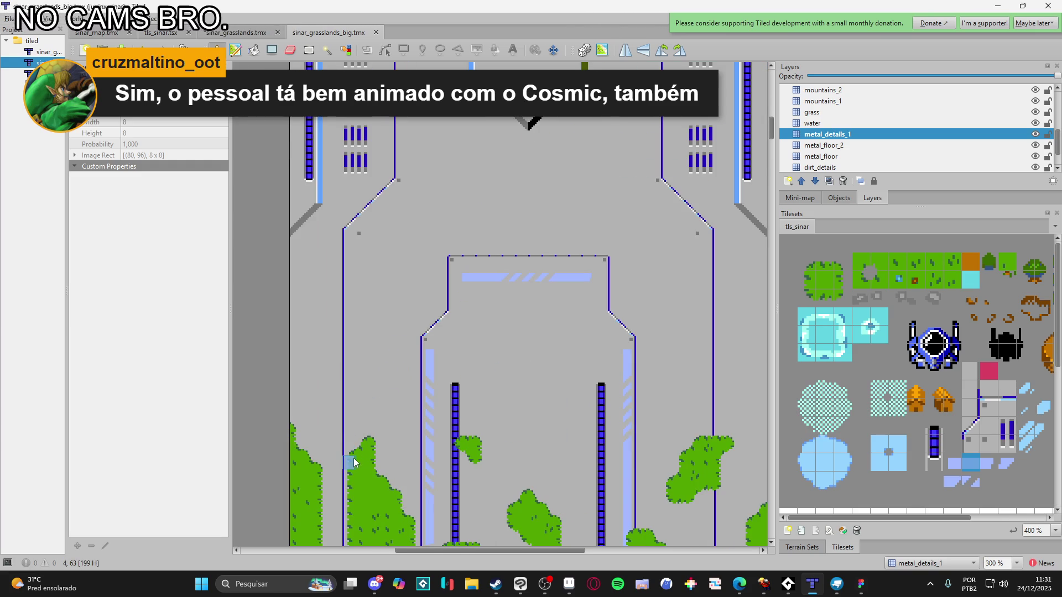
pyautogui.press('p')
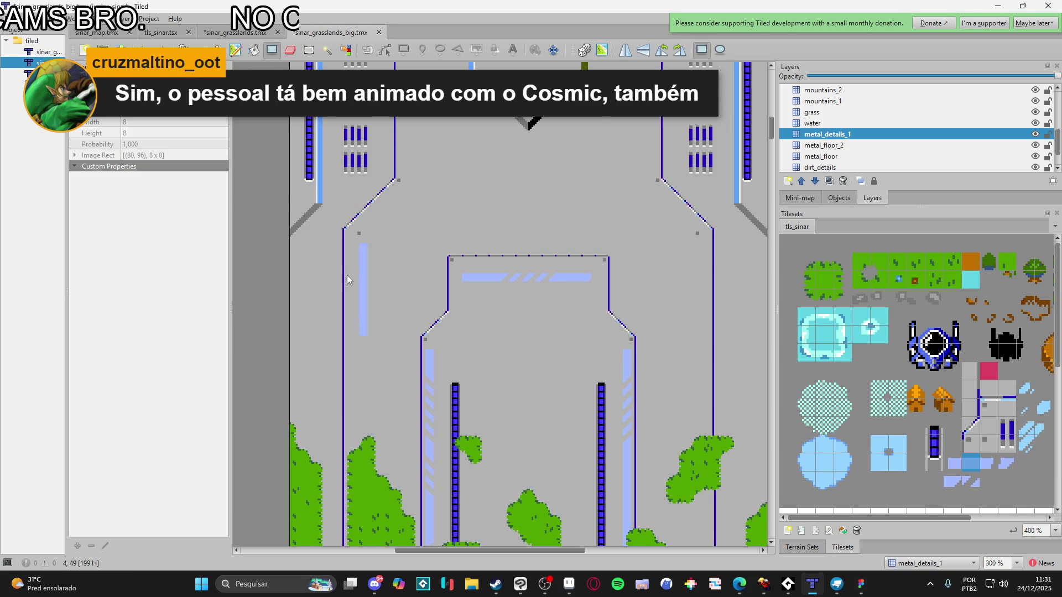
pyautogui.moveTo(350, 254); pyautogui.dragTo(352, 462)
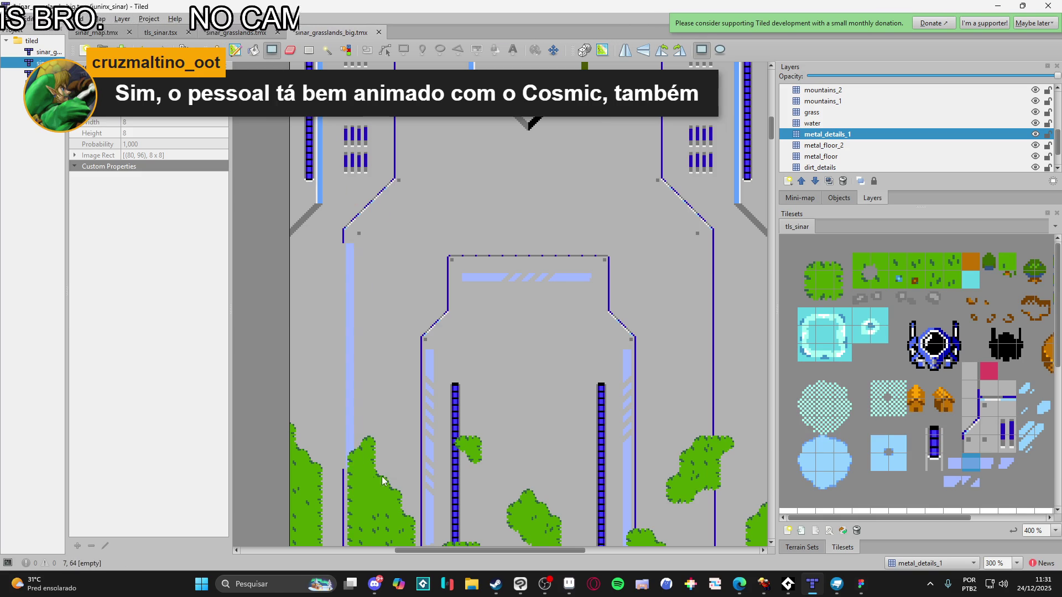
pyautogui.hotkey('ctrl', 'z')
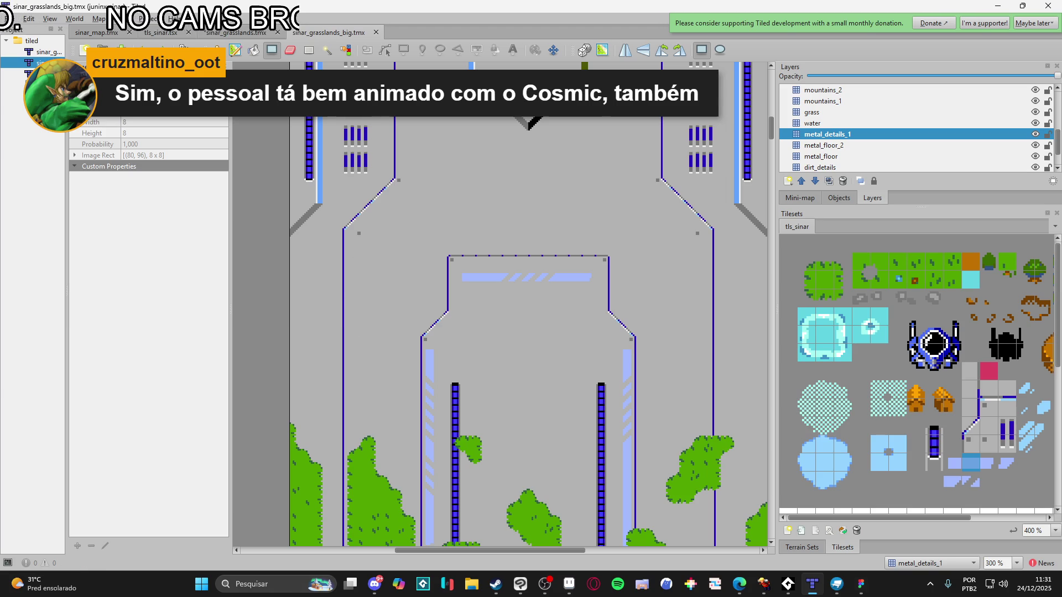
pyautogui.click(202, 585)
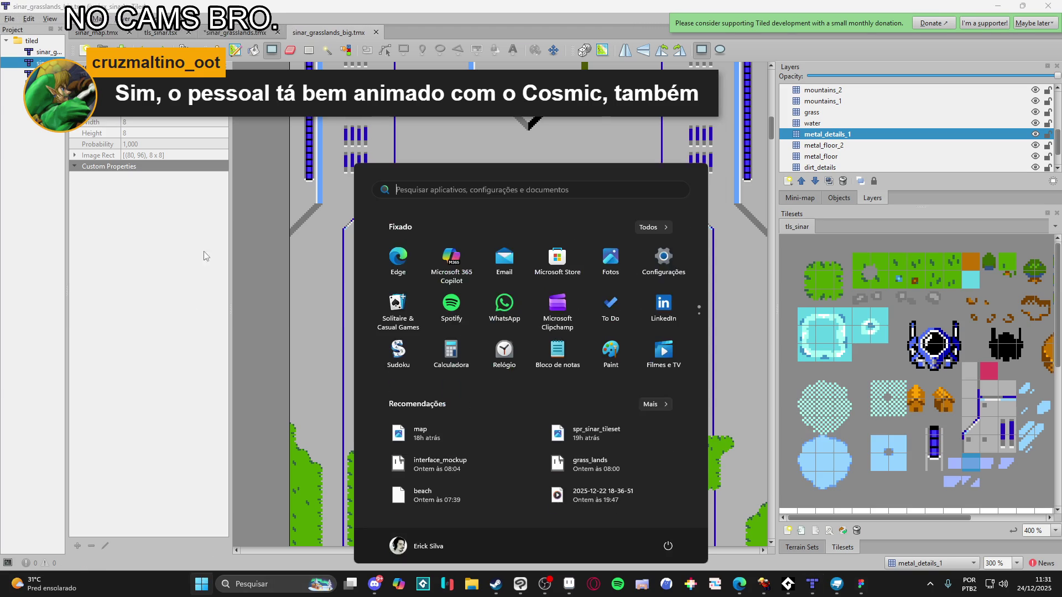
pyautogui.click(23, 584)
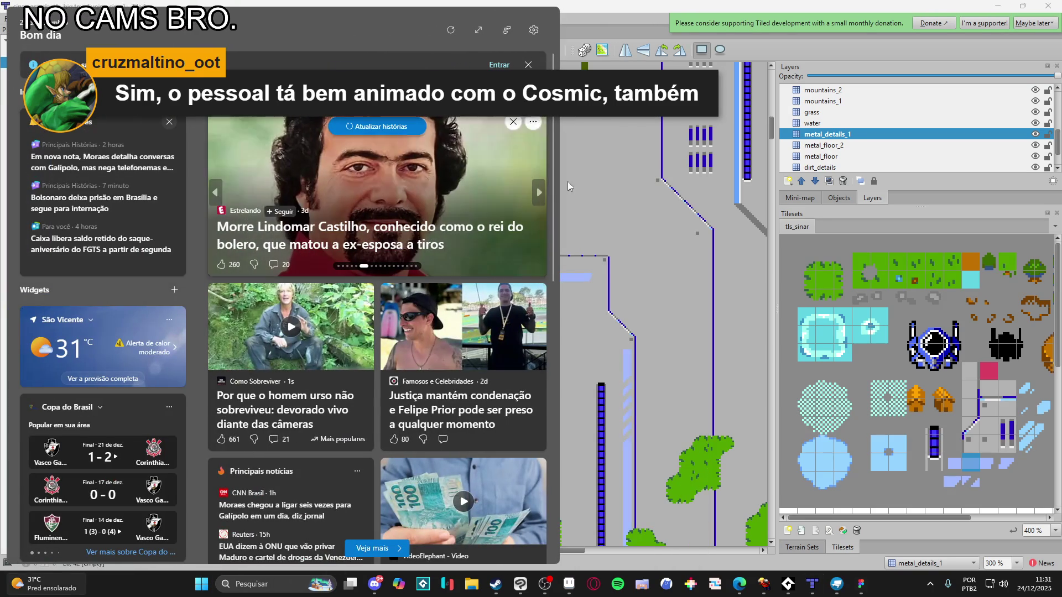
pyautogui.click(581, 249)
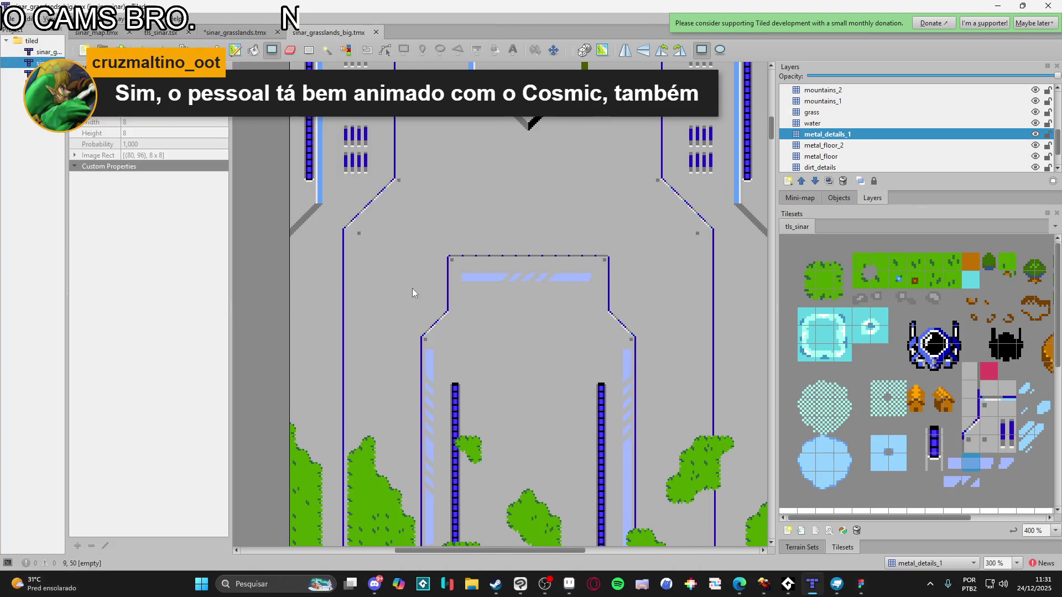
# Fill light-blue strips down the left and right outer edges, then save the map
pyautogui.moveTo(356, 250); pyautogui.dragTo(352, 361)
pyautogui.moveTo(462, 407); pyautogui.dragTo(448, 408)
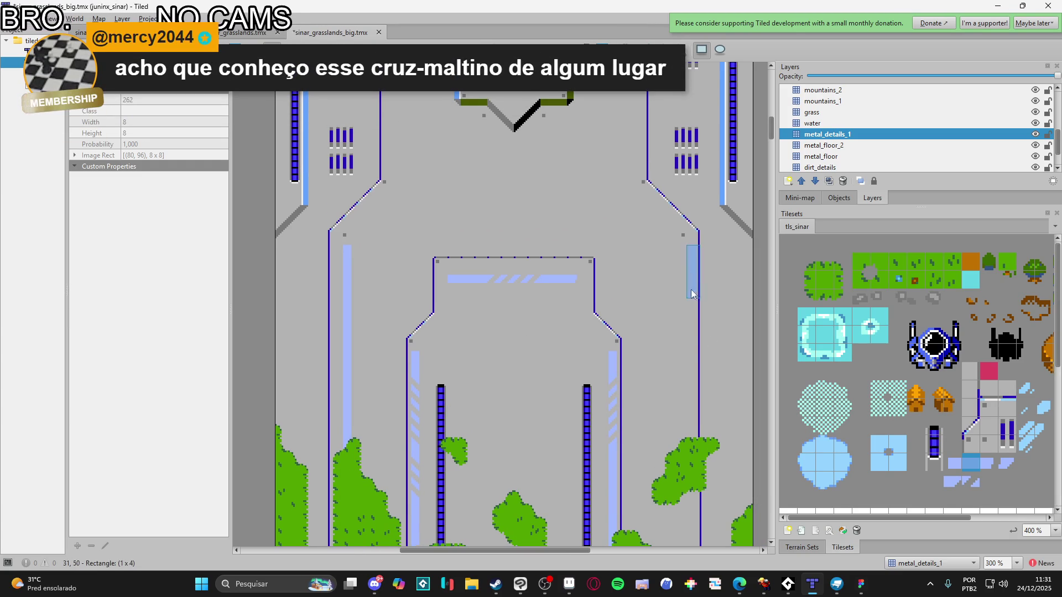
pyautogui.moveTo(686, 249); pyautogui.dragTo(677, 467)
pyautogui.scroll(-3, 652, 312)
pyautogui.moveTo(666, 308)
pyautogui.mouseDown()
pyautogui.moveTo(668, 458)
pyautogui.moveTo(667, 442)
pyautogui.mouseUp()
pyautogui.scroll(3, 609, 412)
pyautogui.scroll(3, 536, 358)
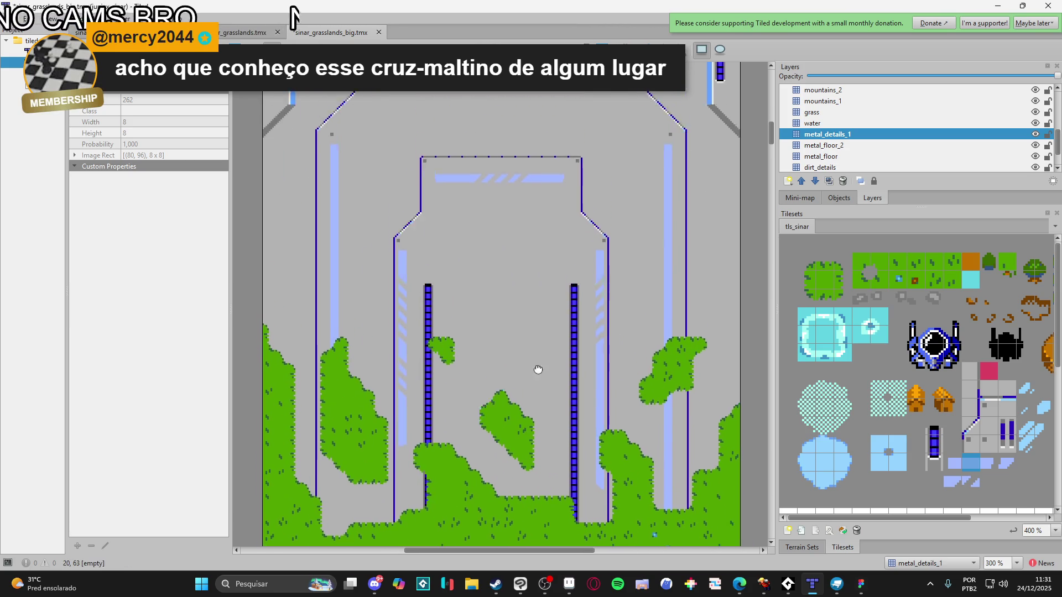
pyautogui.hotkey('ctrl', 's')
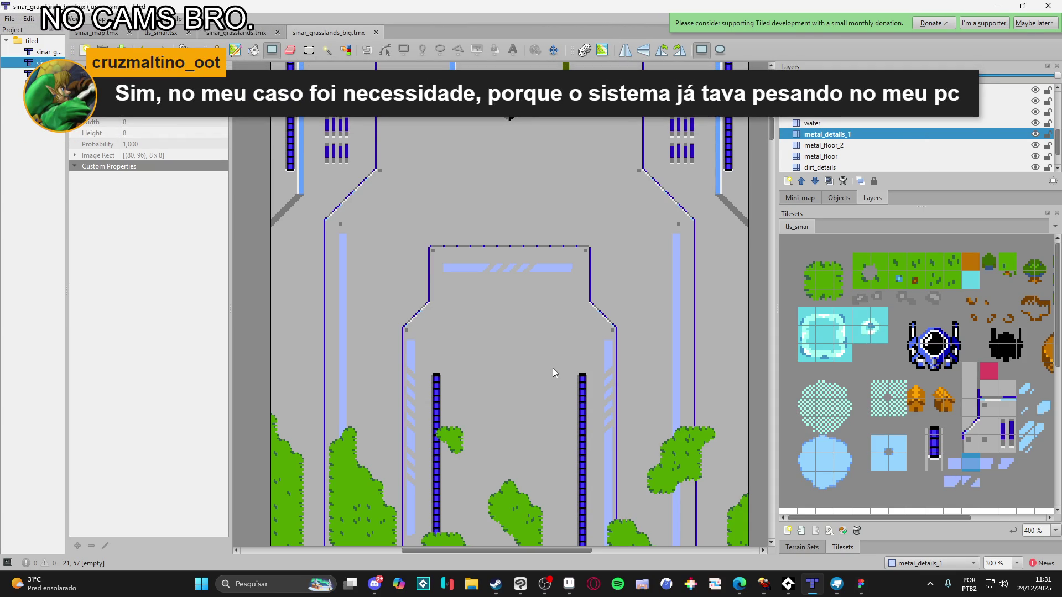
# Stamp diagonal-stripe tiles into both edge strips, repainting the lower right part solid light-blue
pyautogui.click(978, 481)
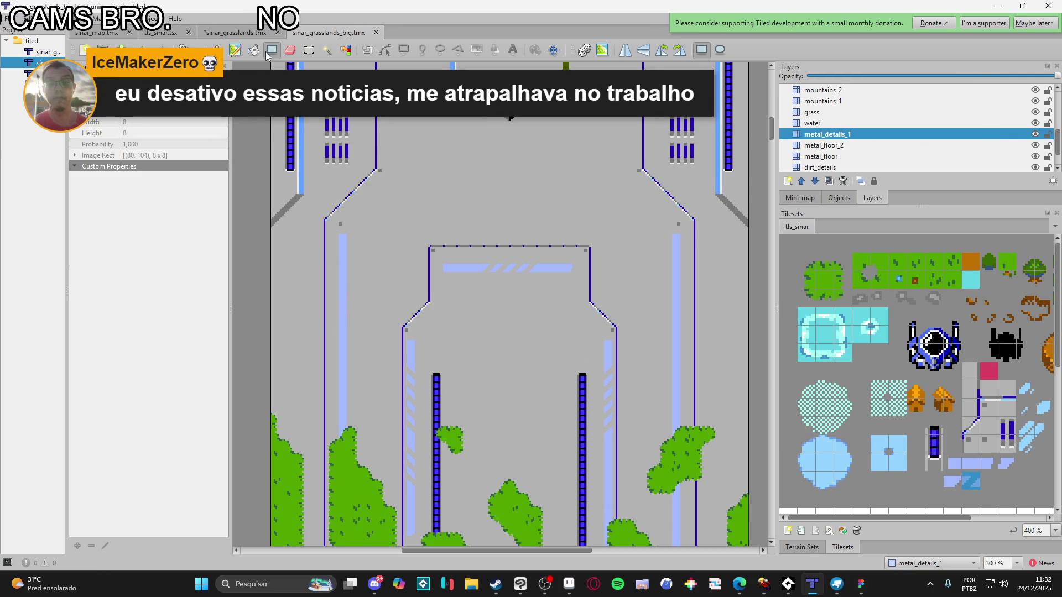
pyautogui.click(222, 50)
pyautogui.moveTo(346, 356); pyautogui.dragTo(341, 304)
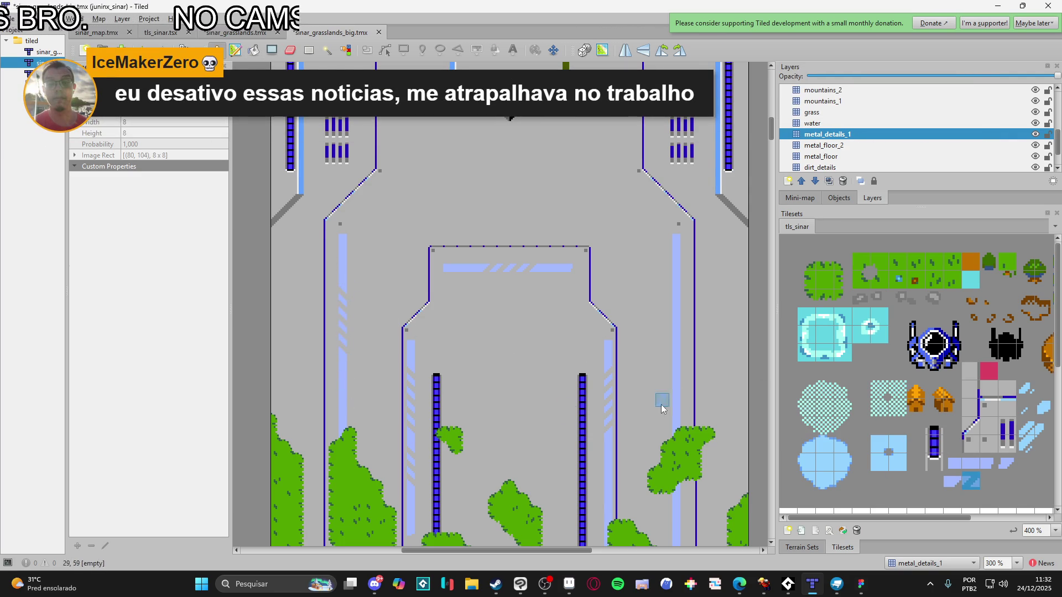
pyautogui.moveTo(675, 295); pyautogui.dragTo(676, 333)
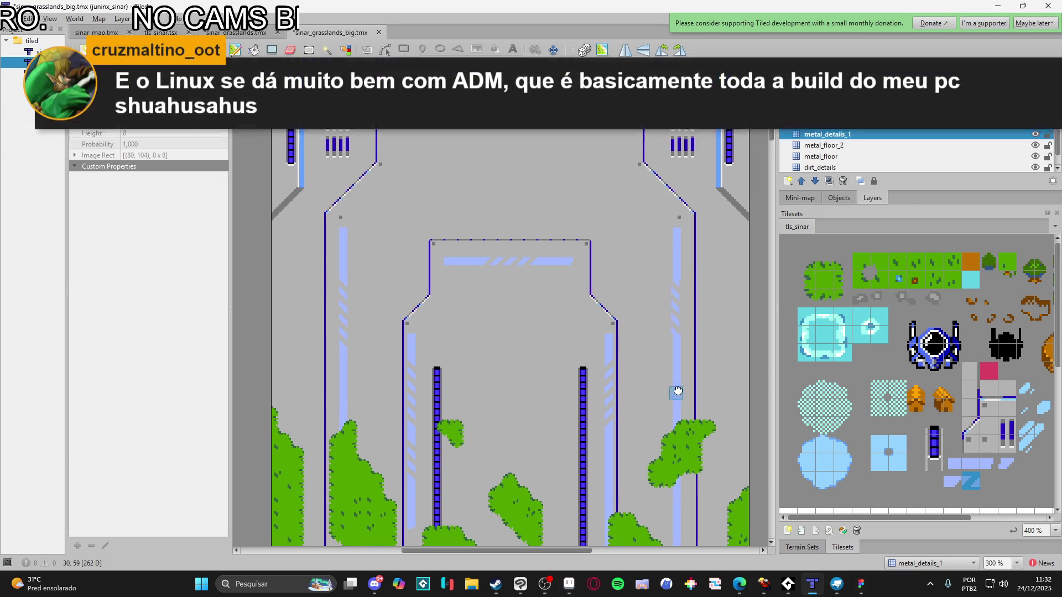
pyautogui.scroll(-2, 677, 312)
pyautogui.moveTo(679, 257); pyautogui.dragTo(680, 362)
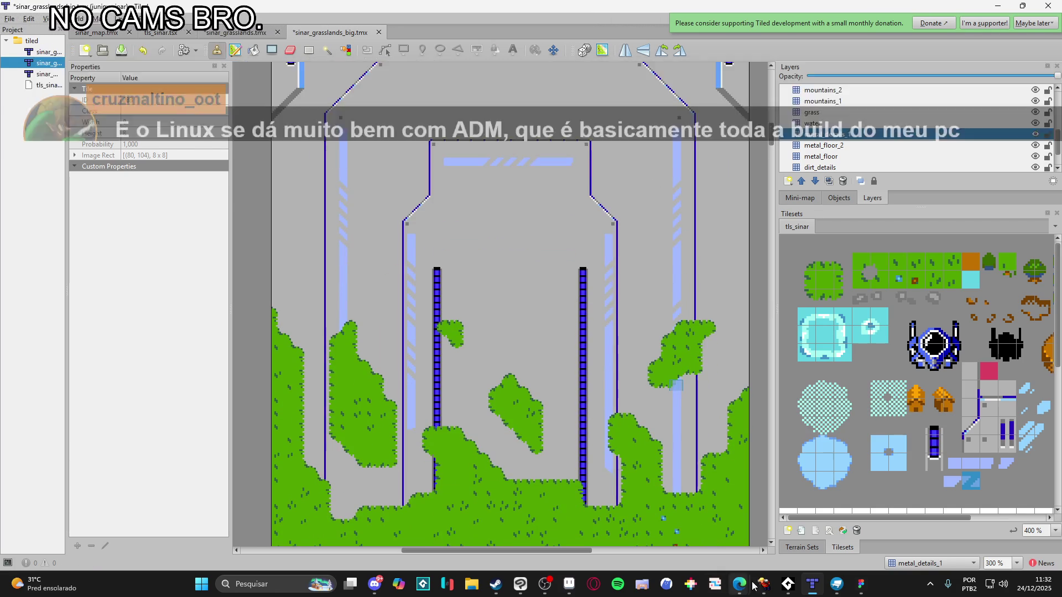
# Return to Tiled and pan the map down to the grass below the platform
pyautogui.click(763, 585)
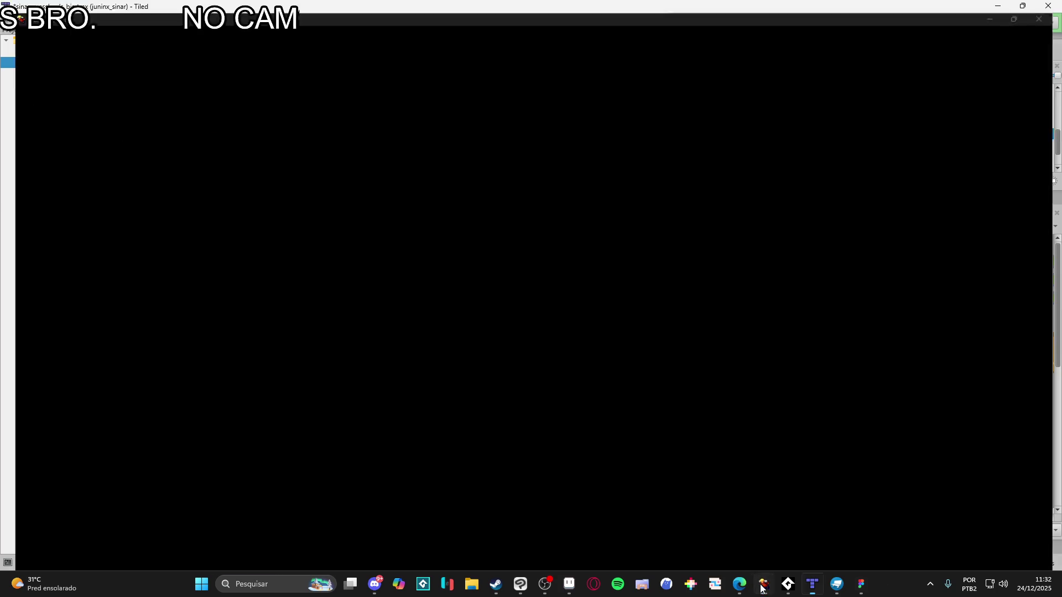
pyautogui.click(762, 587)
pyautogui.scroll(-2, 527, 416)
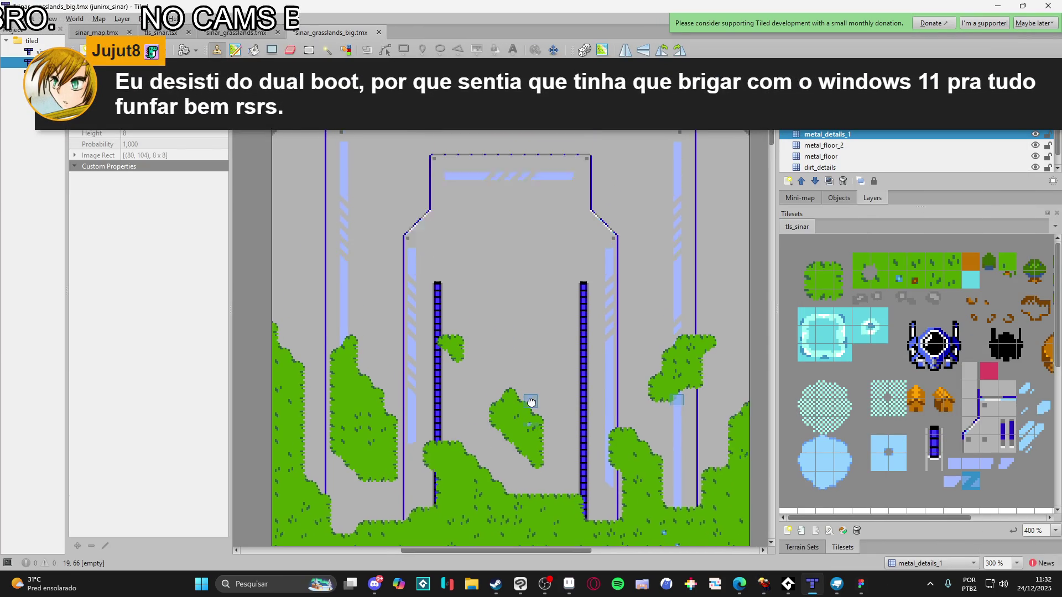
pyautogui.moveTo(473, 394); pyautogui.dragTo(498, 341)
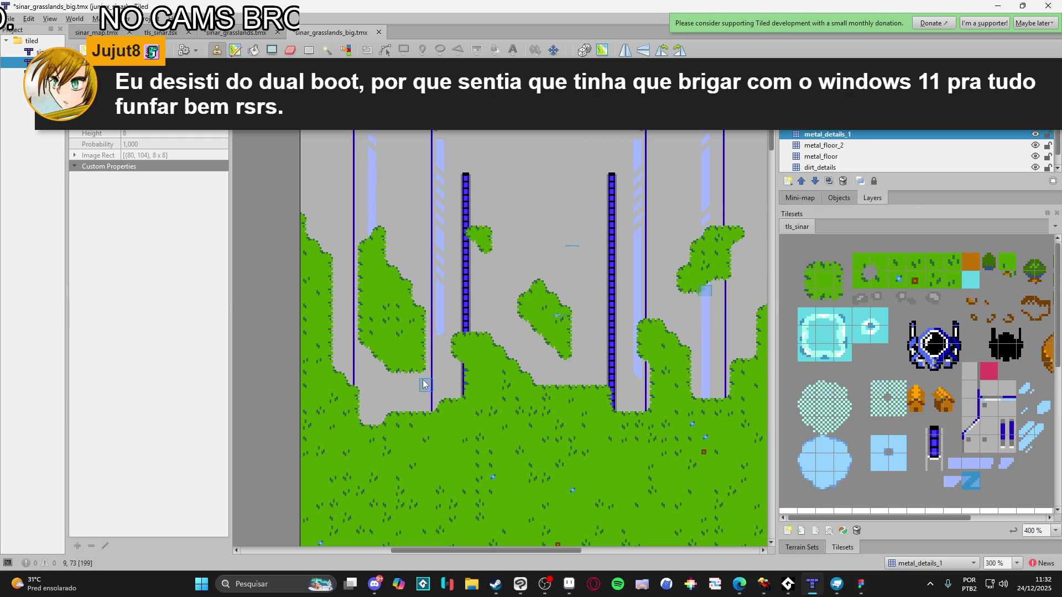
pyautogui.moveTo(433, 383); pyautogui.dragTo(450, 363)
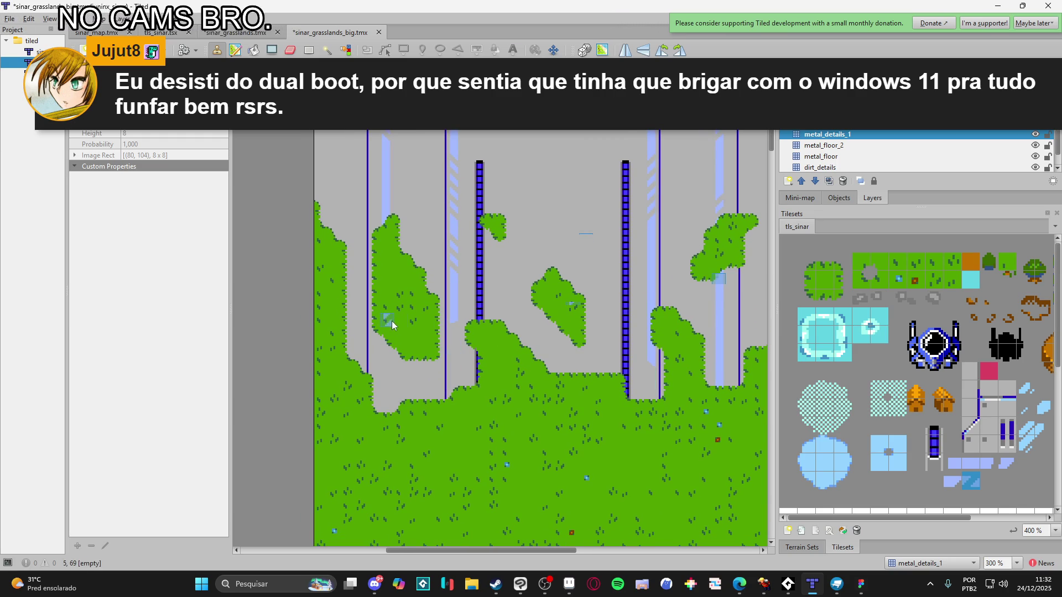
# Stamp a light-blue trim tile where the pale strip meets the grass
pyautogui.click(970, 468)
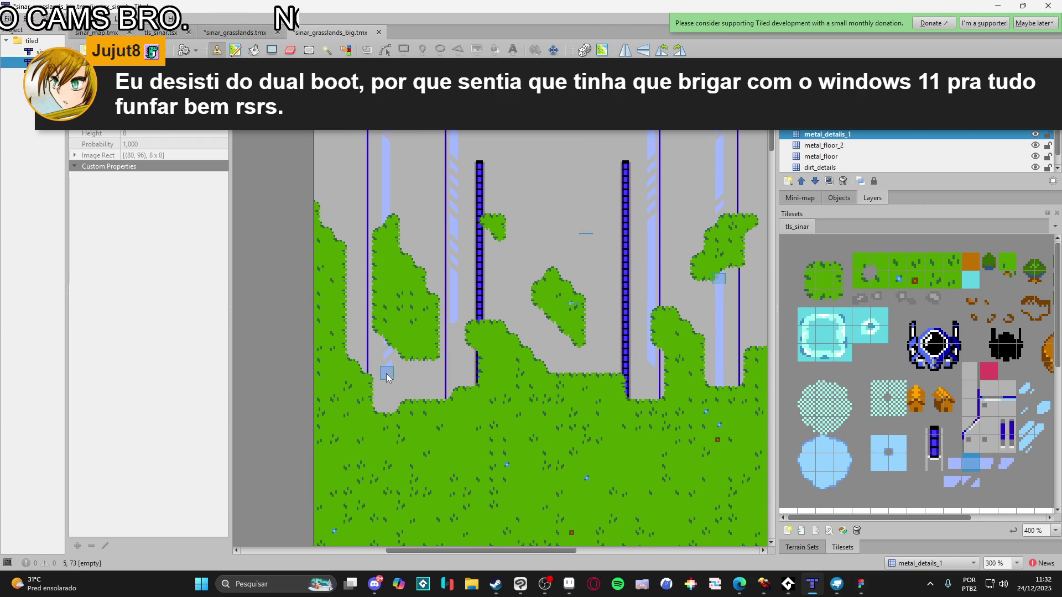
pyautogui.click(388, 372)
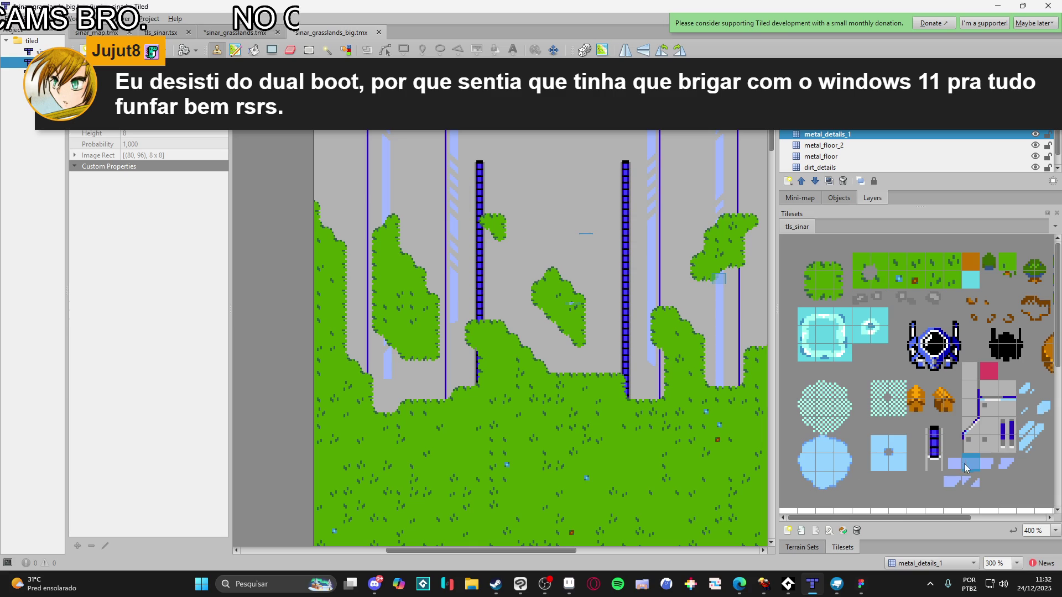
pyautogui.click(988, 468)
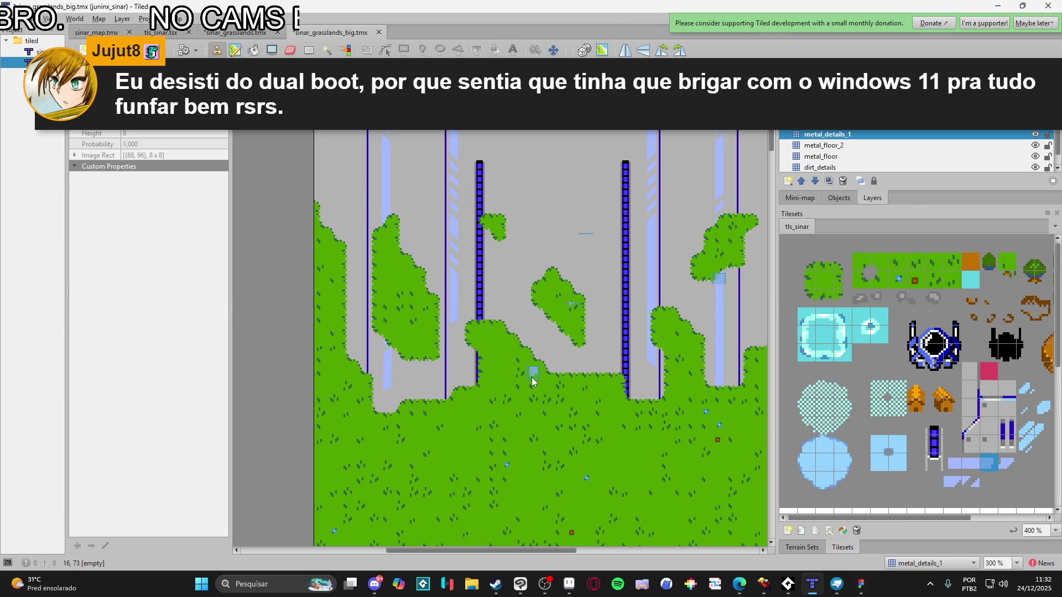
pyautogui.hscroll(1, 612, 376)
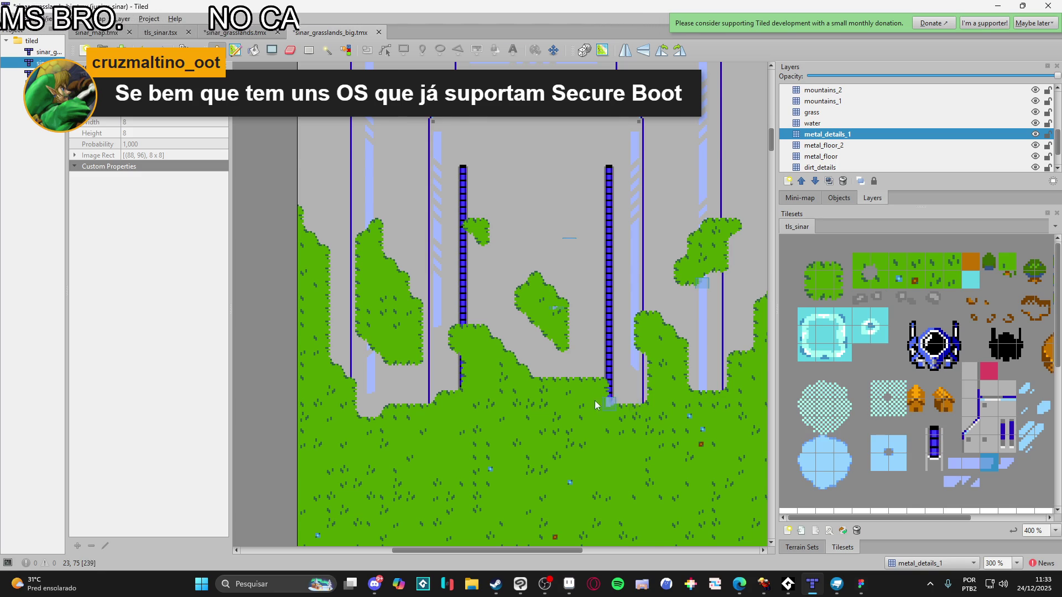
# Toggle the ref layer on and off to compare the map with the reference image
pyautogui.scroll(5, 609, 398)
pyautogui.scroll(3, 547, 358)
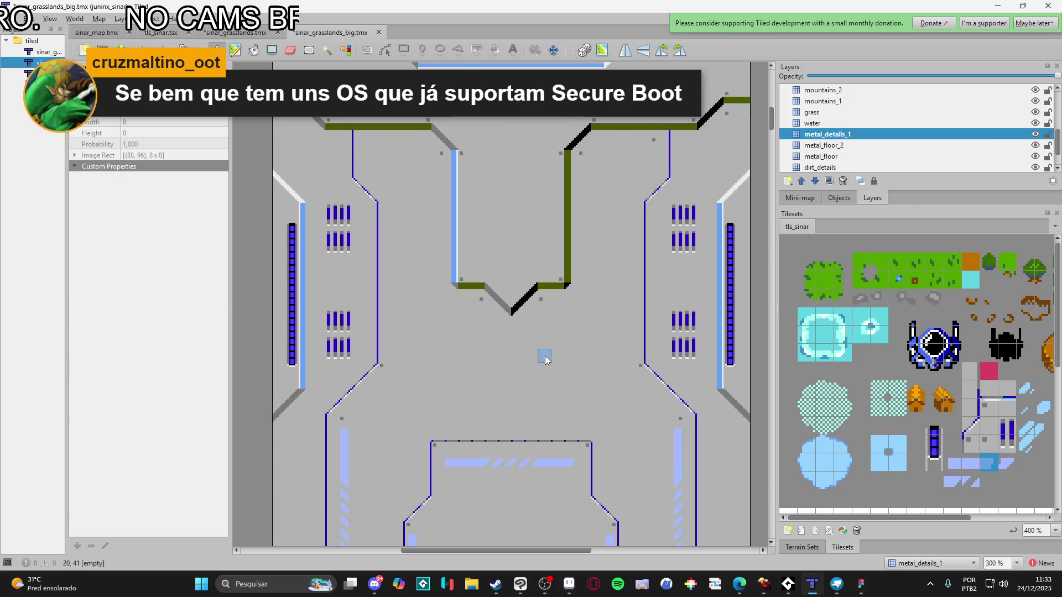
pyautogui.scroll(-1, 553, 365)
pyautogui.scroll(5, 1040, 127)
pyautogui.click(1036, 91)
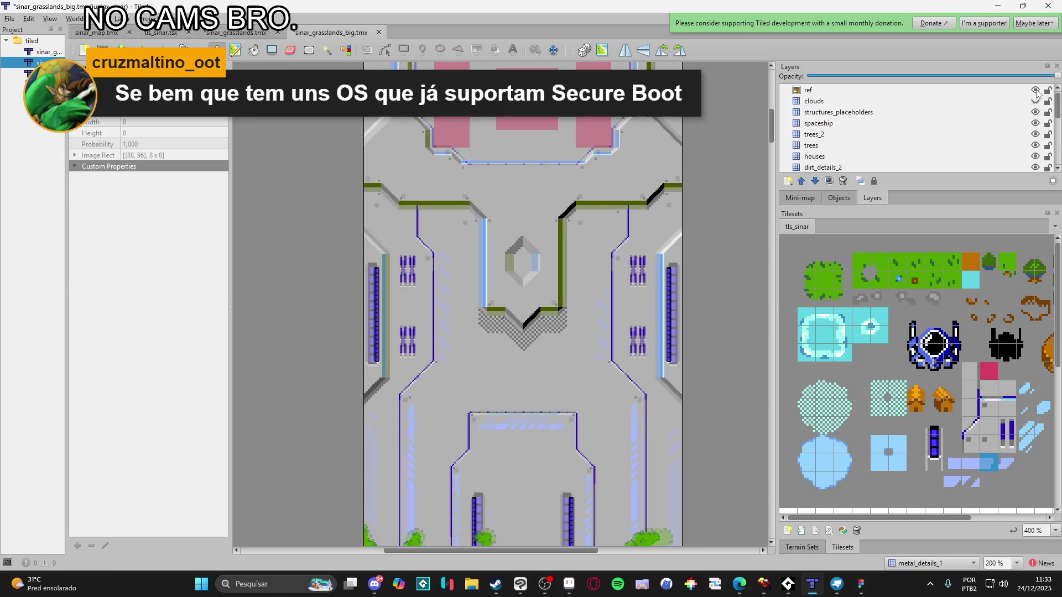
pyautogui.click(1036, 91)
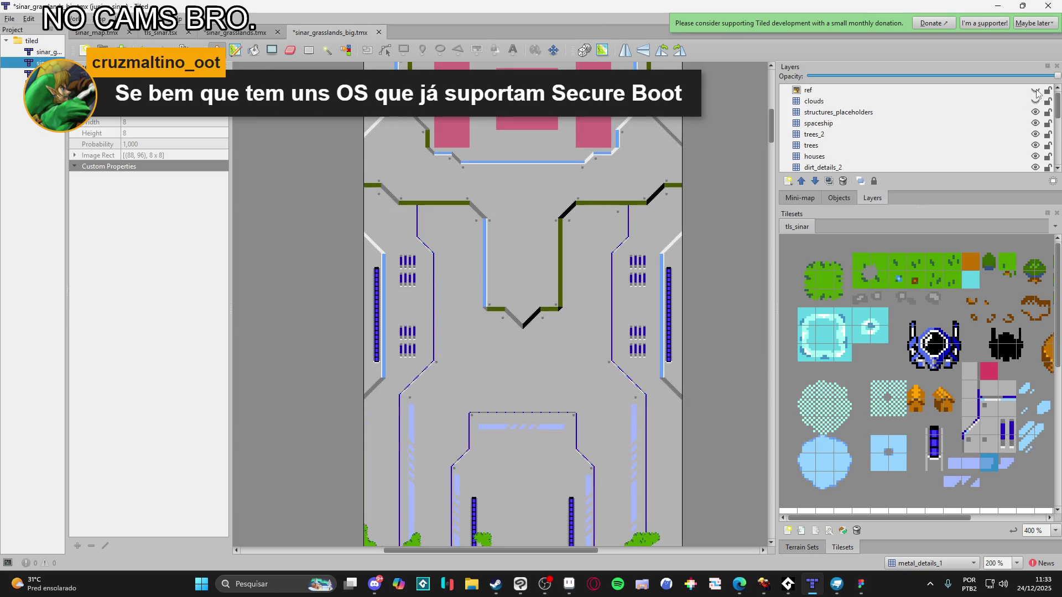
pyautogui.click(1036, 91)
pyautogui.click(1036, 90)
# Pick the plain light-blue tile in the tls_sinar tileset
pyautogui.scroll(-3, 628, 265)
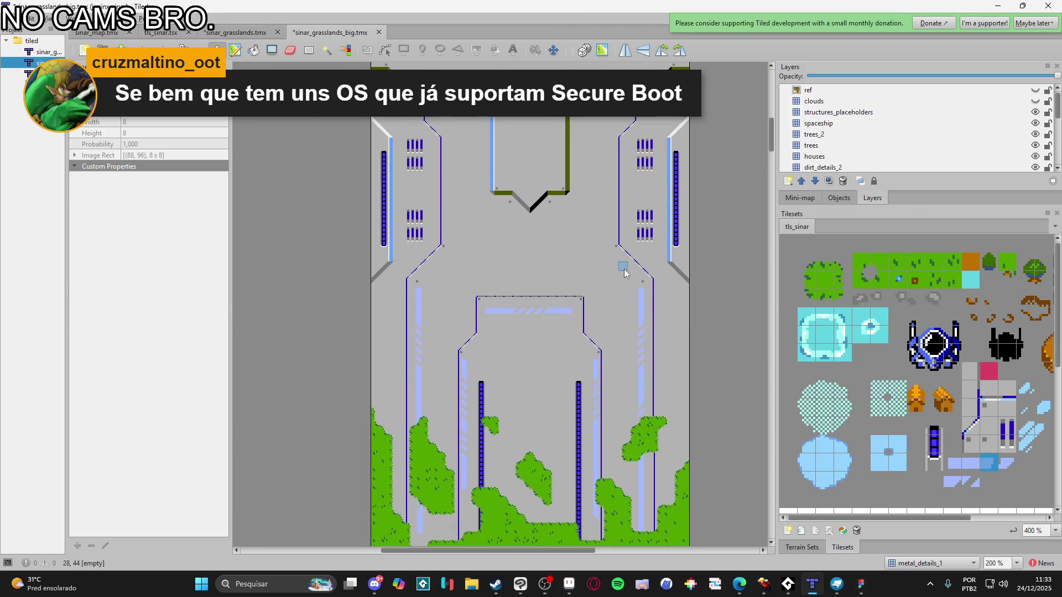
pyautogui.scroll(1, 593, 410)
pyautogui.scroll(-2, 553, 330)
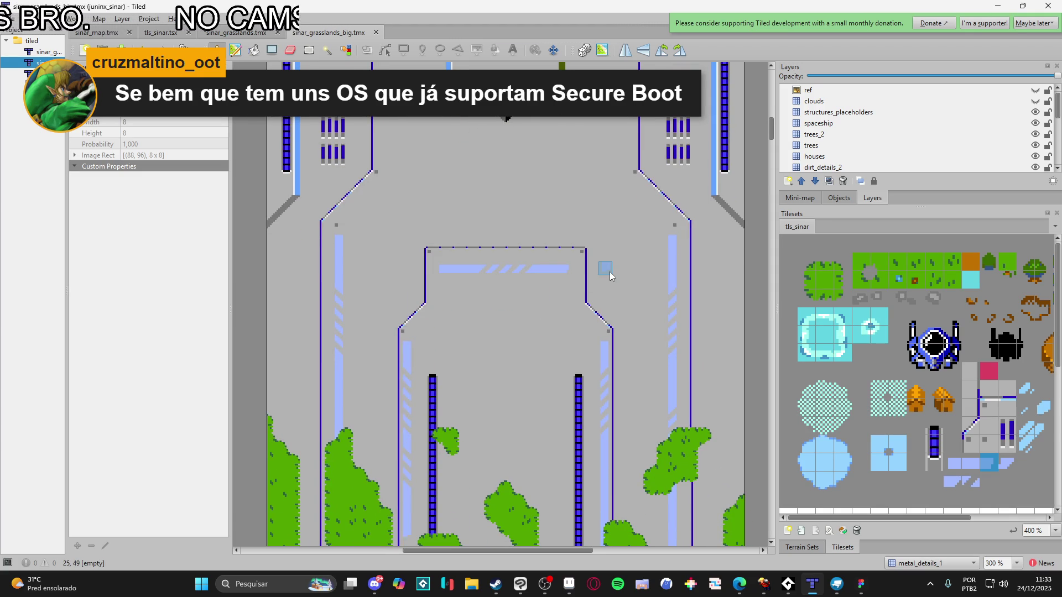
pyautogui.scroll(3, 486, 214)
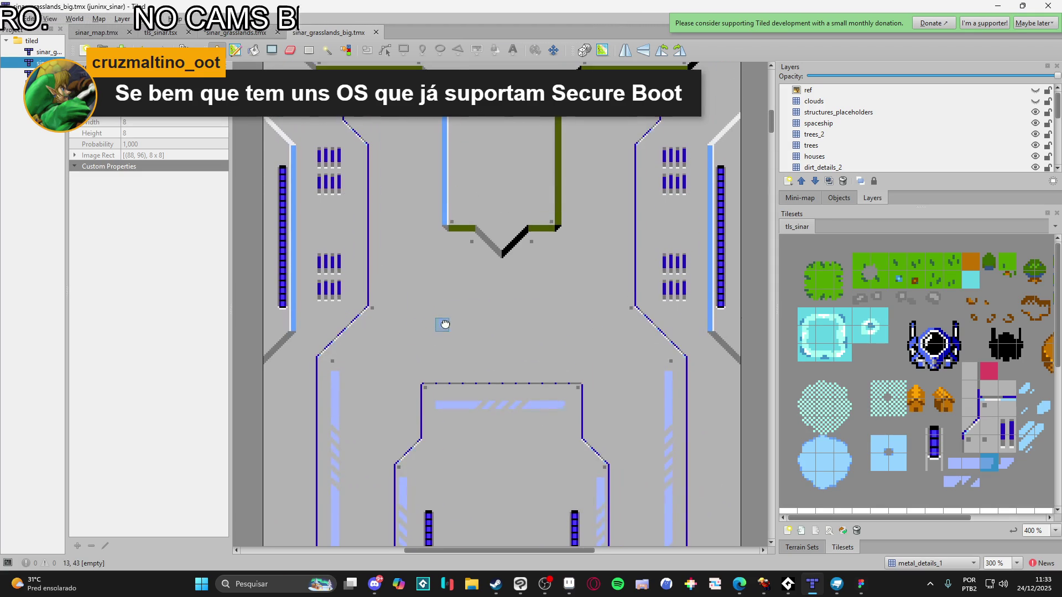
pyautogui.scroll(-2, 469, 280)
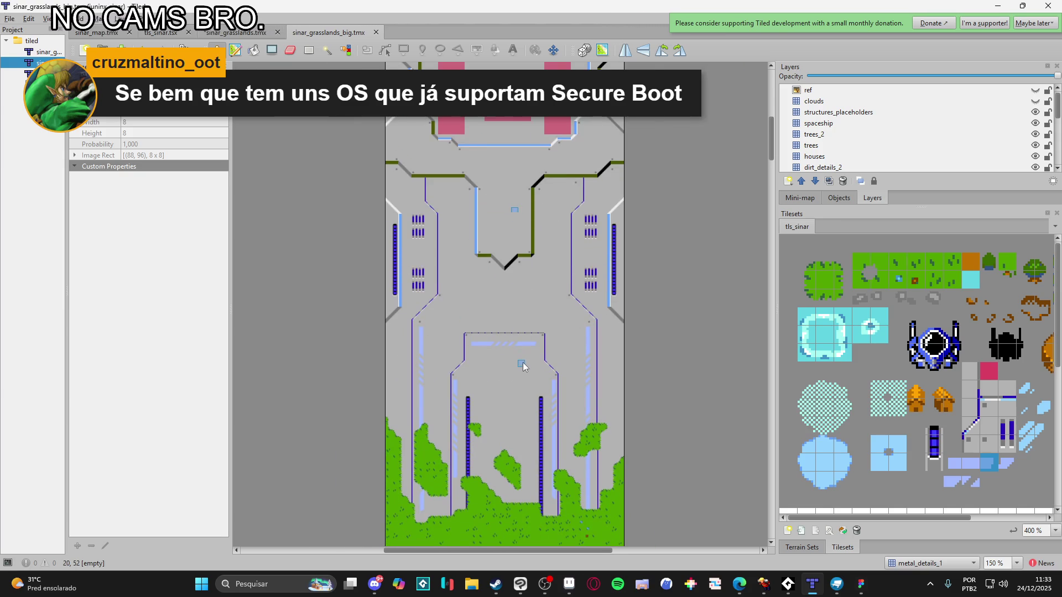
pyautogui.scroll(1, 520, 339)
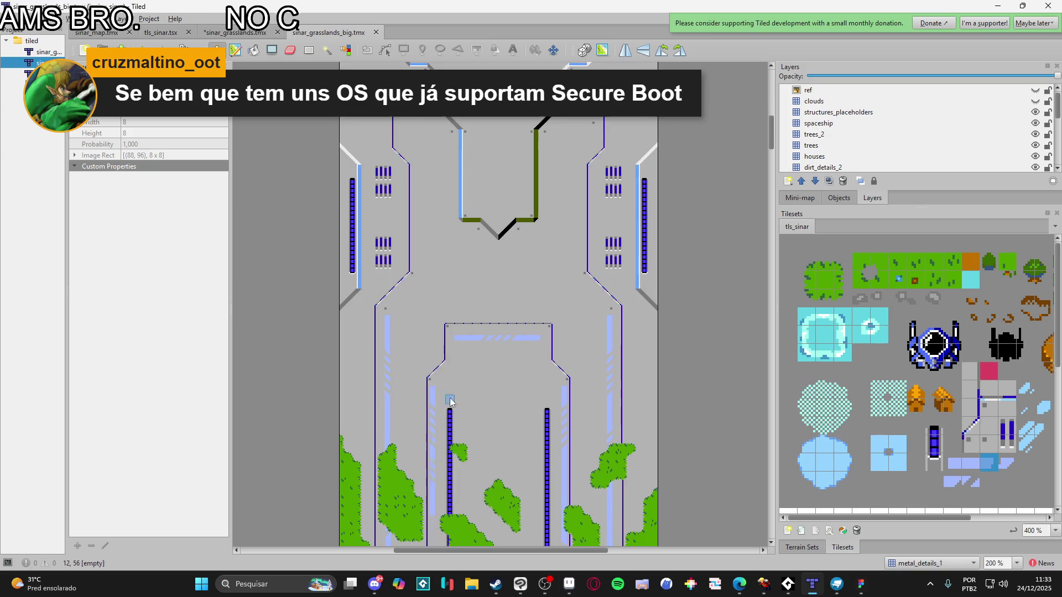
pyautogui.scroll(-2, 449, 401)
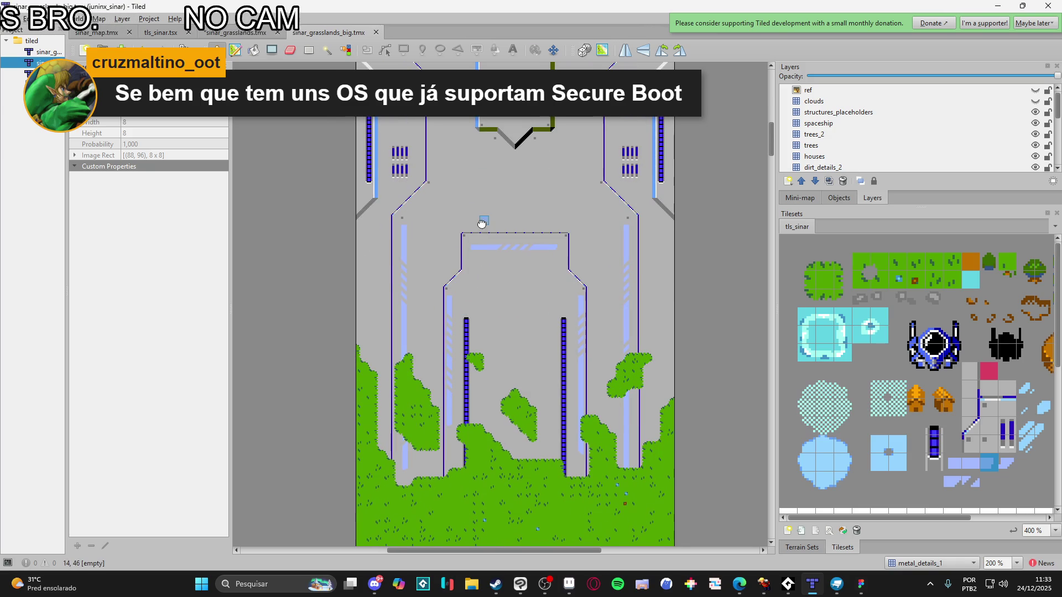
pyautogui.scroll(2, 468, 266)
pyautogui.keyDown('ctrl'); pyautogui.scroll(1, 465, 273); pyautogui.keyUp('ctrl')
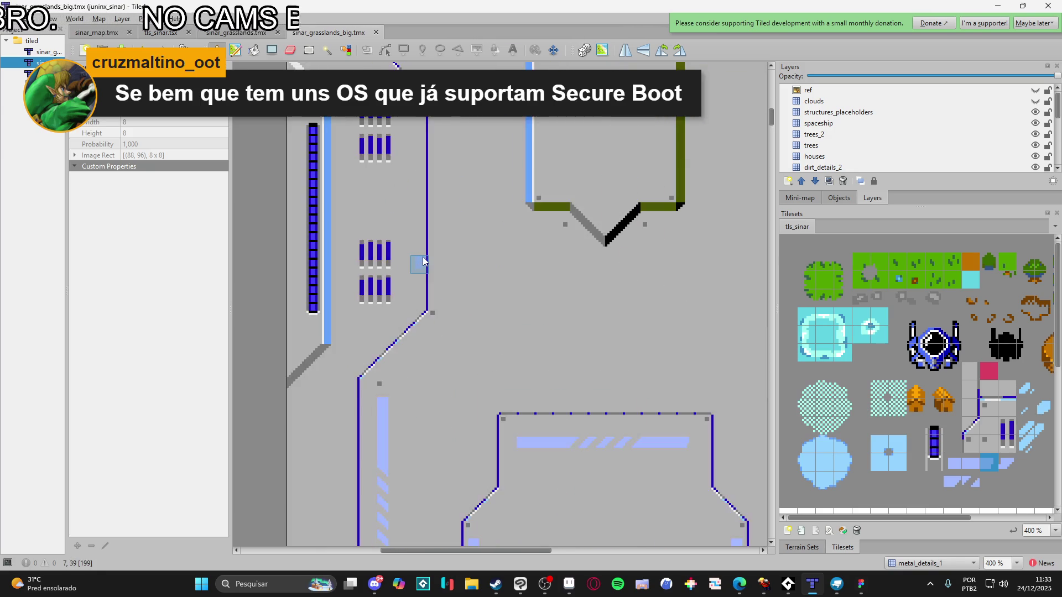
pyautogui.scroll(1, 476, 266)
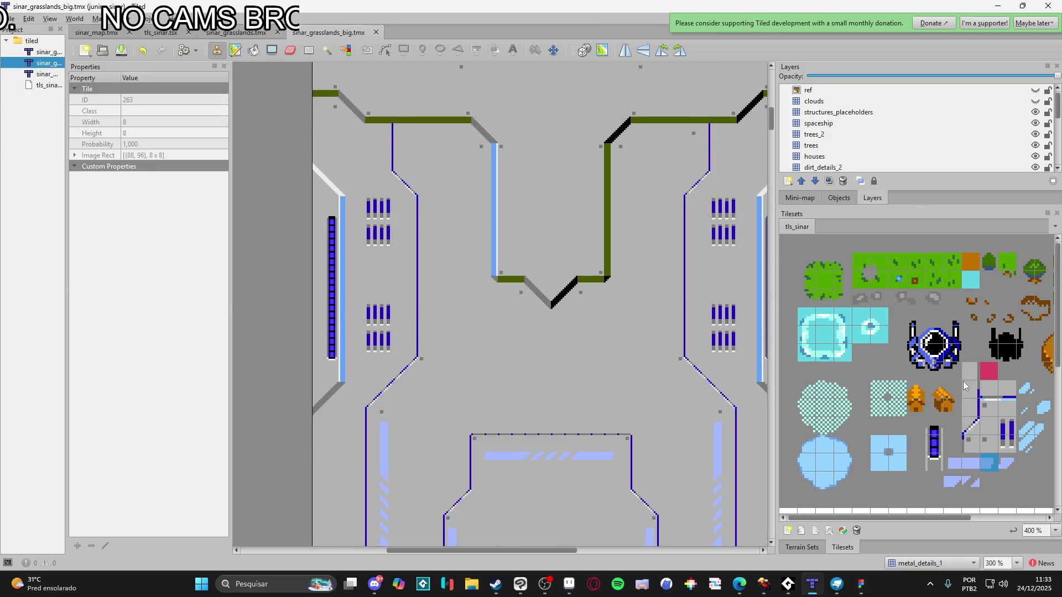
pyautogui.click(967, 465)
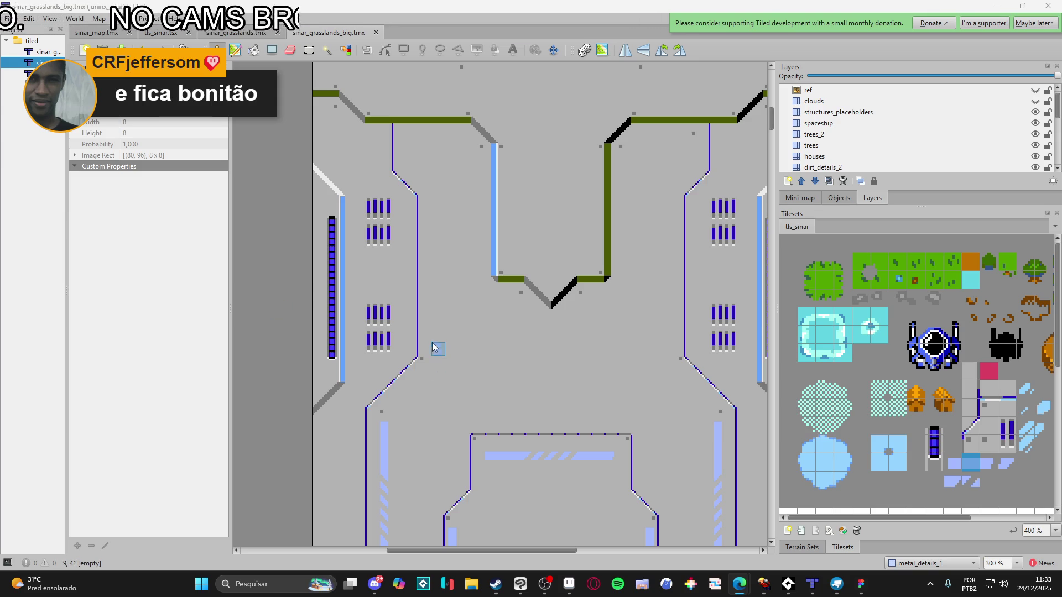
# Paint light-blue tile columns down the left and right side panels of the metal floor
pyautogui.moveTo(434, 333); pyautogui.dragTo(443, 260)
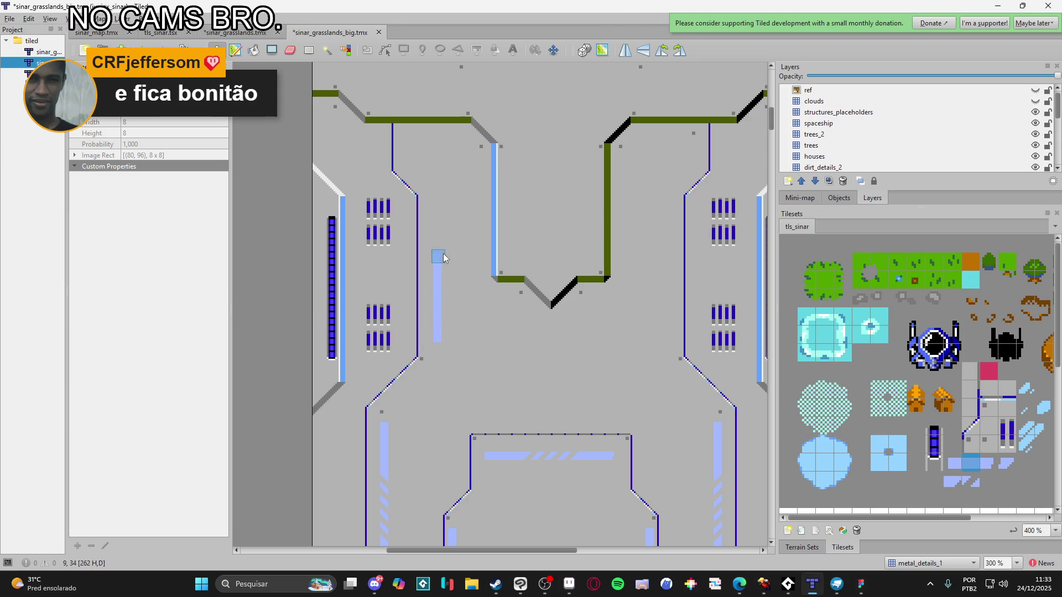
pyautogui.moveTo(676, 243); pyautogui.dragTo(676, 202)
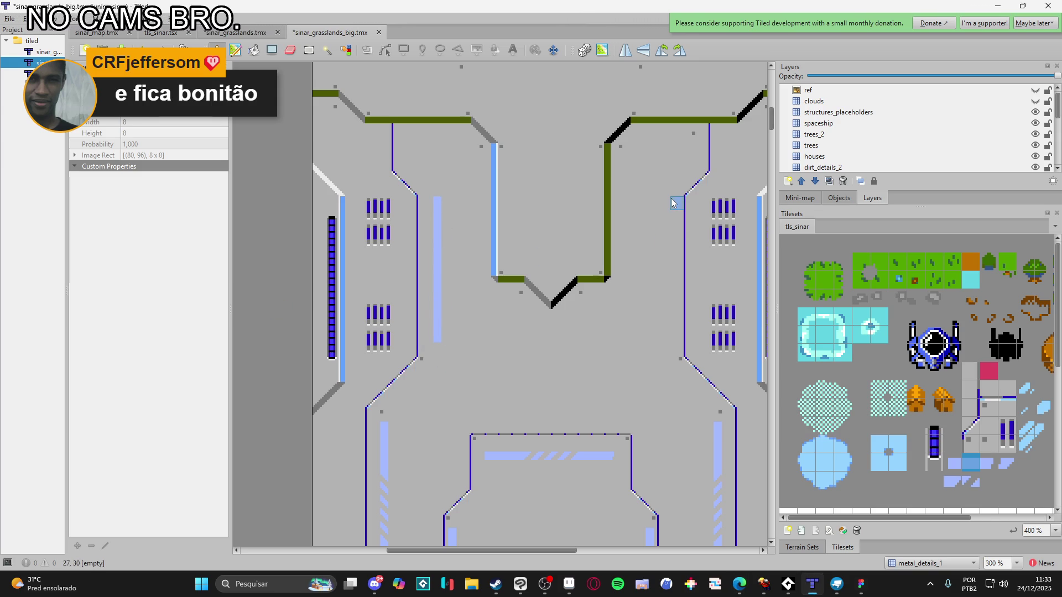
pyautogui.hotkey('ctrl', 'z')
pyautogui.hotkey('ctrl', 'z')
pyautogui.hotkey('ctrl', 'z')
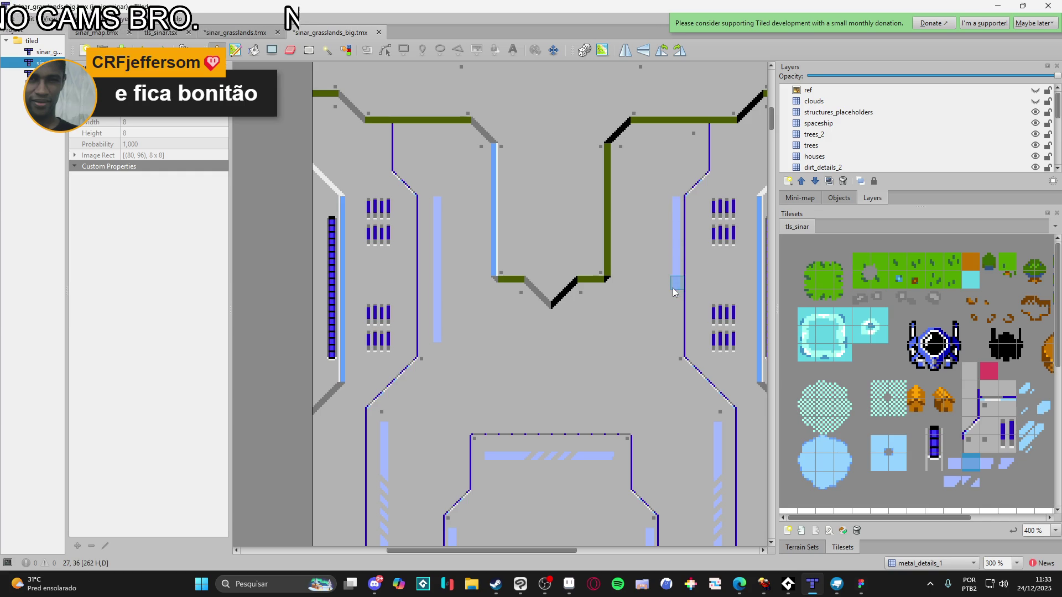
pyautogui.hotkey('ctrl', 'z')
pyautogui.moveTo(427, 208); pyautogui.dragTo(429, 235)
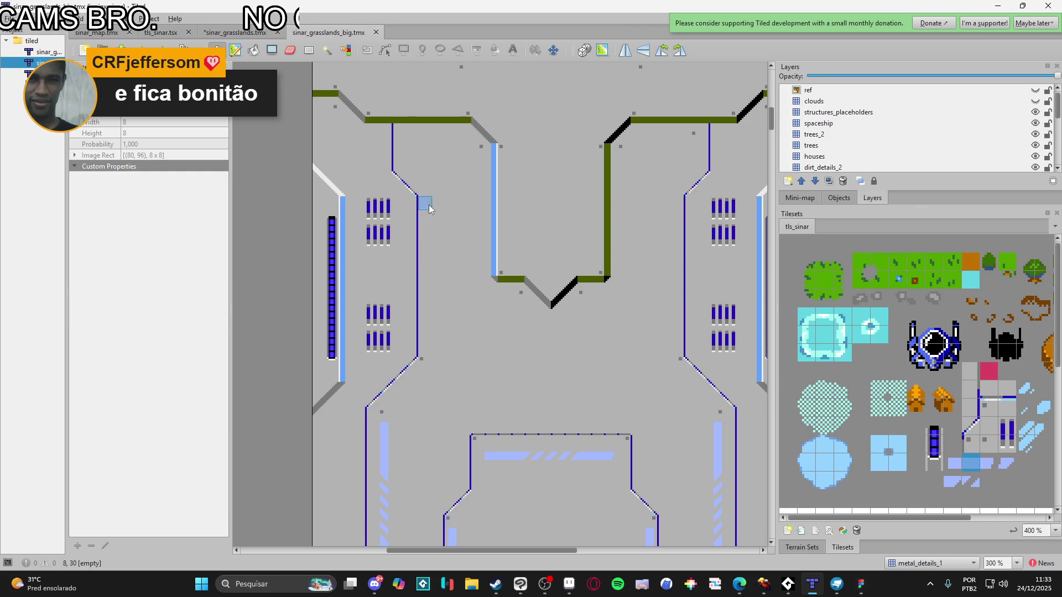
pyautogui.hotkey('ctrl', 'z')
pyautogui.hotkey('ctrl', 'z')
pyautogui.moveTo(428, 205); pyautogui.dragTo(427, 316)
pyautogui.click(427, 337)
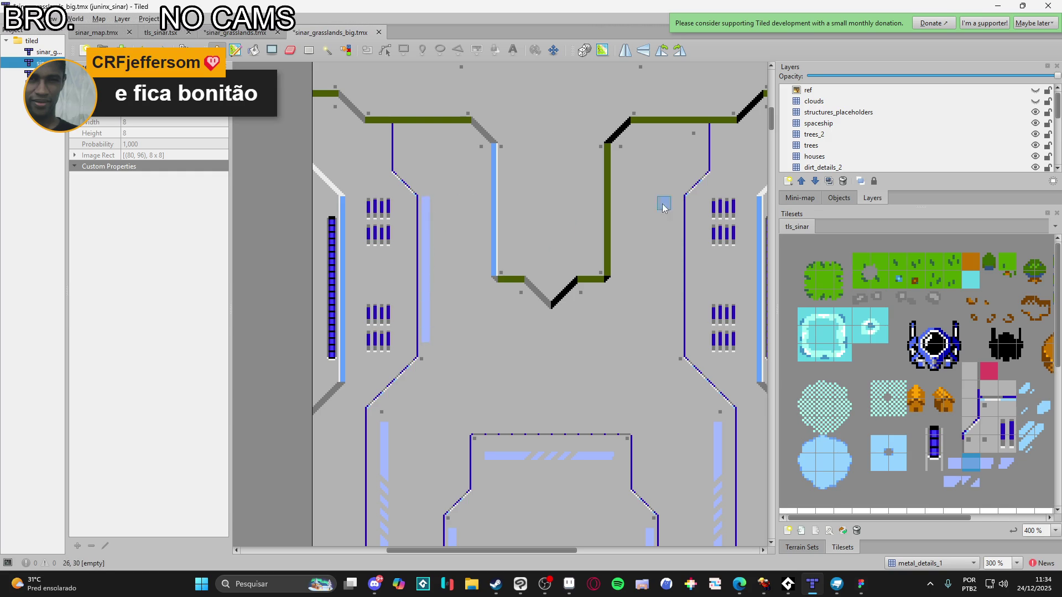
pyautogui.moveTo(678, 207); pyautogui.dragTo(677, 328)
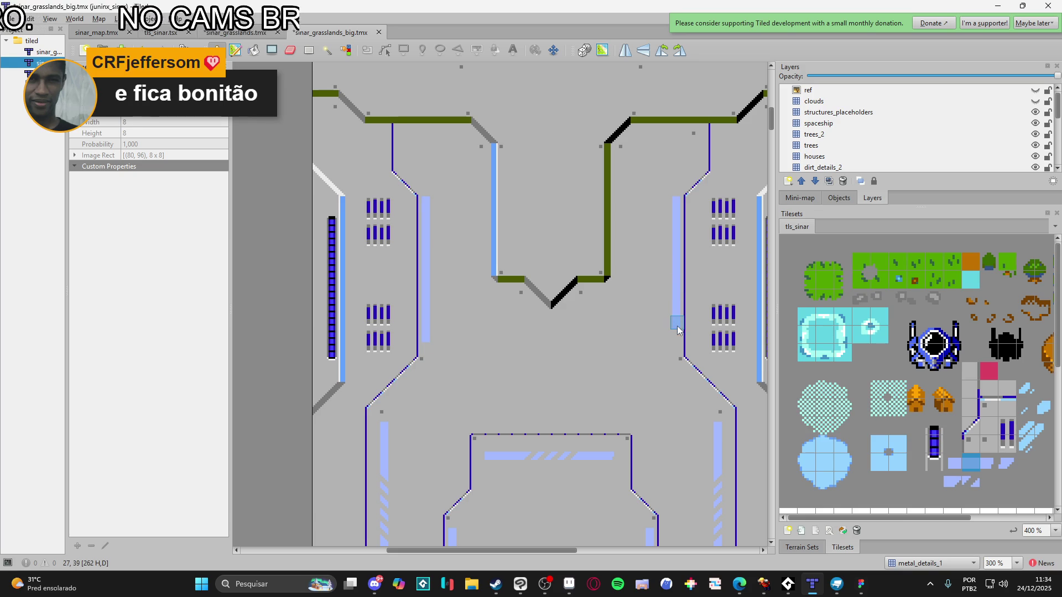
# Overlay diagonal-striped tiles on the right and left light-blue columns
pyautogui.click(971, 481)
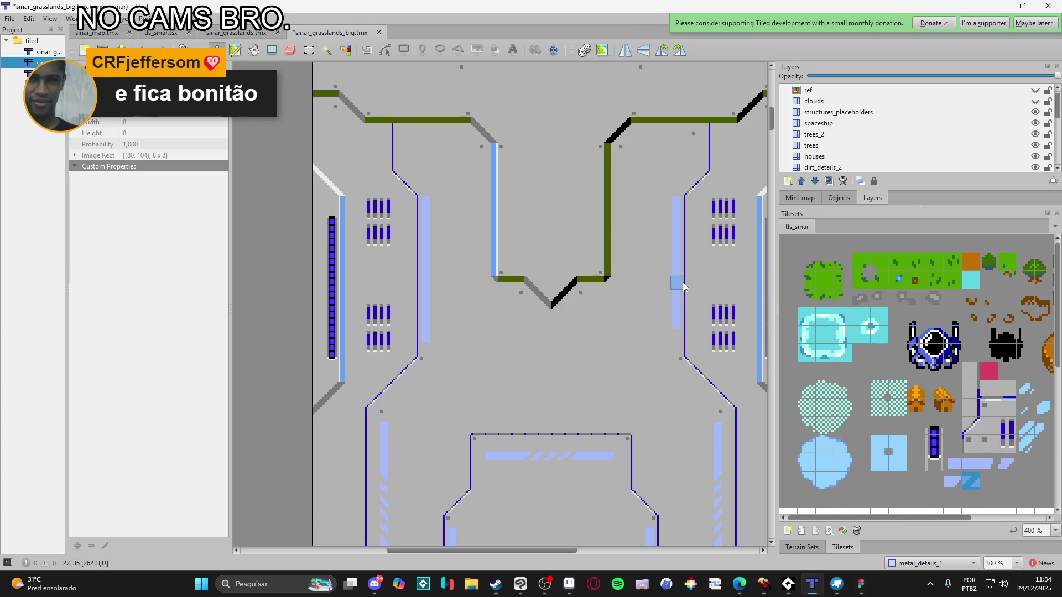
pyautogui.moveTo(677, 226); pyautogui.dragTo(678, 284)
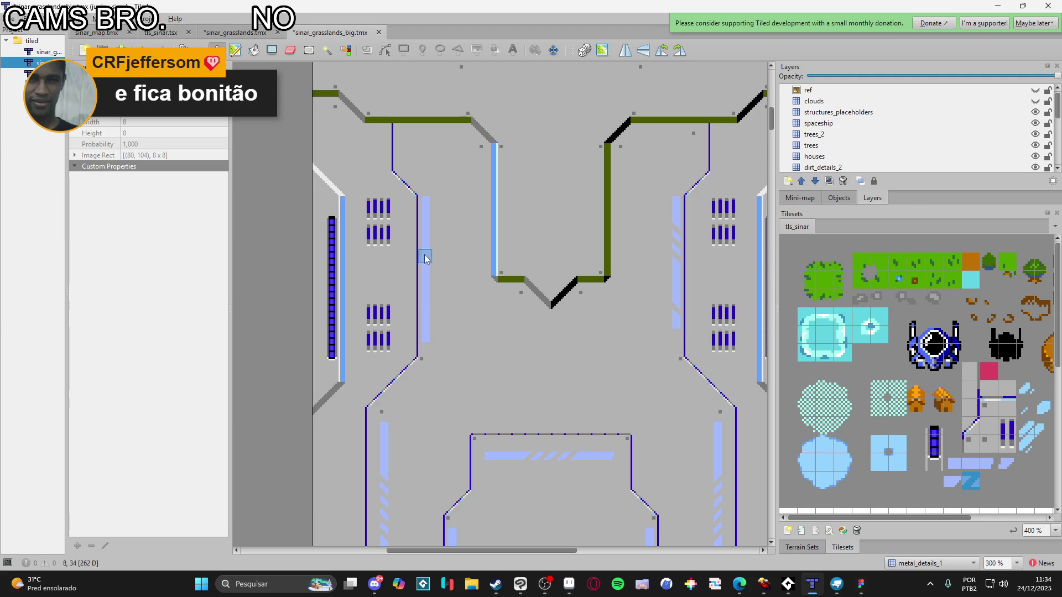
pyautogui.moveTo(424, 271)
pyautogui.mouseDown()
pyautogui.moveTo(429, 222)
pyautogui.moveTo(426, 326)
pyautogui.mouseUp()
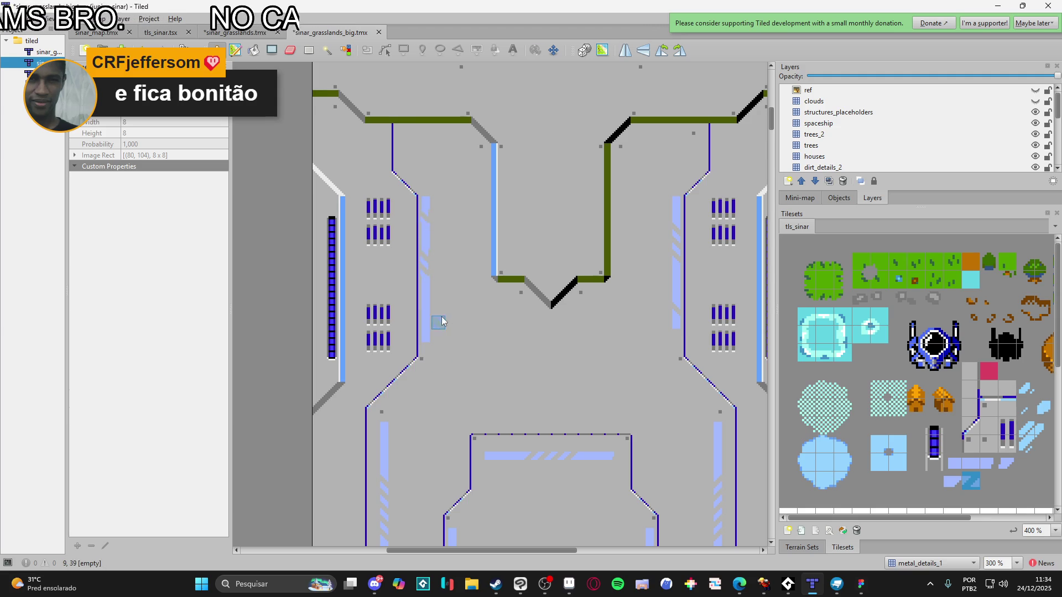
pyautogui.moveTo(515, 344)
pyautogui.mouseDown()
pyautogui.moveTo(491, 450)
pyautogui.moveTo(499, 301)
pyautogui.moveTo(516, 230)
pyautogui.mouseUp()
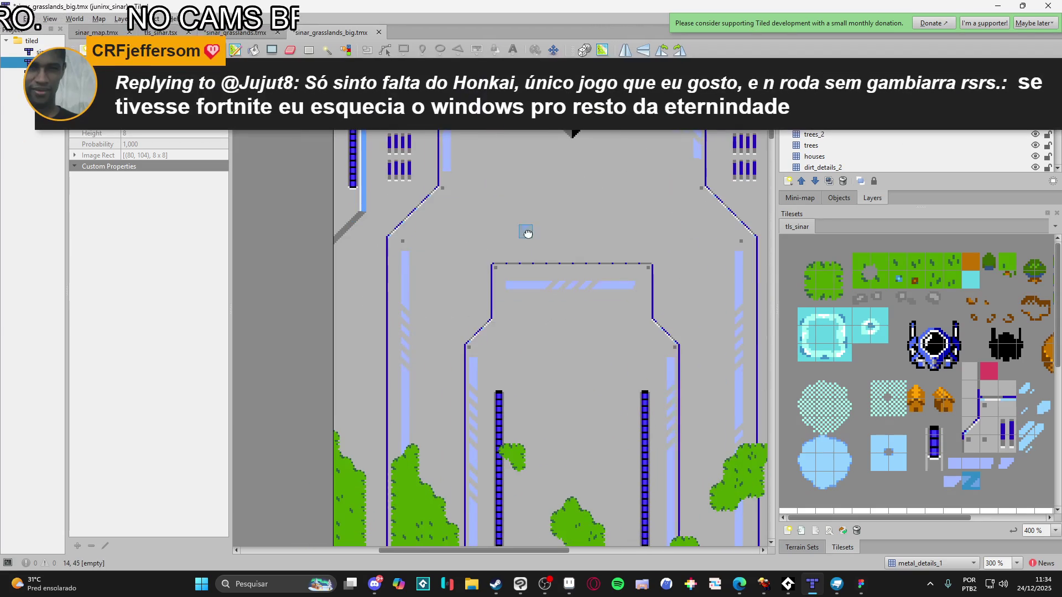
pyautogui.scroll(-1, 512, 291)
pyautogui.moveTo(521, 277)
pyautogui.mouseDown()
pyautogui.moveTo(486, 316)
pyautogui.moveTo(481, 389)
pyautogui.mouseUp()
pyautogui.scroll(1, 481, 391)
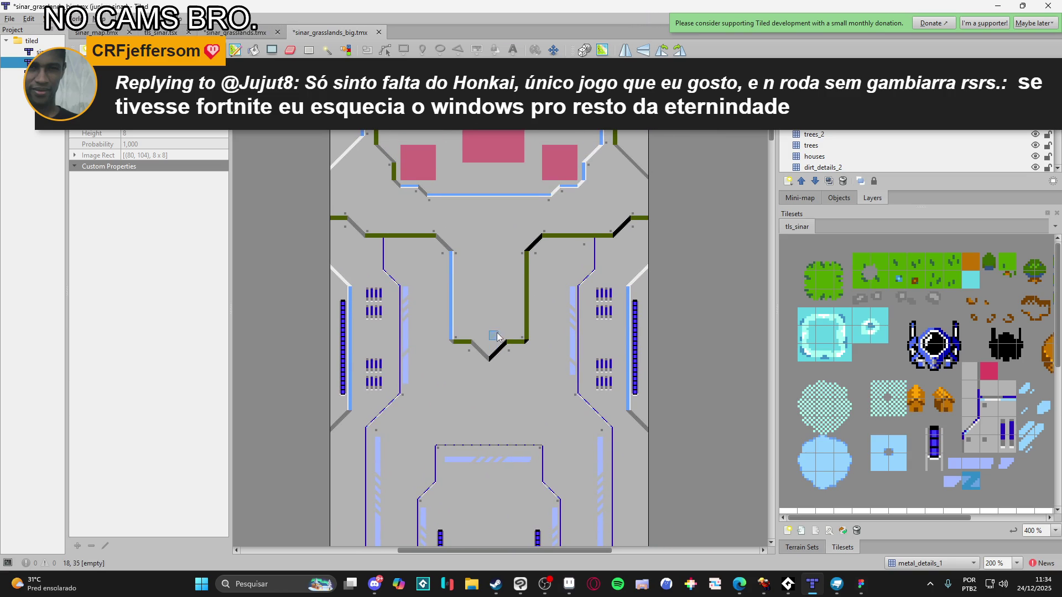
pyautogui.scroll(1, 512, 266)
pyautogui.scroll(1, 479, 358)
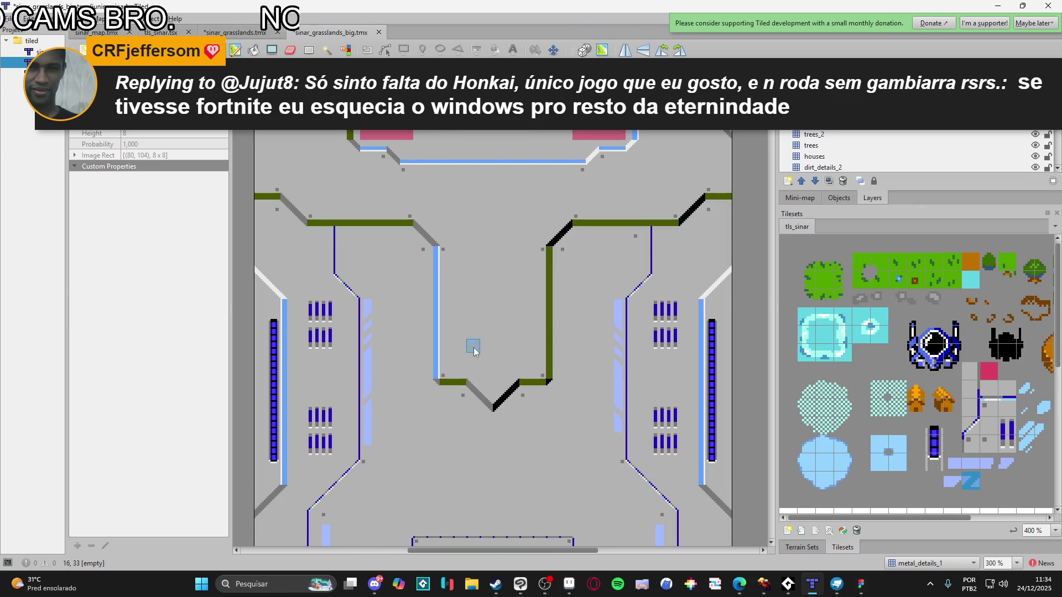
pyautogui.scroll(-1, 484, 359)
pyautogui.moveTo(515, 360)
pyautogui.mouseDown()
pyautogui.moveTo(499, 283)
pyautogui.moveTo(515, 217)
pyautogui.moveTo(509, 257)
pyautogui.mouseUp()
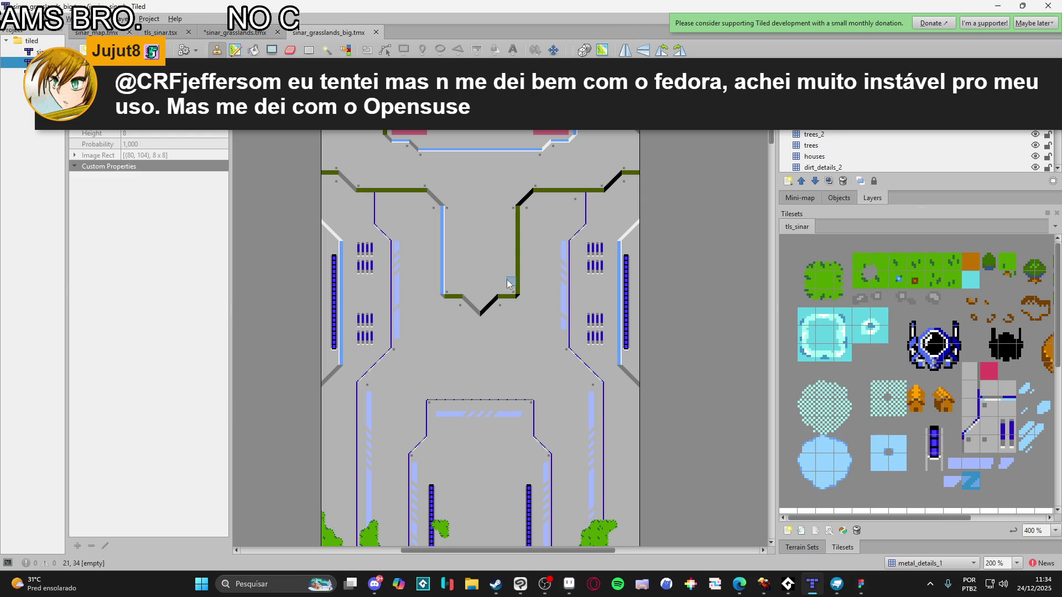
pyautogui.click(972, 462)
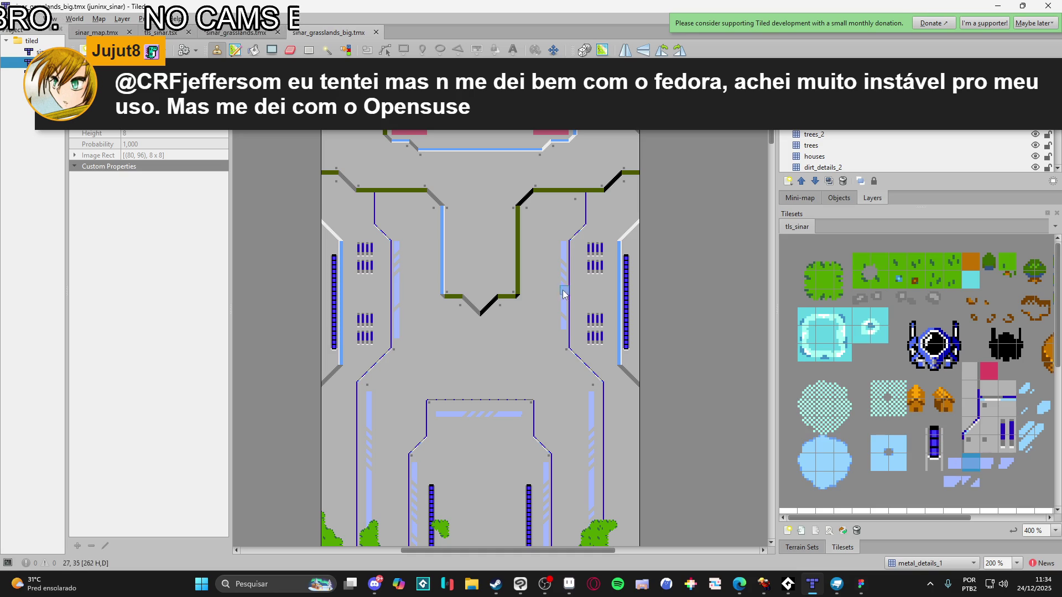
pyautogui.scroll(2, 472, 288)
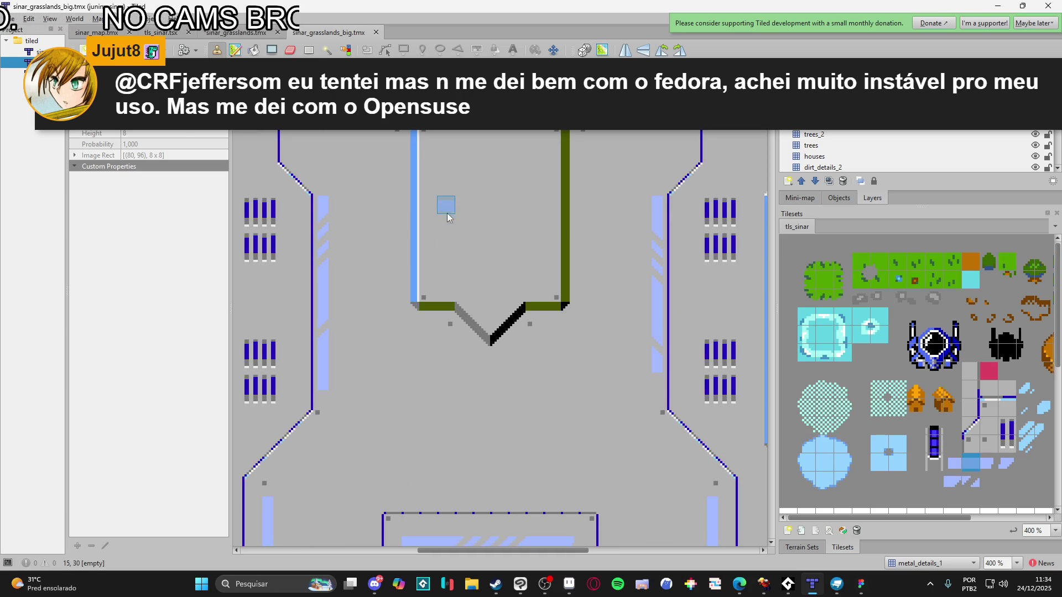
pyautogui.click(490, 260)
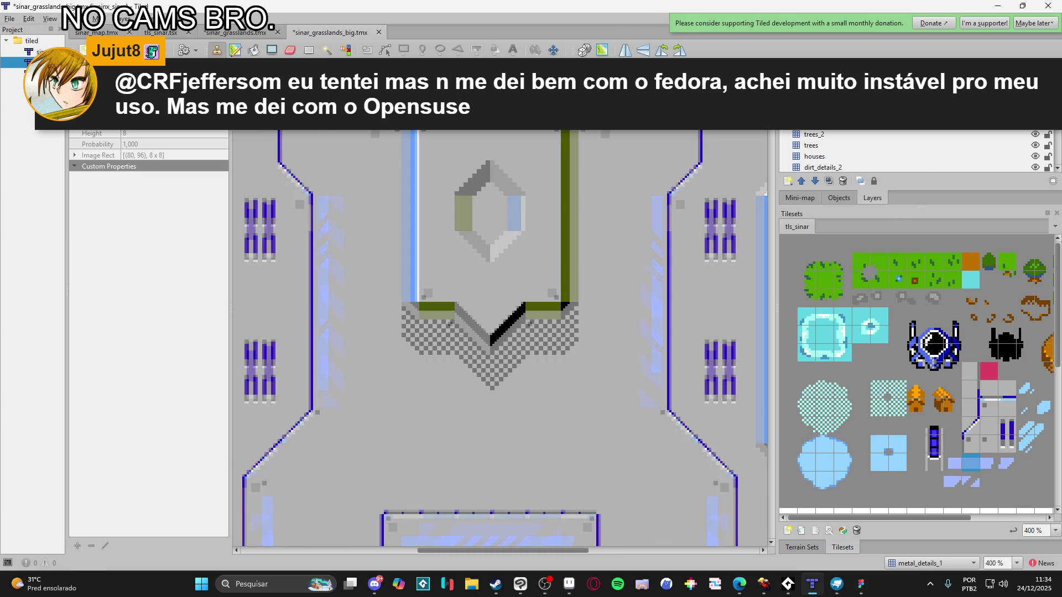
pyautogui.hotkey('ctrl', 'z')
pyautogui.hotkey('ctrl', 'y')
pyautogui.hotkey('ctrl', 'z')
pyautogui.scroll(-3, 575, 317)
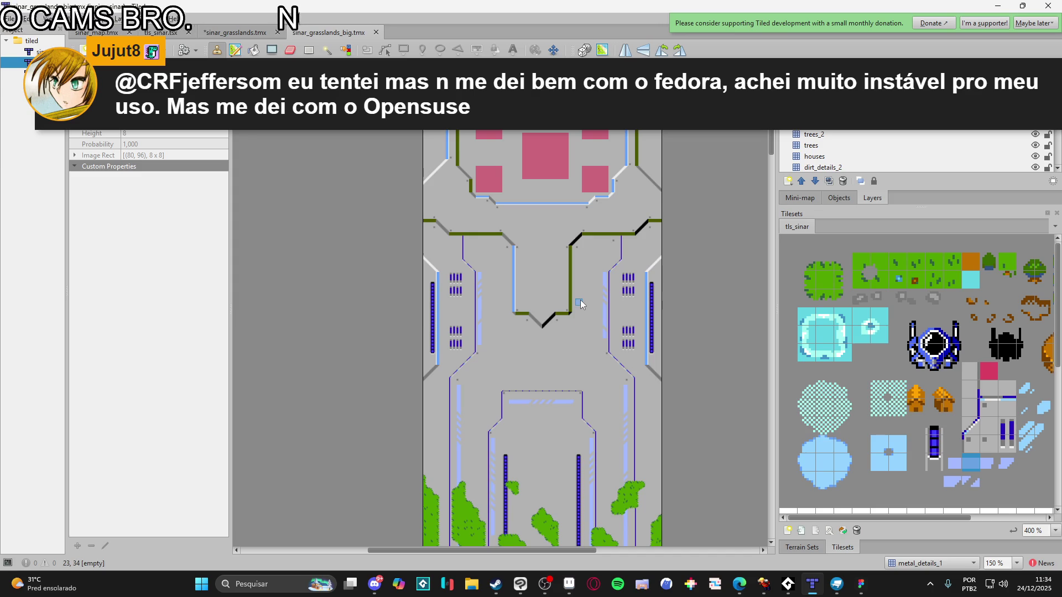
pyautogui.moveTo(580, 299)
pyautogui.mouseDown()
pyautogui.moveTo(587, 217)
pyautogui.moveTo(588, 248)
pyautogui.moveTo(570, 263)
pyautogui.moveTo(584, 174)
pyautogui.mouseUp()
pyautogui.moveTo(606, 233)
pyautogui.mouseDown()
pyautogui.moveTo(598, 203)
pyautogui.moveTo(589, 261)
pyautogui.mouseUp()
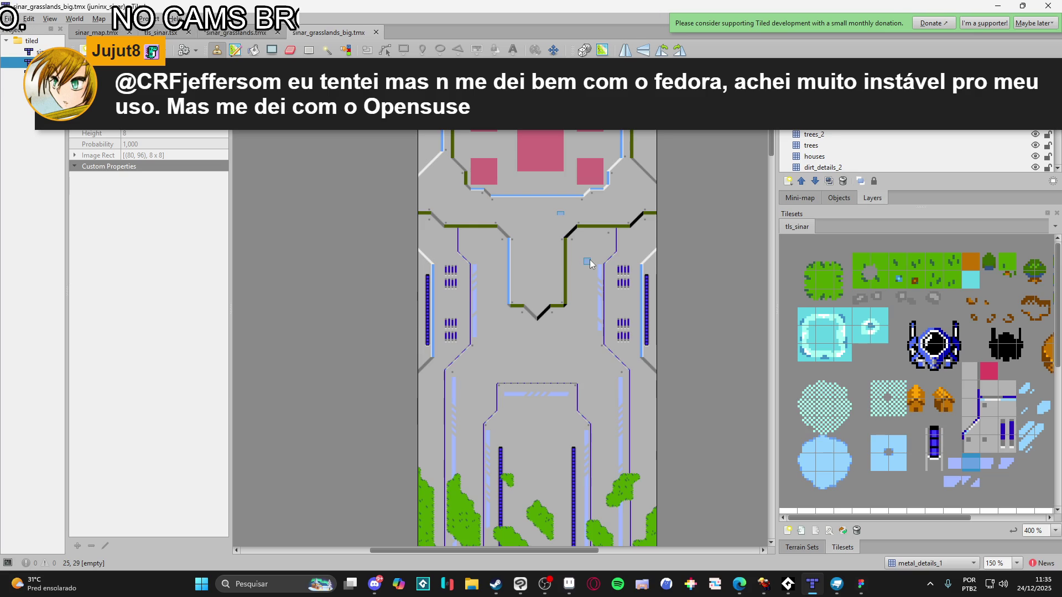
pyautogui.scroll(1, 547, 260)
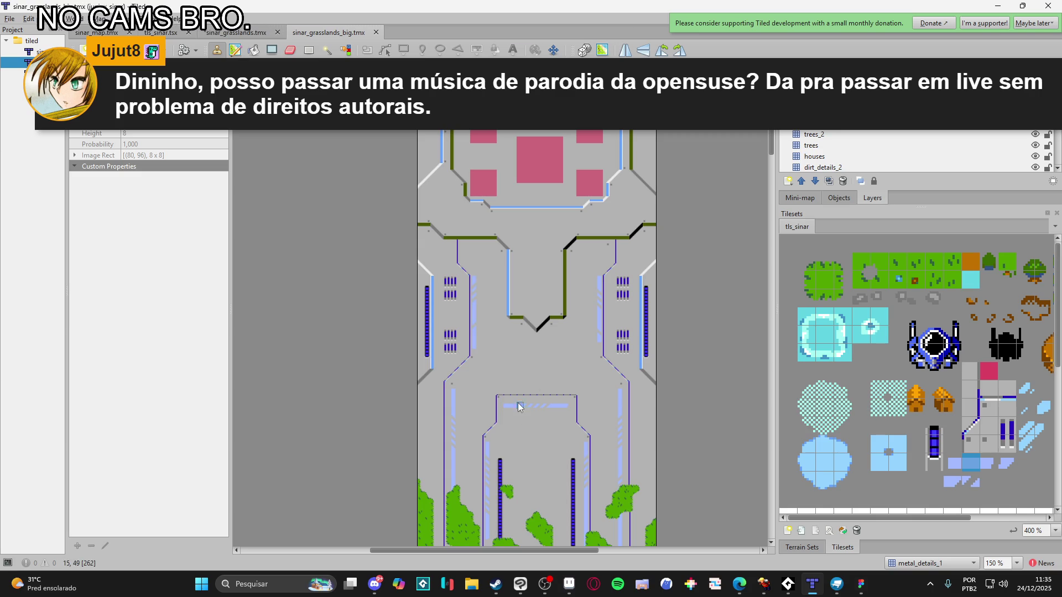
pyautogui.keyDown('ctrl'); pyautogui.scroll(2, 519, 313); pyautogui.keyUp('ctrl')
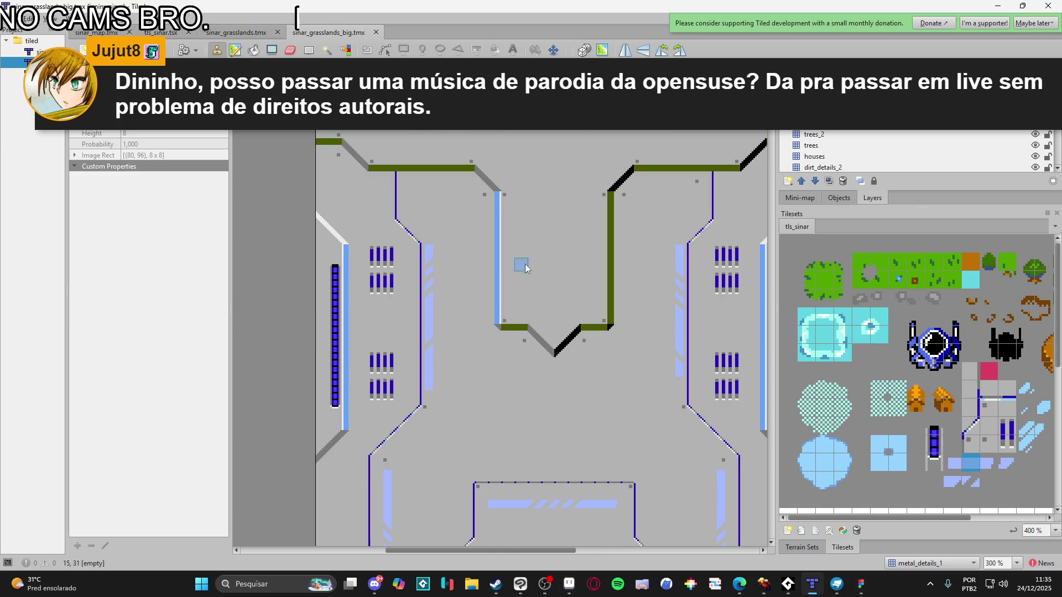
# Paint light-blue trim tiles along the upper crossing
pyautogui.moveTo(454, 146)
pyautogui.mouseDown()
pyautogui.moveTo(387, 150)
pyautogui.moveTo(404, 151)
pyautogui.mouseUp()
pyautogui.scroll(4, 460, 177)
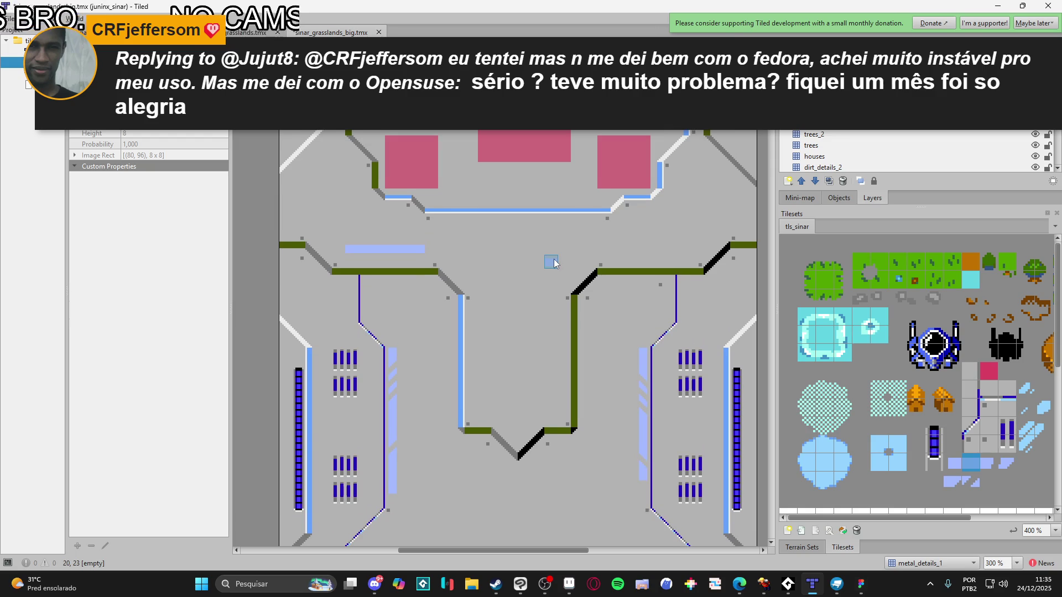
pyautogui.moveTo(604, 252); pyautogui.dragTo(695, 253)
pyautogui.scroll(1, 658, 266)
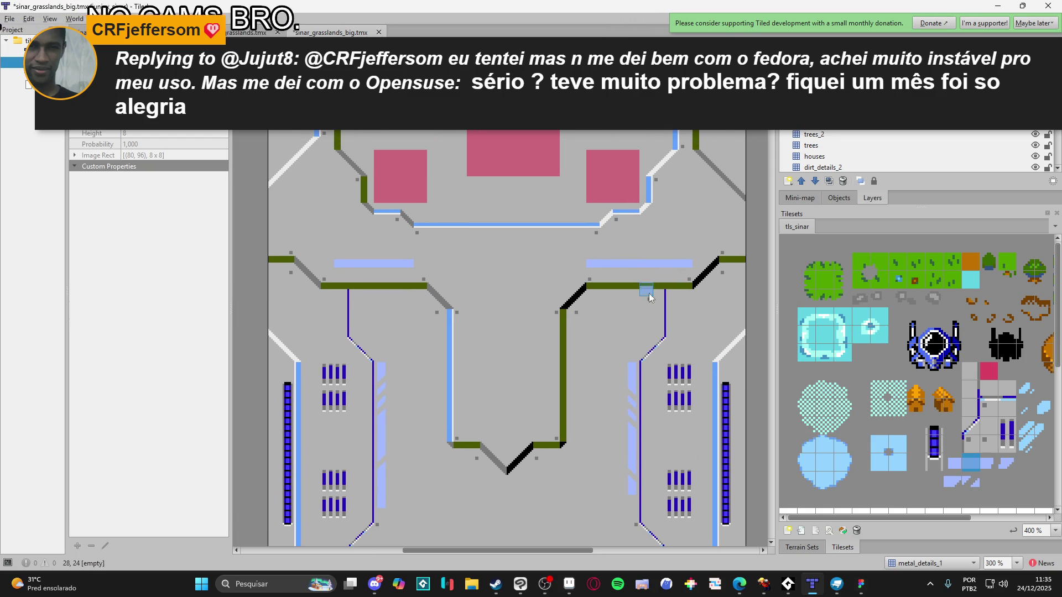
# Cap the blue strips with slanted diagonal-stripe end tiles
pyautogui.click(978, 487)
pyautogui.click(656, 264)
pyautogui.hscroll(-1, 310, 301)
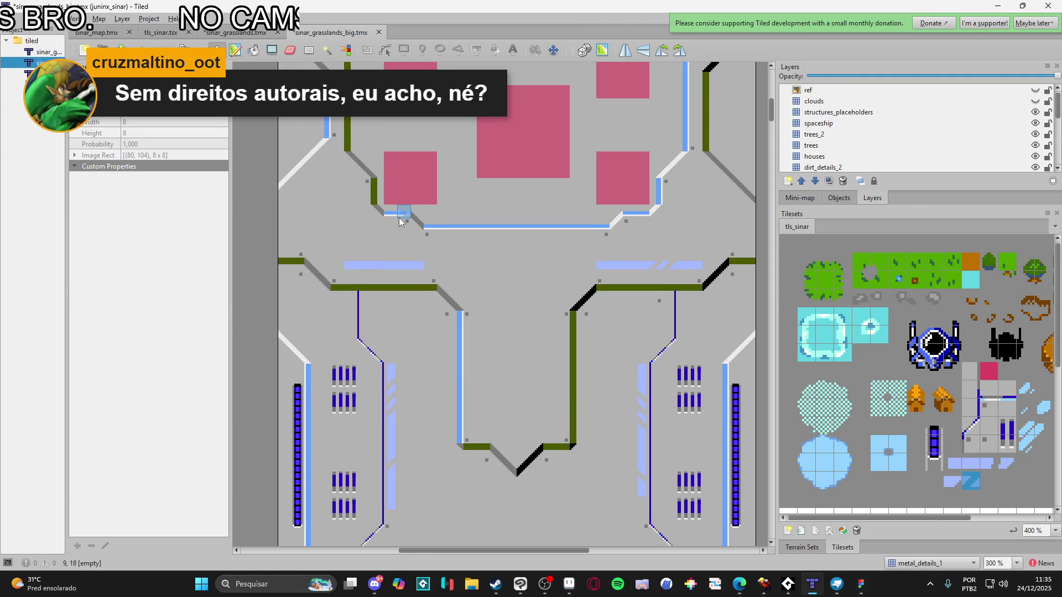
pyautogui.click(374, 265)
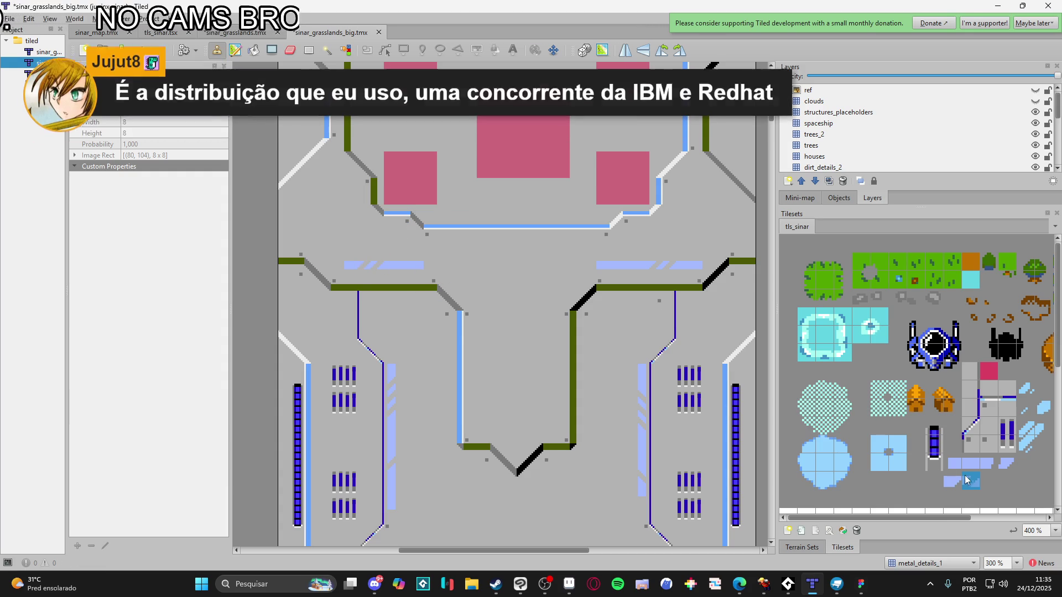
pyautogui.click(990, 465)
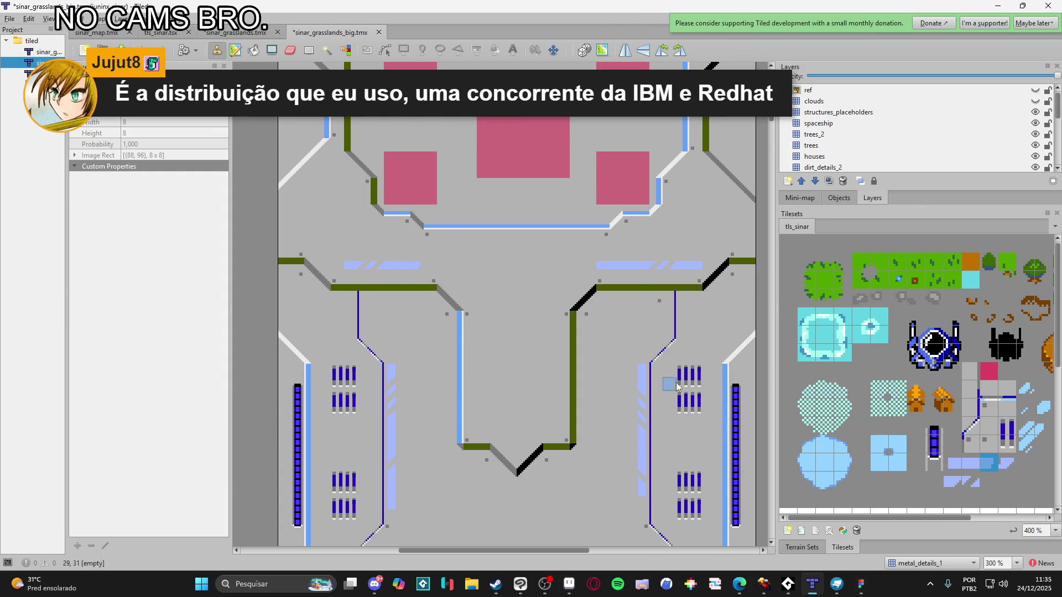
pyautogui.click(602, 274)
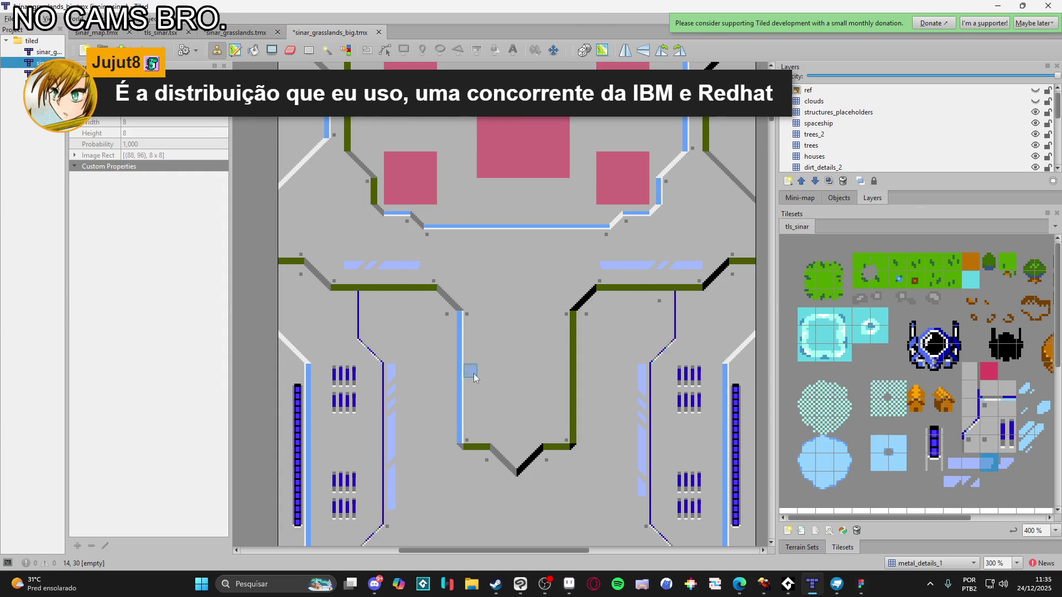
# Paint light-blue strips down the left and right inner walls of the central channel
pyautogui.click(970, 462)
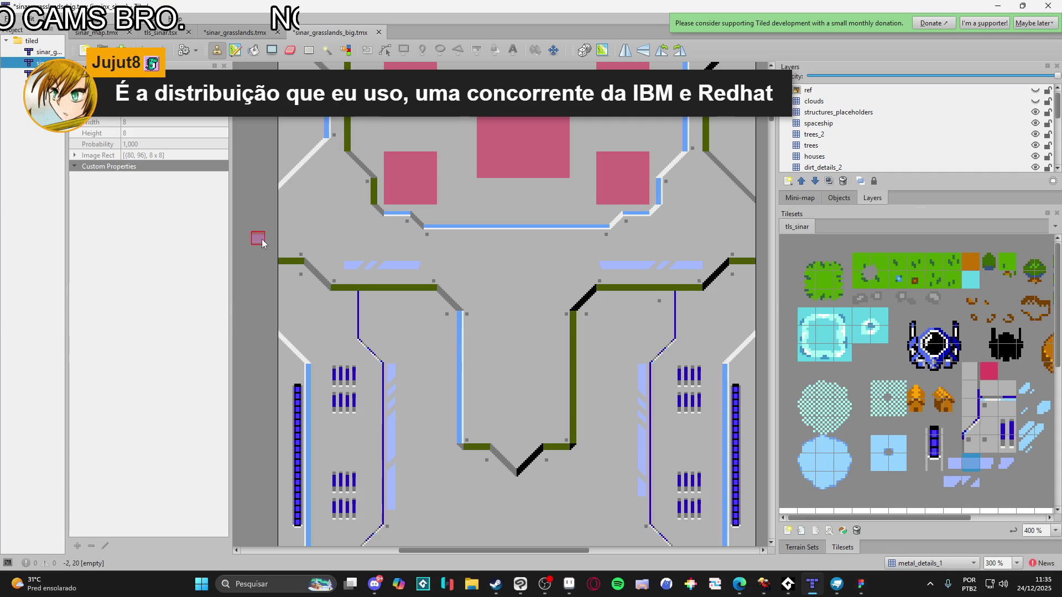
pyautogui.hscroll(3, 611, 290)
pyautogui.scroll(1, 611, 291)
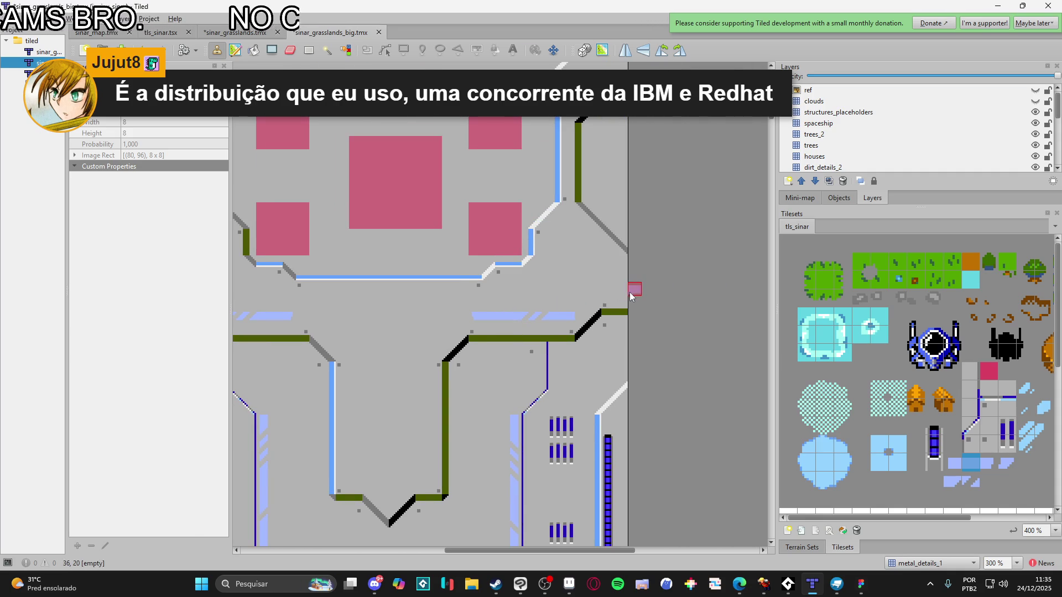
pyautogui.hscroll(-4, 387, 420)
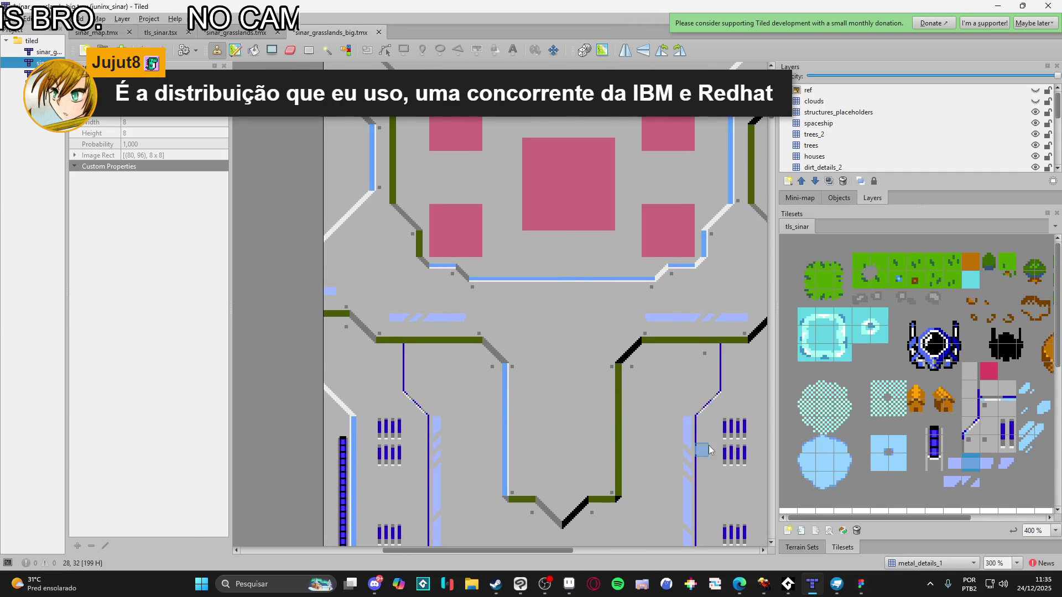
pyautogui.scroll(-2, 611, 466)
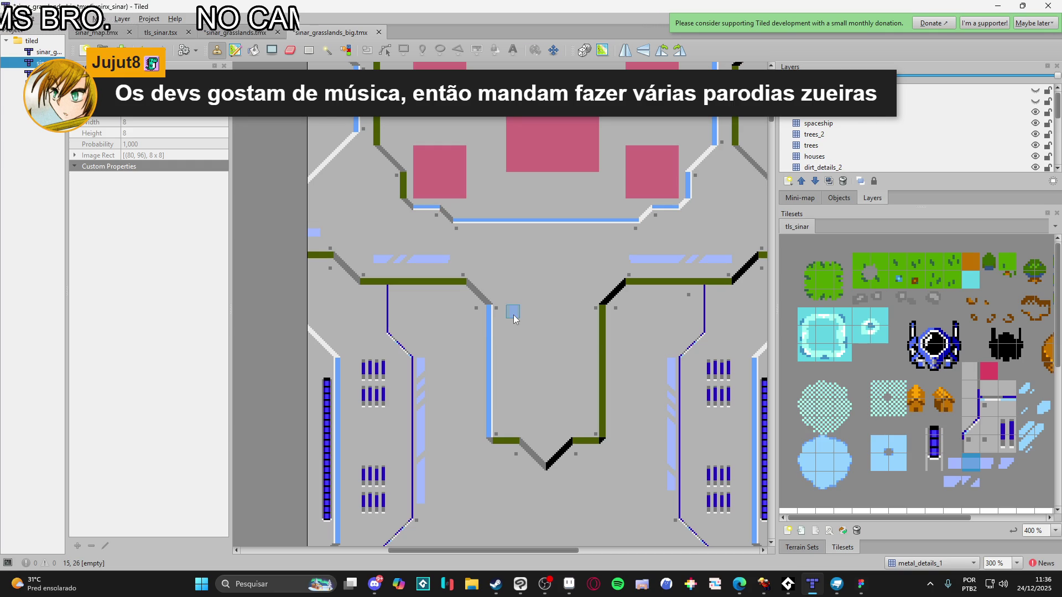
pyautogui.moveTo(503, 323); pyautogui.dragTo(503, 362)
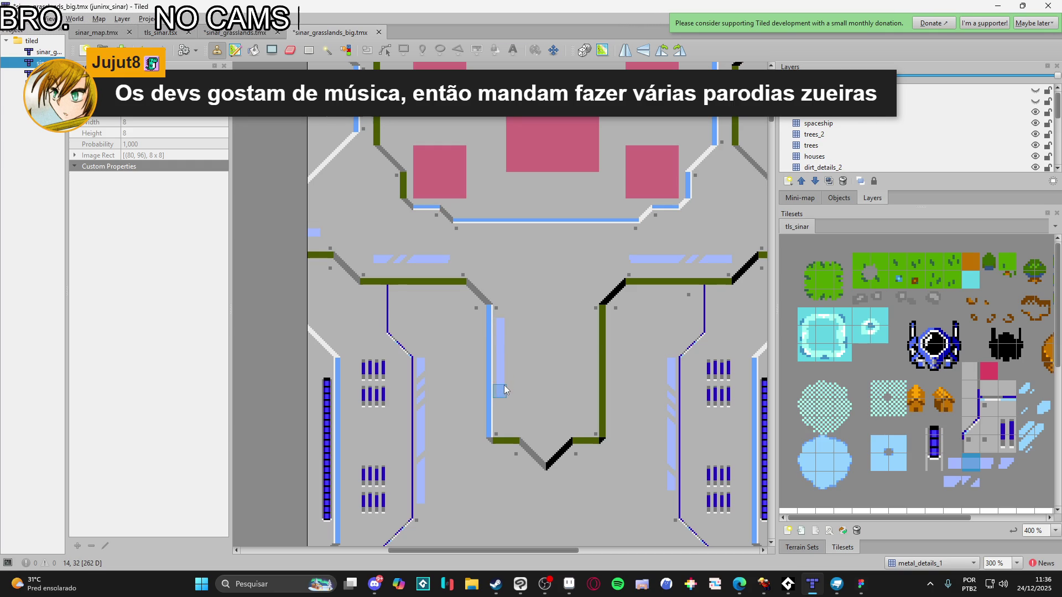
pyautogui.moveTo(592, 318); pyautogui.dragTo(591, 418)
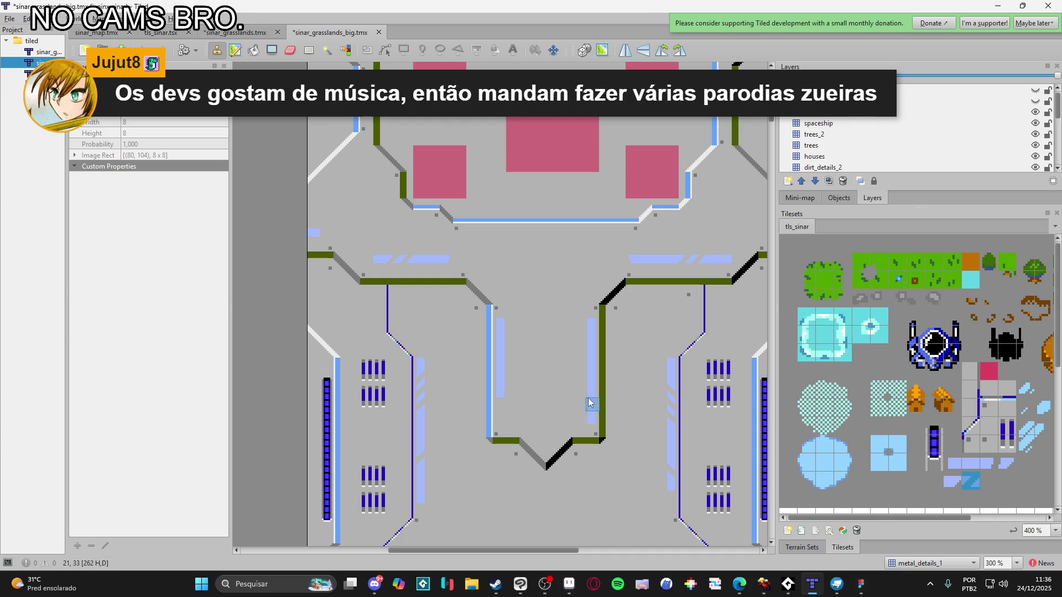
# Save the map and review it from the bottom grass up to the pink blocks
pyautogui.hotkey('ctrl', 's')
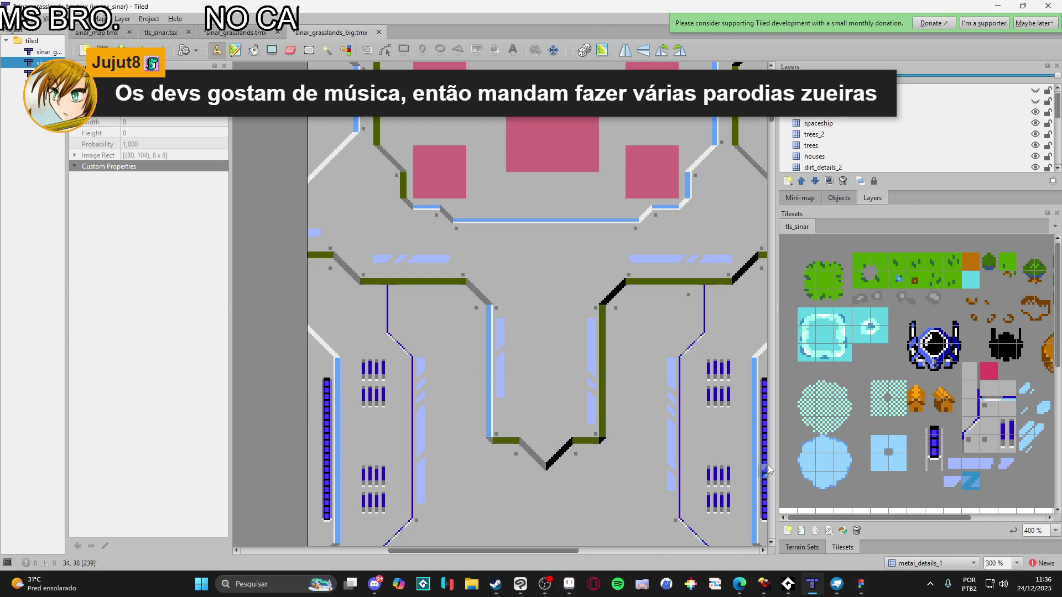
pyautogui.click(989, 463)
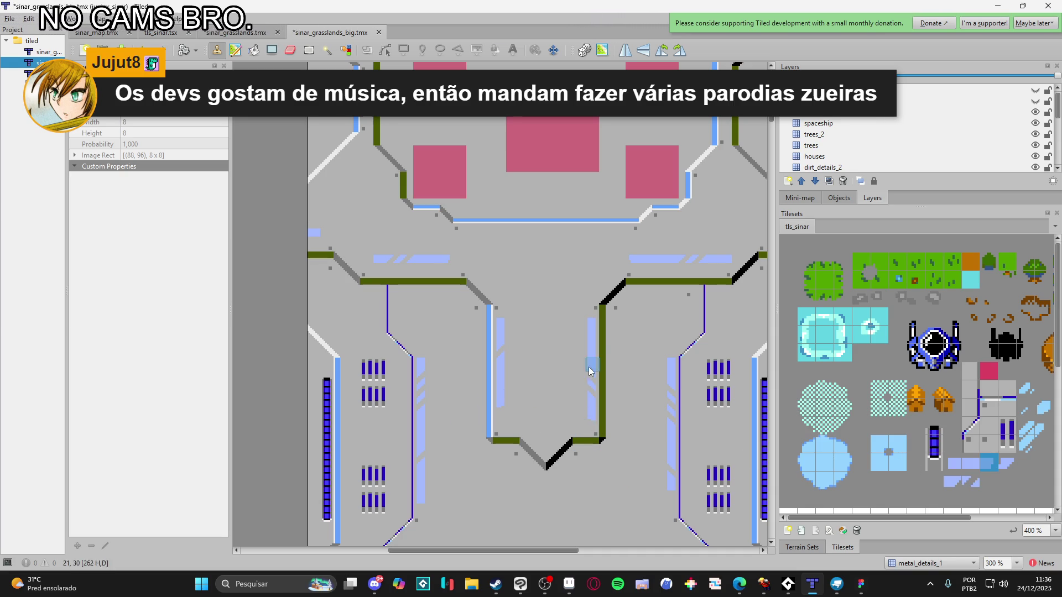
pyautogui.scroll(-1, 568, 350)
pyautogui.moveTo(595, 254)
pyautogui.mouseDown()
pyautogui.moveTo(600, 331)
pyautogui.moveTo(572, 205)
pyautogui.mouseUp()
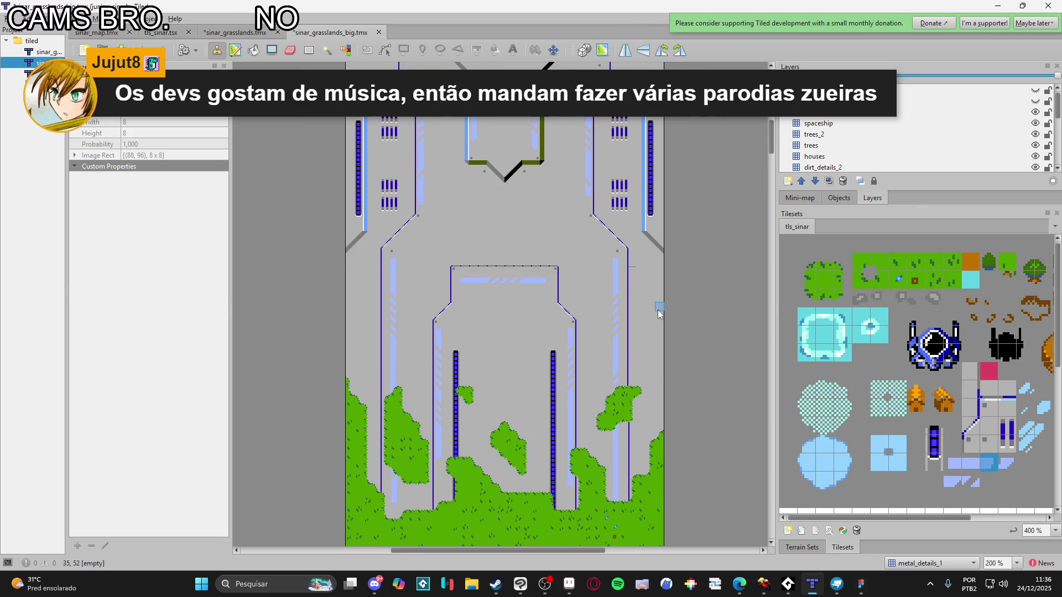
pyautogui.hotkey('ctrl', 's')
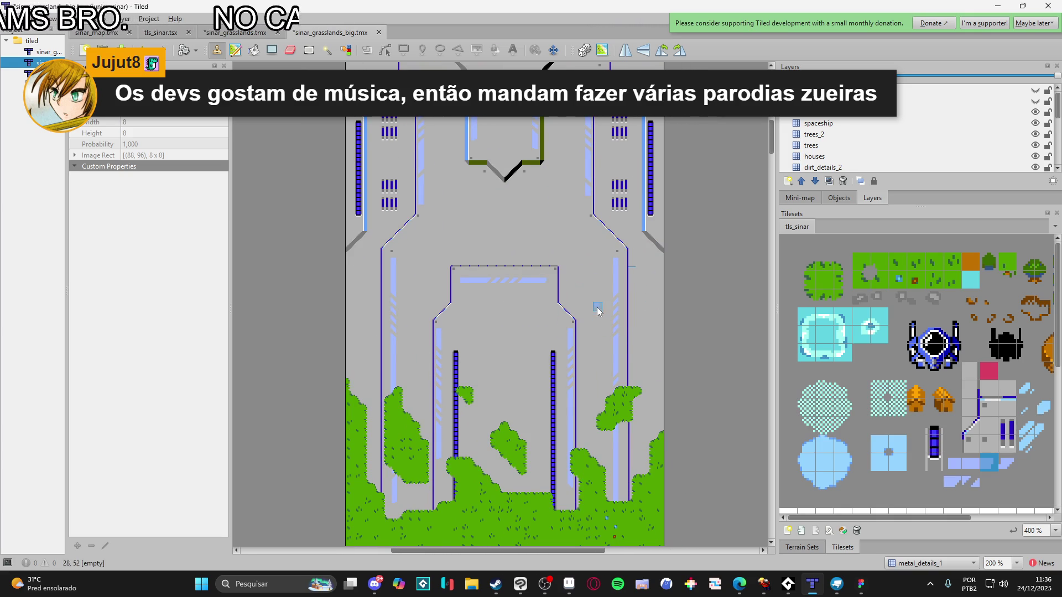
pyautogui.hotkey('ctrl', 'shift', 's')
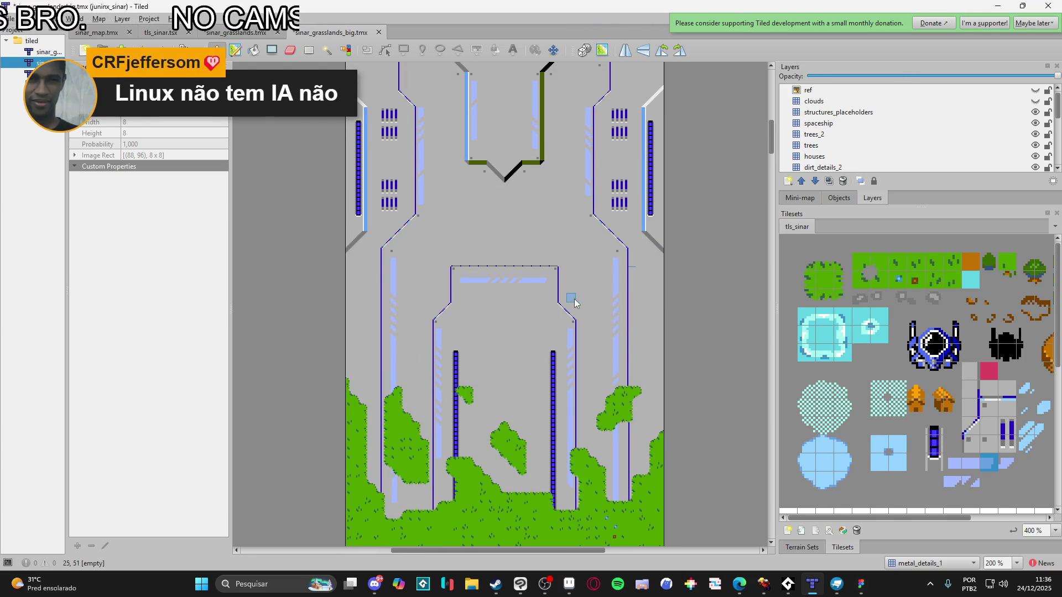
pyautogui.moveTo(506, 290); pyautogui.dragTo(500, 379)
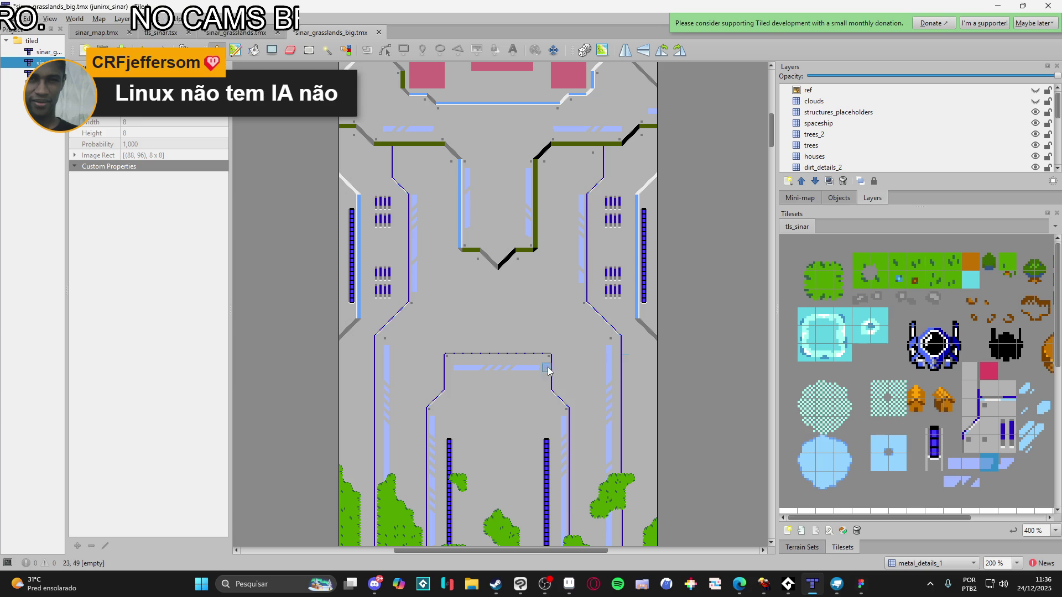
pyautogui.scroll(3, 525, 378)
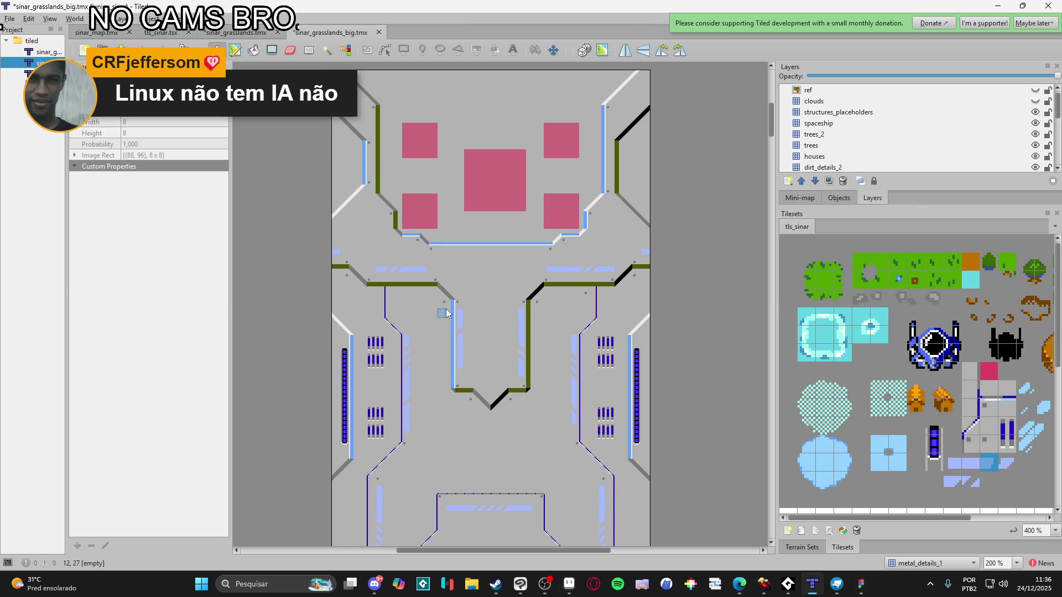
pyautogui.scroll(-1, 463, 371)
pyautogui.hotkey('ctrl', 's')
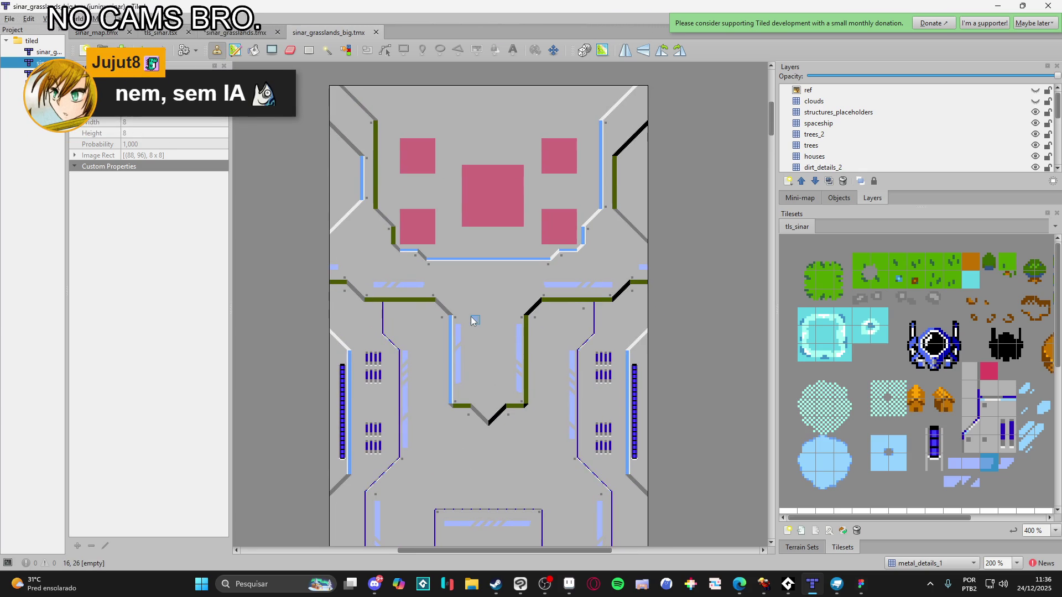
# Browse the layers, selecting the mountains_1, mountains_3 and dirt_details_2 layers
pyautogui.scroll(-2, 868, 148)
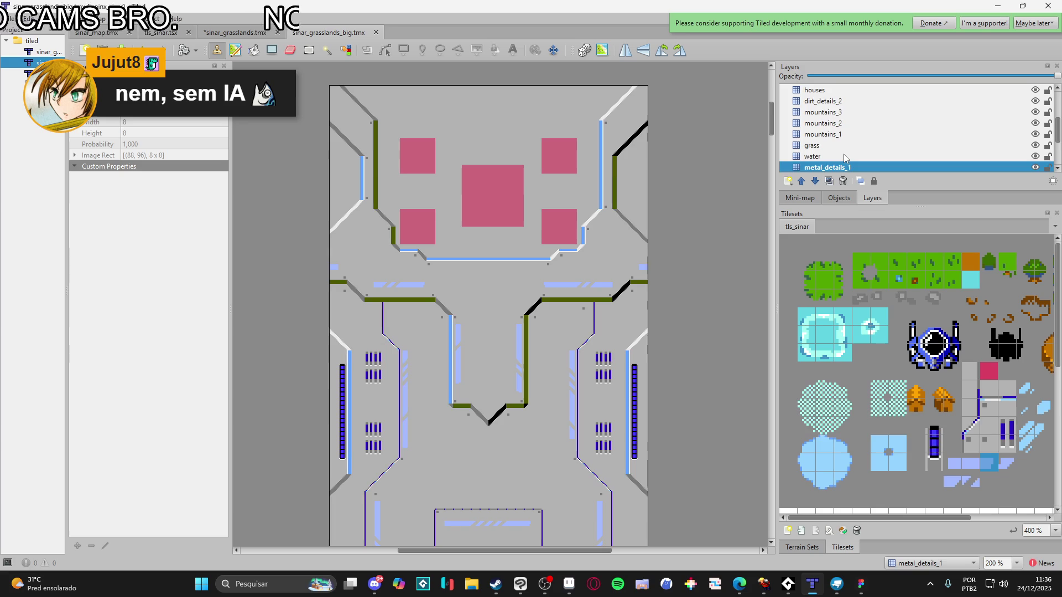
pyautogui.scroll(1, 845, 158)
pyautogui.click(839, 168)
pyautogui.scroll(-1, 842, 158)
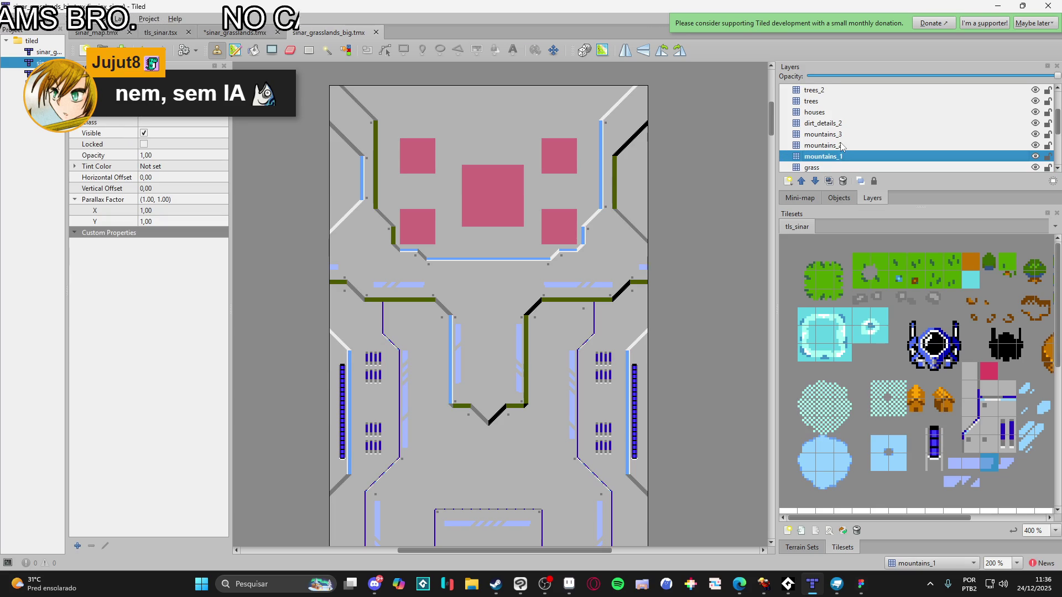
pyautogui.click(842, 146)
pyautogui.click(845, 136)
pyautogui.click(844, 124)
pyautogui.scroll(-1, 845, 124)
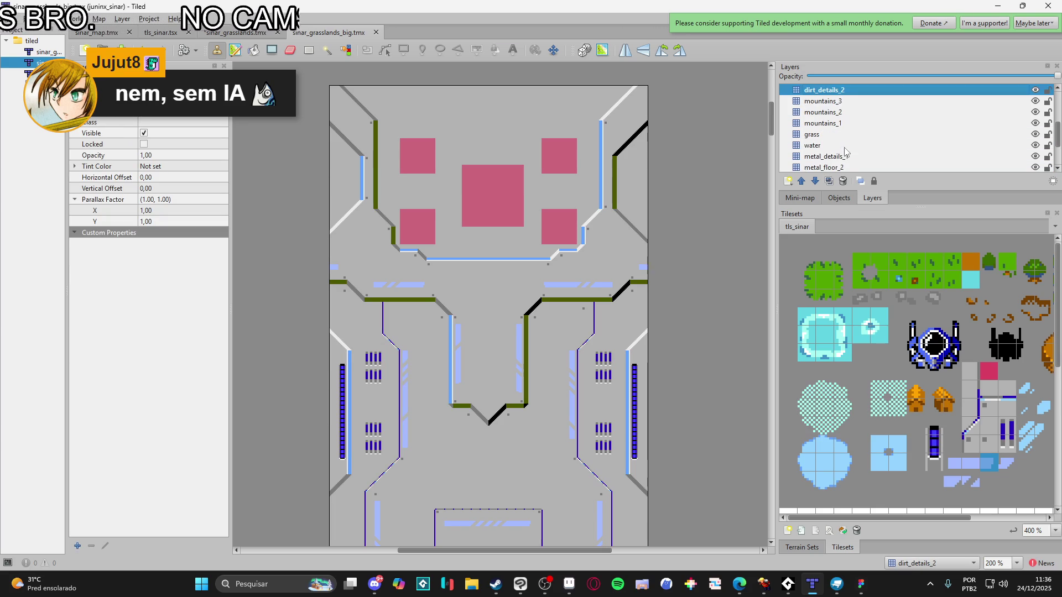
pyautogui.click(858, 128)
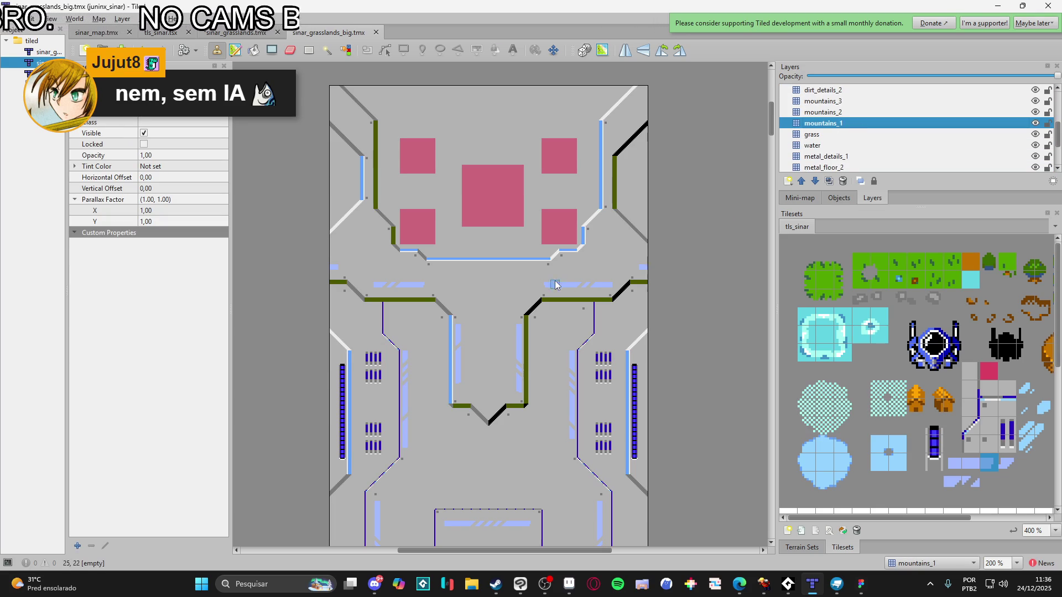
pyautogui.scroll(-5, 581, 381)
# Stamp a dark blue vent bar at the upper right edge on metal_details_1
pyautogui.rightClick(529, 364)
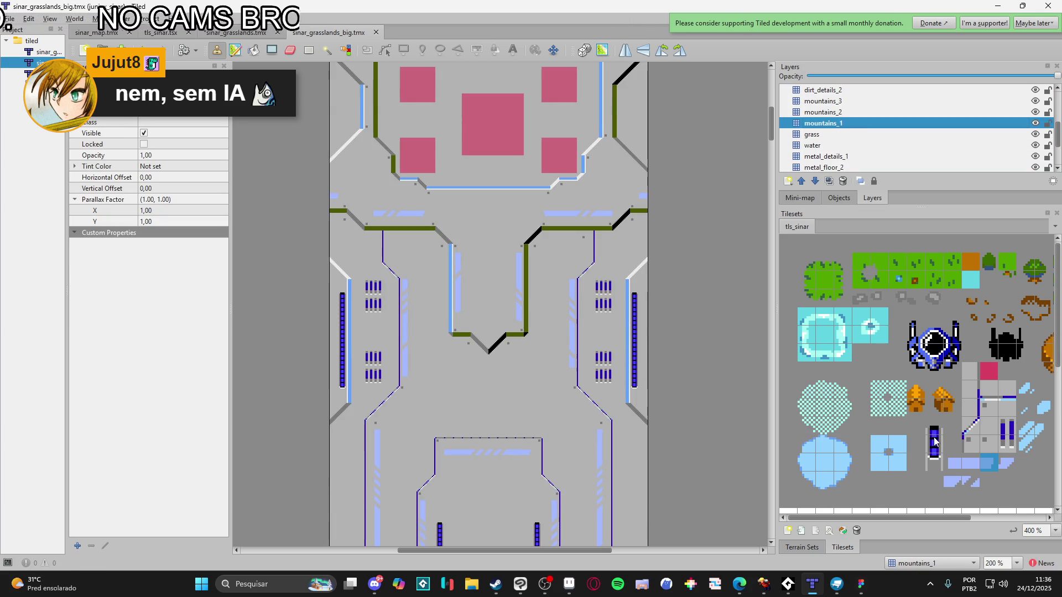
pyautogui.scroll(5, 487, 309)
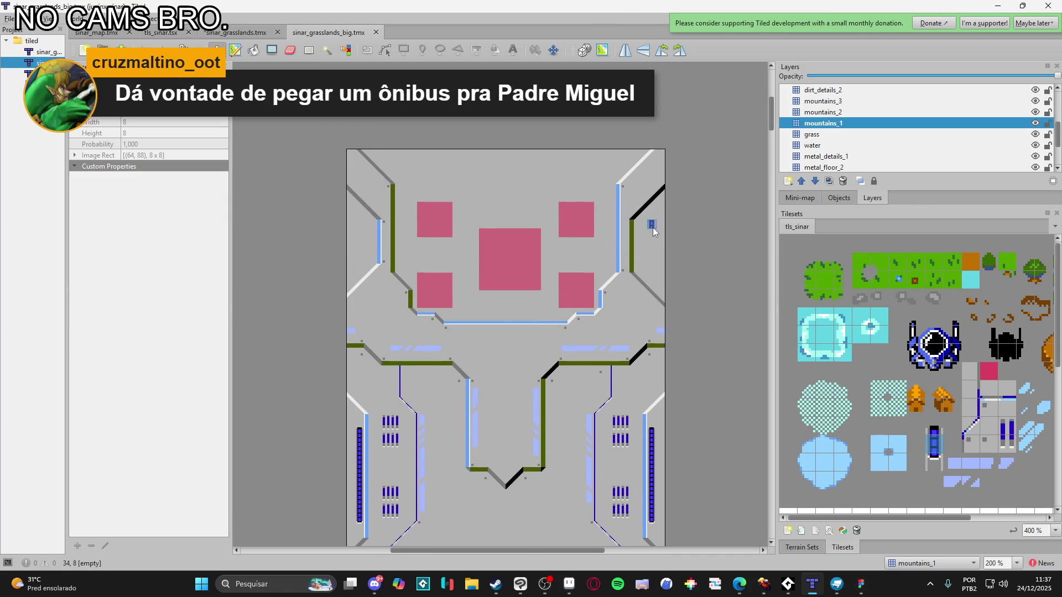
pyautogui.click(854, 157)
pyautogui.moveTo(653, 231); pyautogui.dragTo(653, 264)
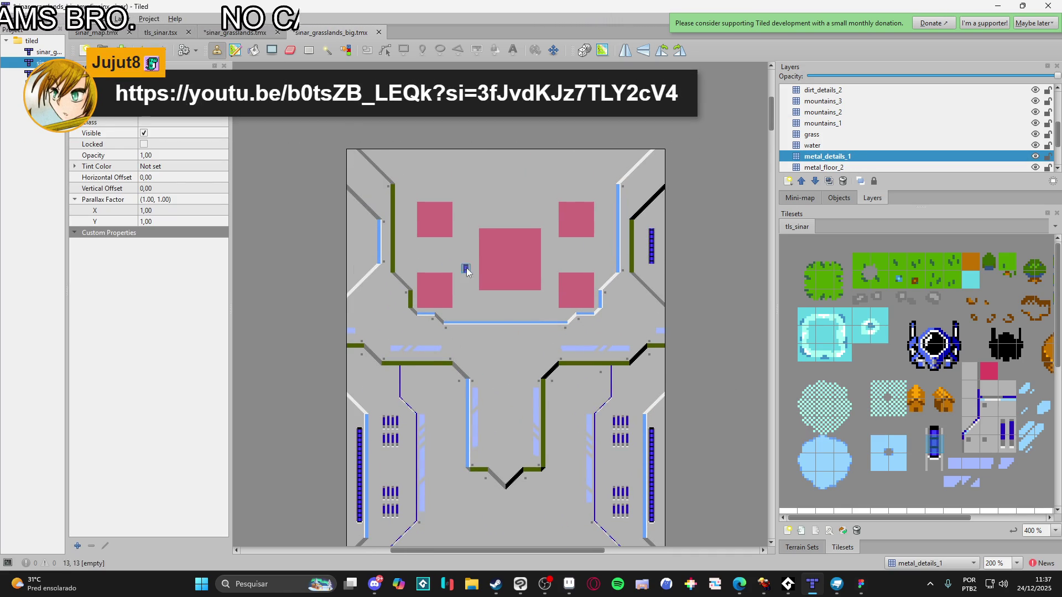
# Copy the right-wall dark blue vent column and stamp it on the upper left wall
pyautogui.click(935, 423)
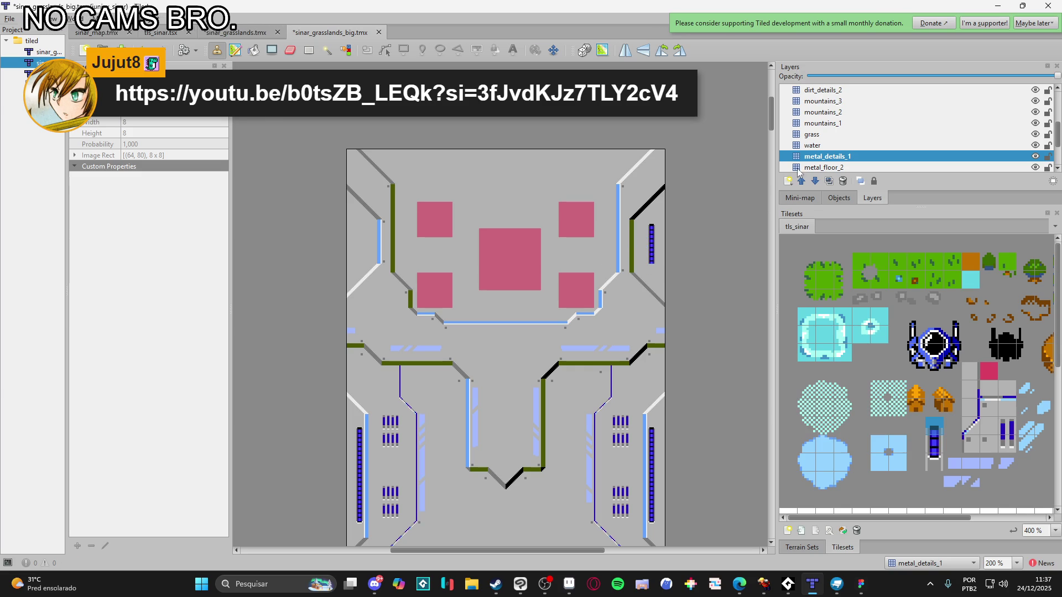
pyautogui.click(934, 462)
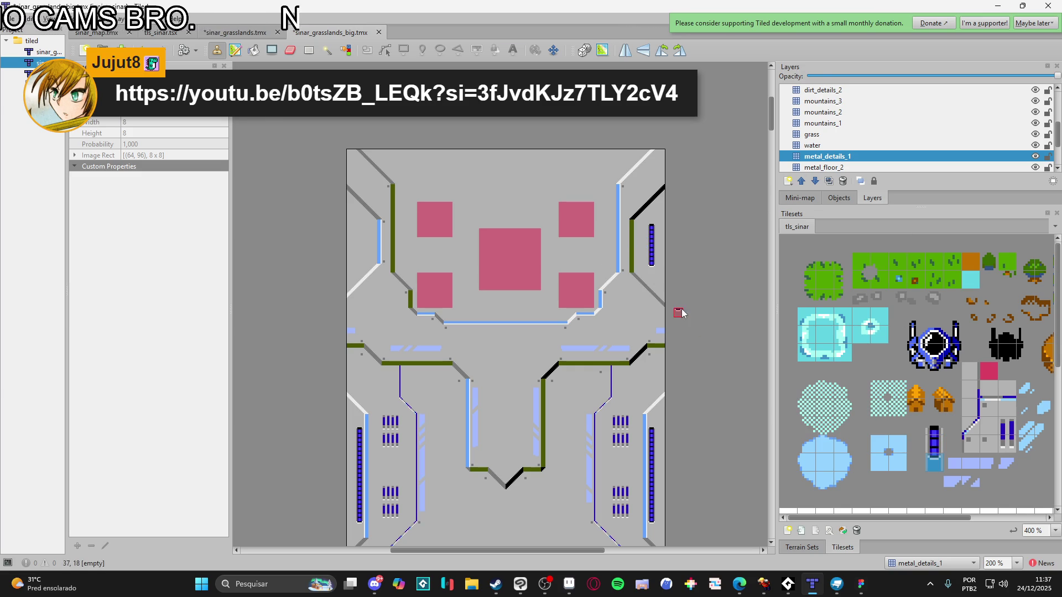
pyautogui.press('r')
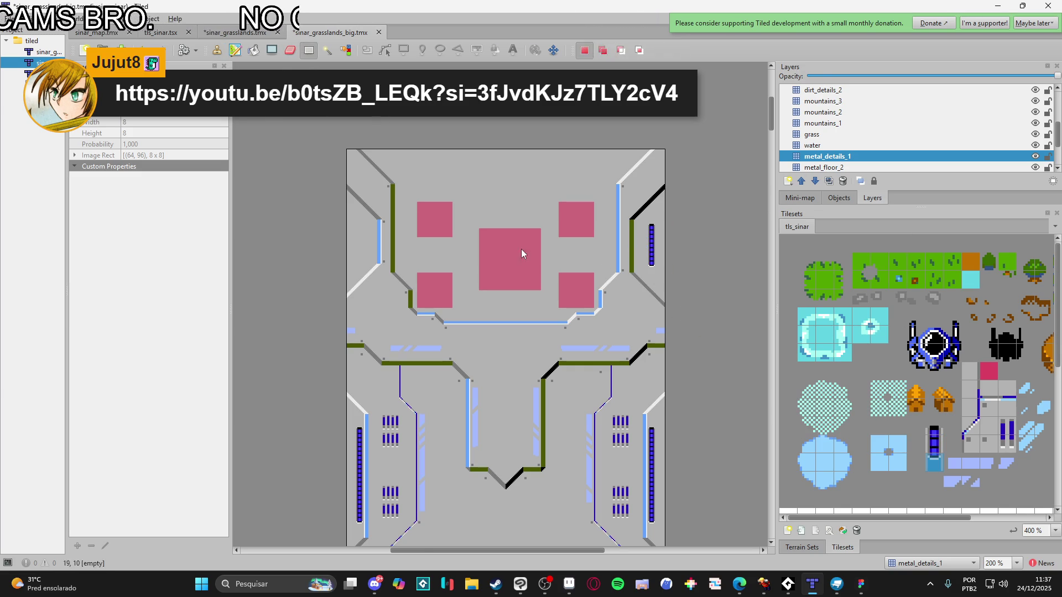
pyautogui.scroll(1, 640, 266)
pyautogui.scroll(2, 638, 265)
pyautogui.moveTo(742, 266); pyautogui.dragTo(745, 335)
pyautogui.hotkey('ctrl', 'c')
pyautogui.hotkey('ctrl', 'v')
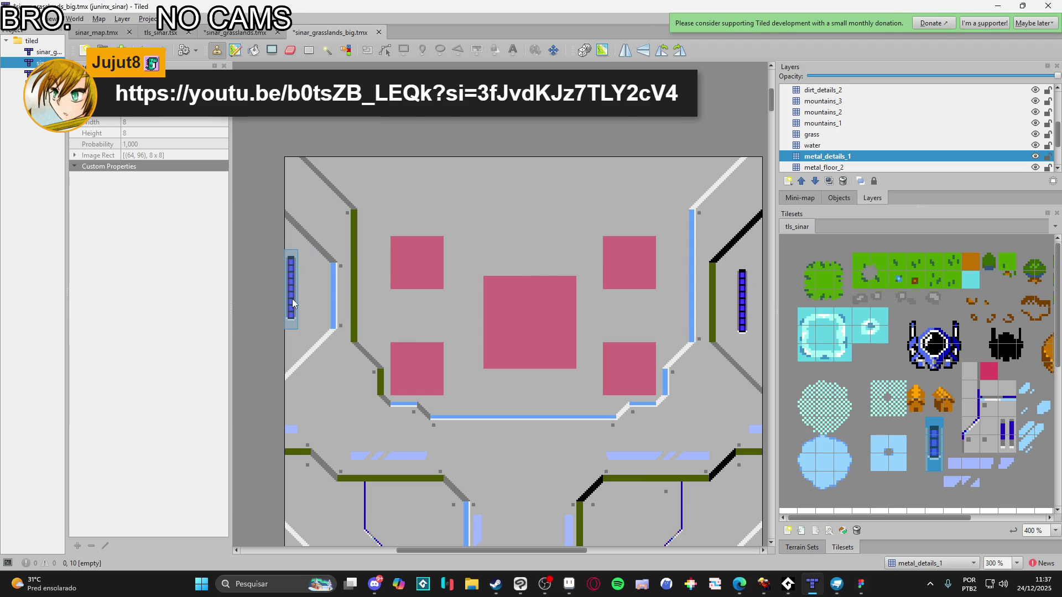
pyautogui.click(300, 297)
# Rectangle-select the right vent column again, copy it and place it on the left wall
pyautogui.press('s')
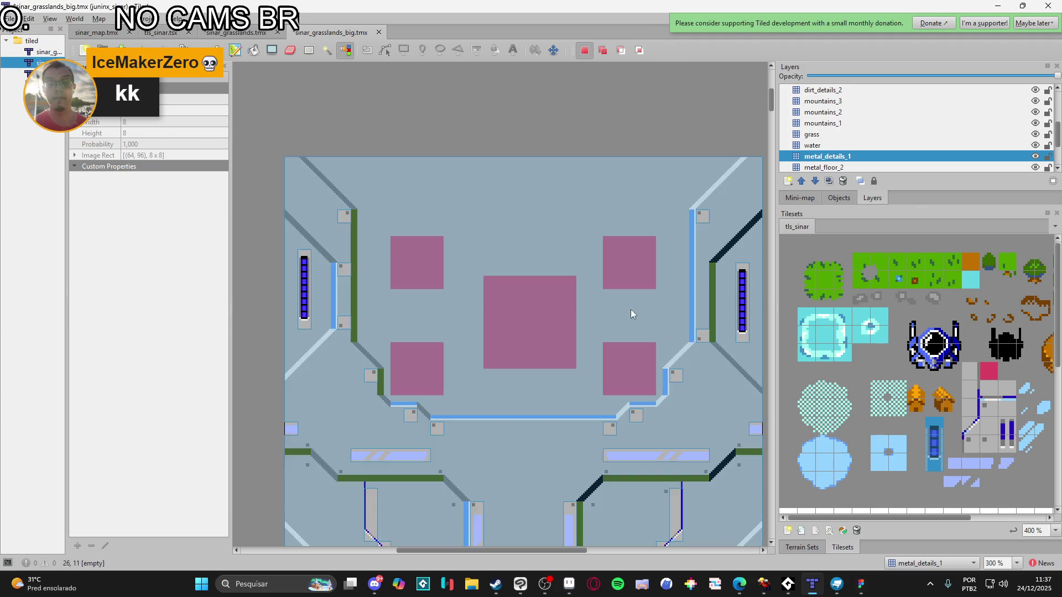
pyautogui.click(289, 371)
pyautogui.click(750, 305)
pyautogui.hotkey('ctrl', 'shift', 'a')
pyautogui.click(309, 50)
pyautogui.moveTo(737, 264); pyautogui.dragTo(741, 337)
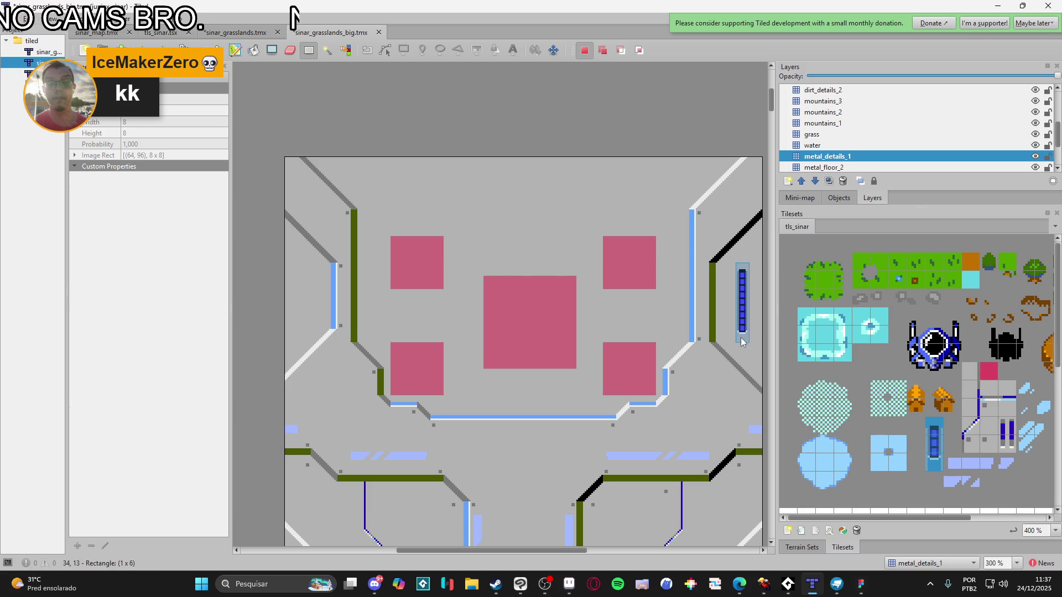
pyautogui.hotkey('ctrl', 'c')
pyautogui.hotkey('ctrl', 'v')
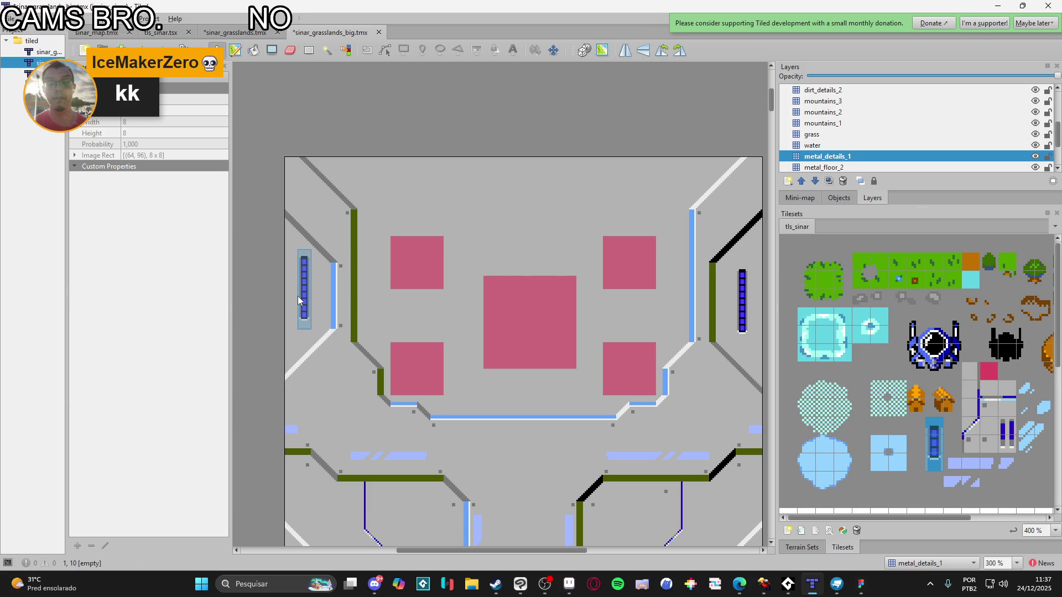
pyautogui.click(298, 296)
# Try matching-tile selections, clear them, and show the tileset's terrain sets
pyautogui.press('s')
pyautogui.click(705, 378)
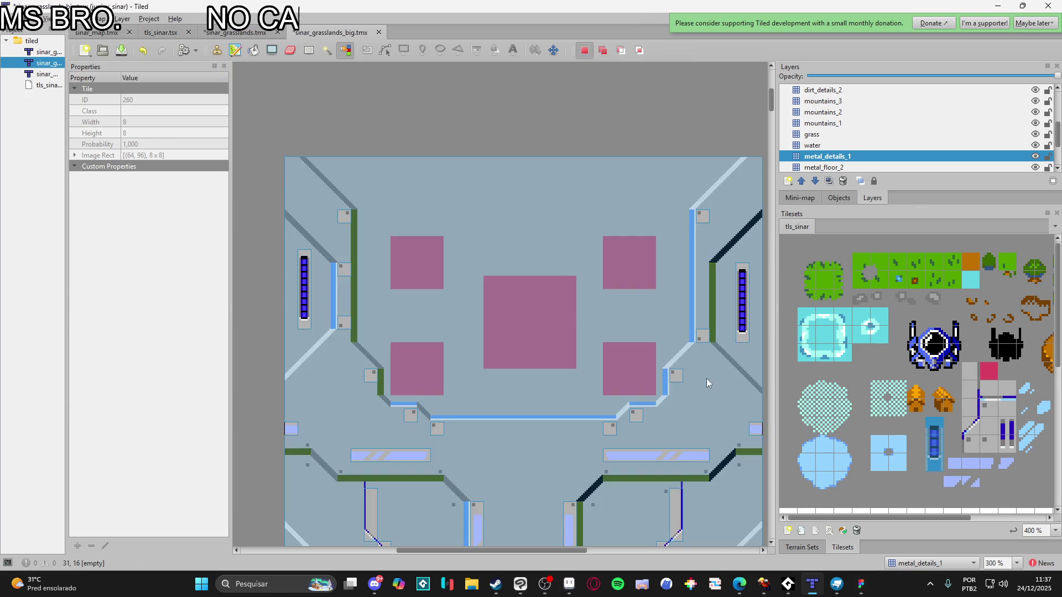
pyautogui.scroll(-1, 407, 376)
pyautogui.hotkey('ctrl', 'shift', 'a')
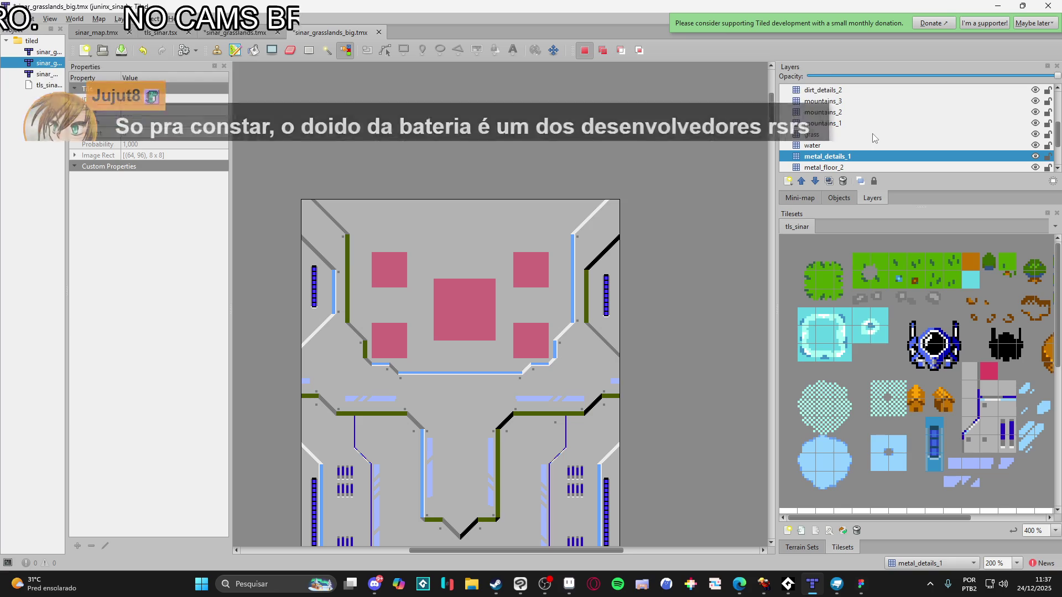
pyautogui.click(423, 324)
pyautogui.scroll(1, 424, 324)
pyautogui.hotkey('ctrl', 'shift', 'a')
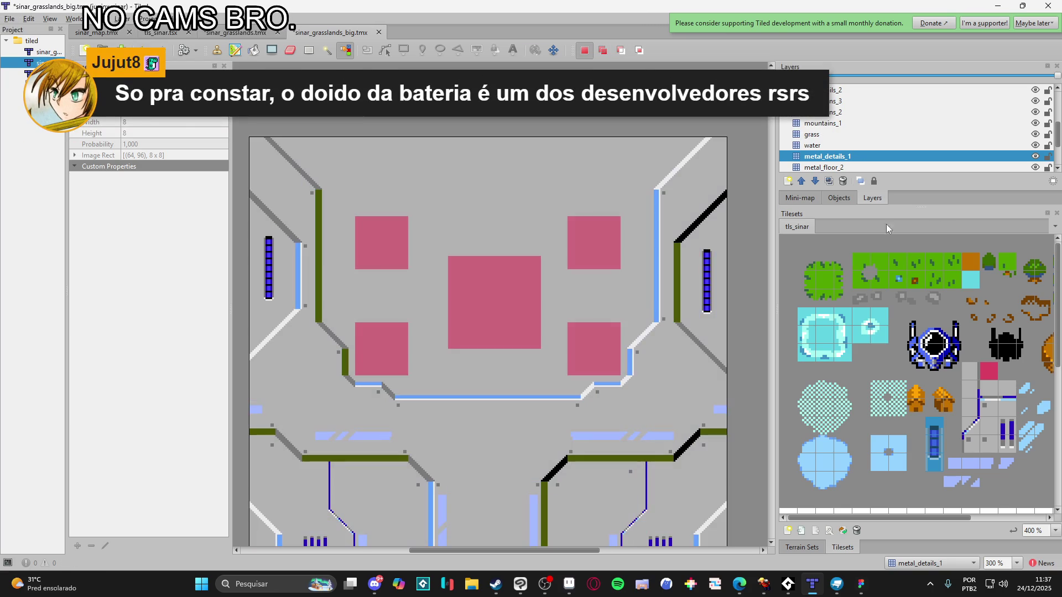
pyautogui.click(398, 286)
pyautogui.hotkey('ctrl', 'shift', 'a')
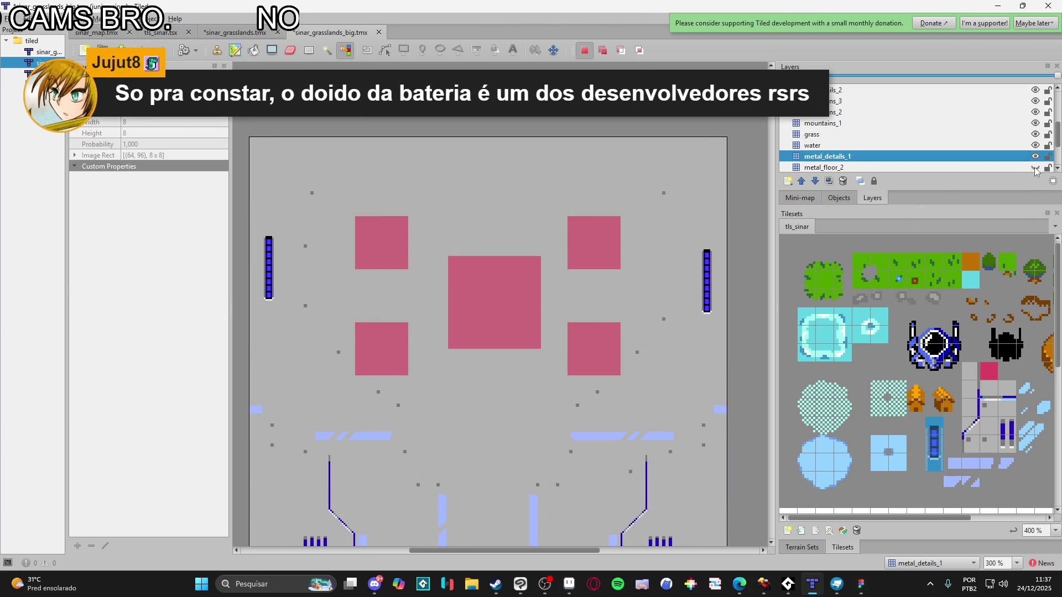
pyautogui.click(802, 547)
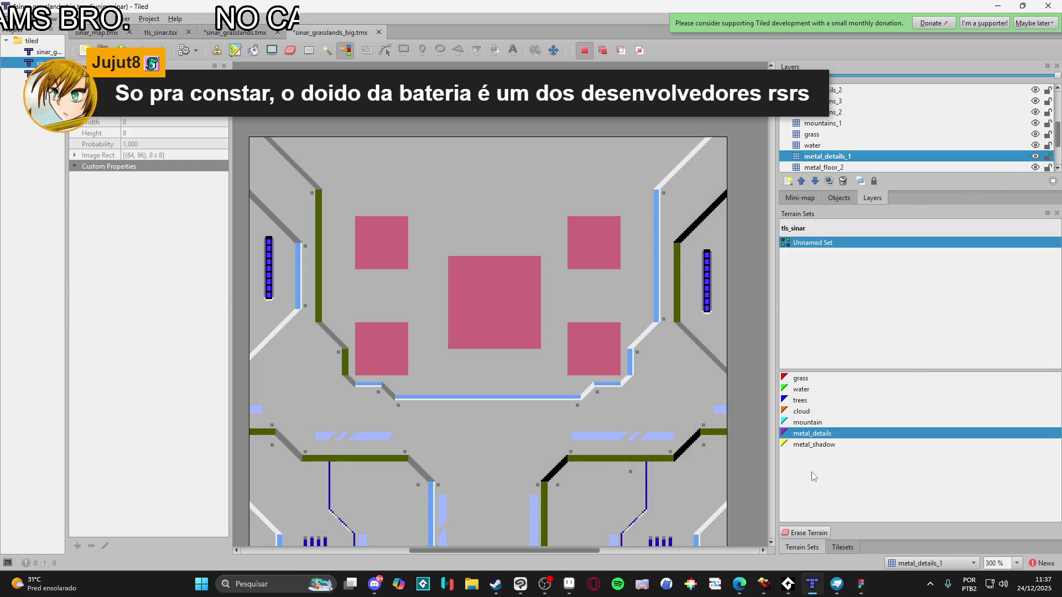
# View the terrain set's properties, then select the metal_details_1 layer
pyautogui.click(813, 433)
pyautogui.press('b')
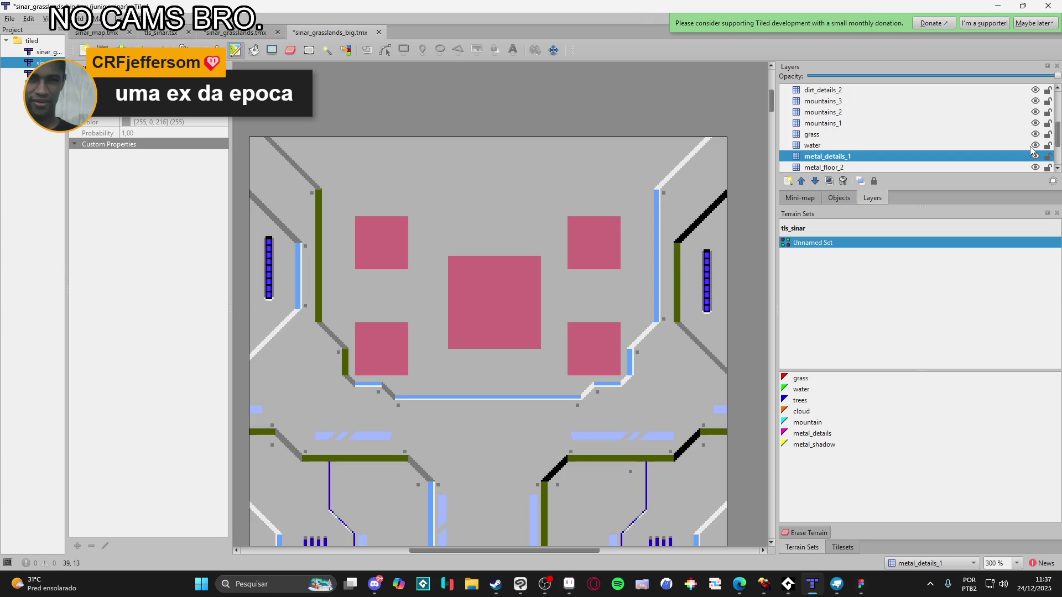
pyautogui.click(1023, 167)
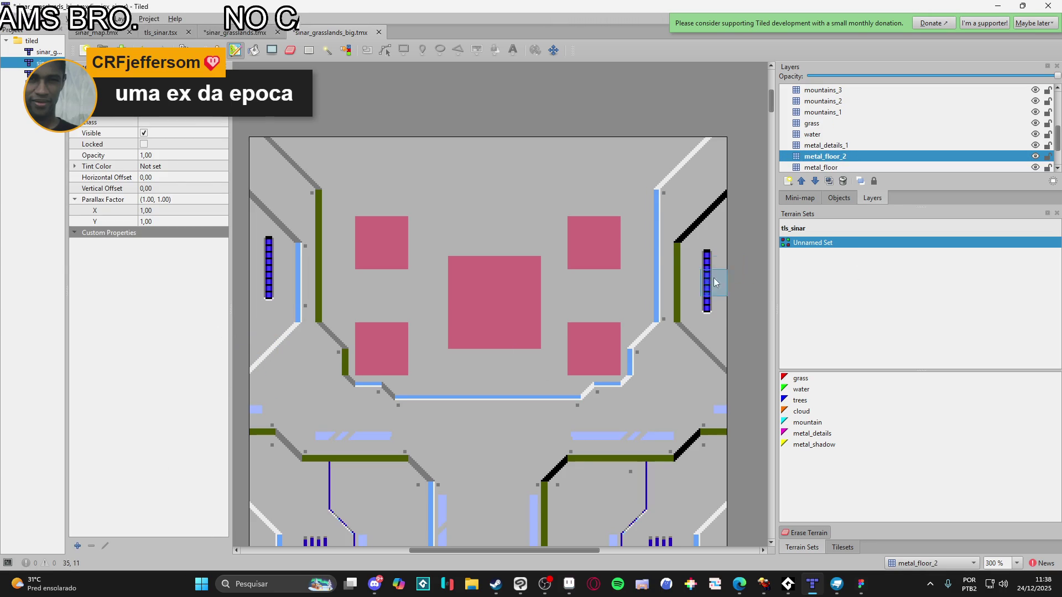
pyautogui.click(871, 146)
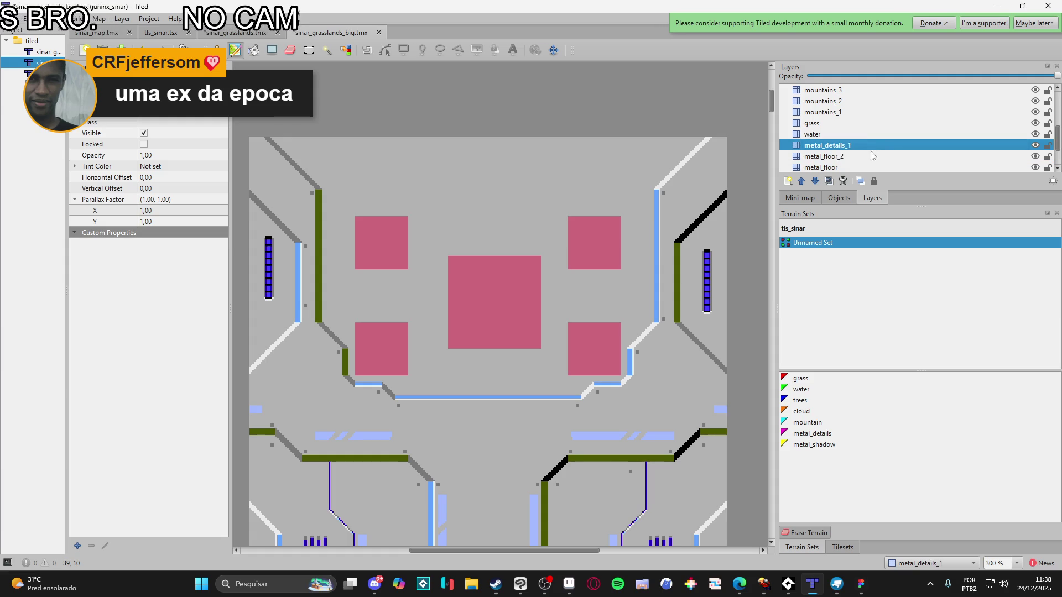
# Copy the right wall's vent column onto the left wall and save the map
pyautogui.press('s')
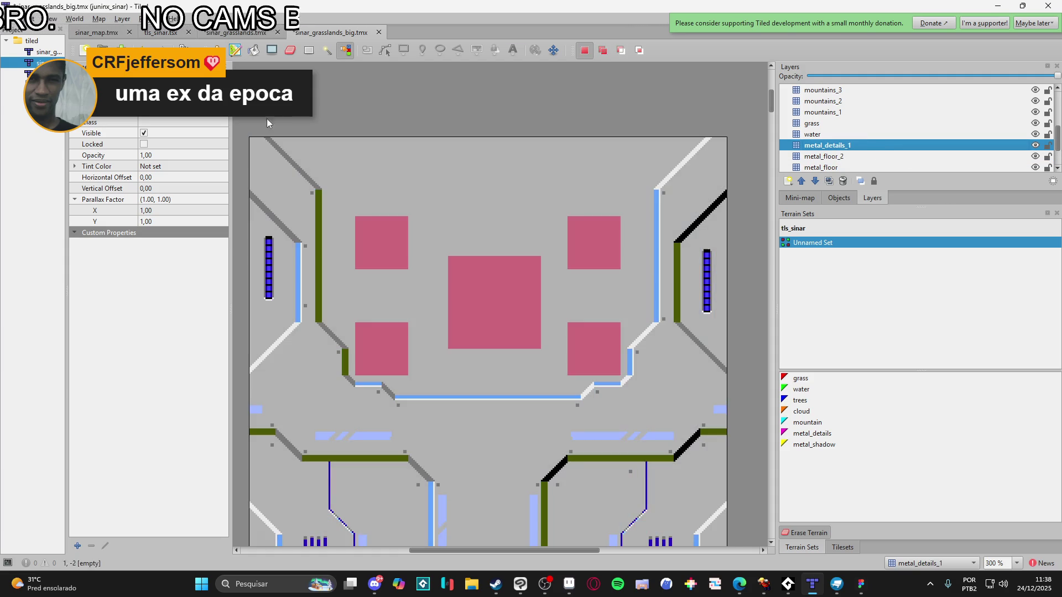
pyautogui.click(308, 55)
pyautogui.moveTo(714, 280); pyautogui.dragTo(711, 317)
pyautogui.hotkey('ctrl', 'c')
pyautogui.hotkey('ctrl', 'v')
pyautogui.click(266, 291)
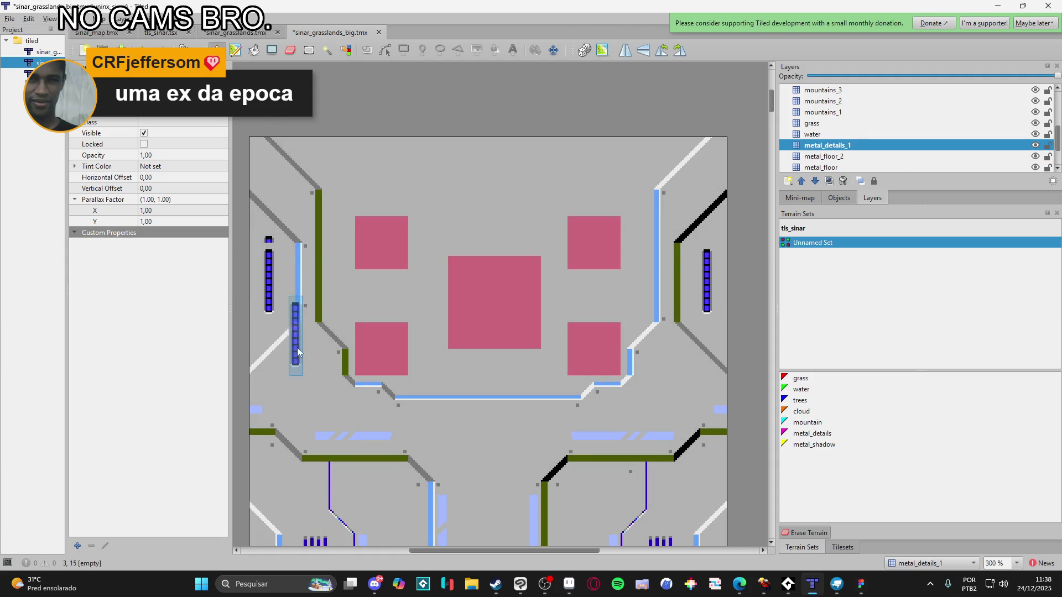
pyautogui.press('e')
pyautogui.hotkey('ctrl', 's')
pyautogui.scroll(-1, 510, 395)
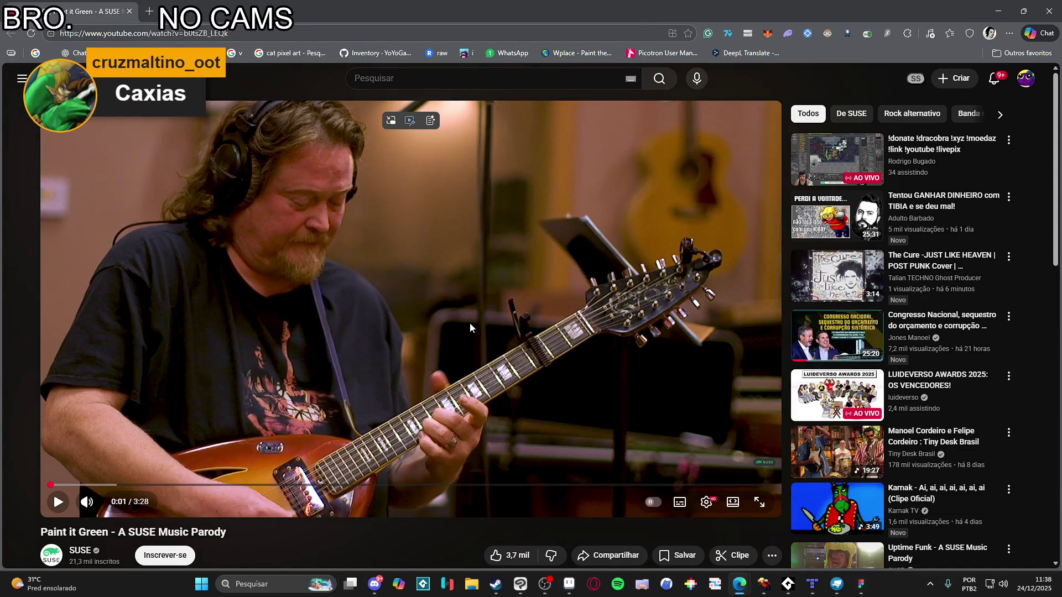
# Play the Paint it Green parody on YouTube, set the volume, and minimize the browser
pyautogui.click(470, 325)
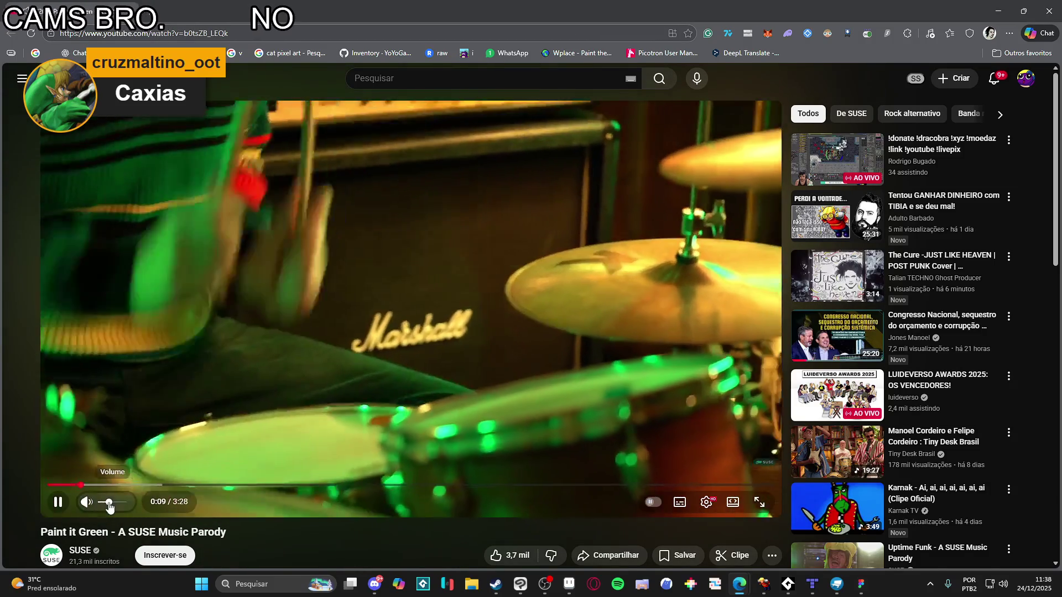
pyautogui.click(106, 503)
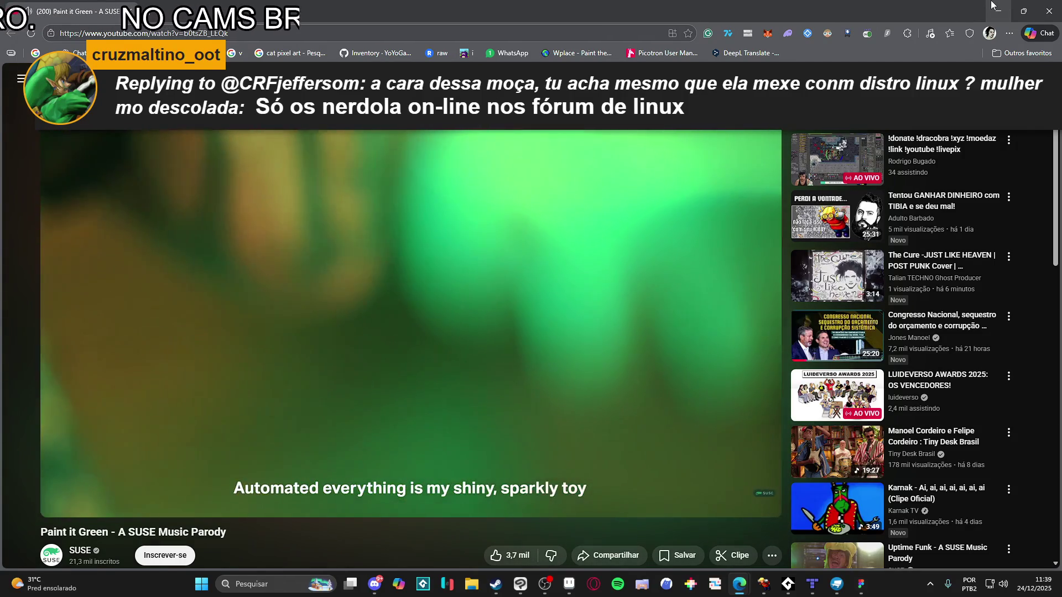
pyautogui.click(993, 6)
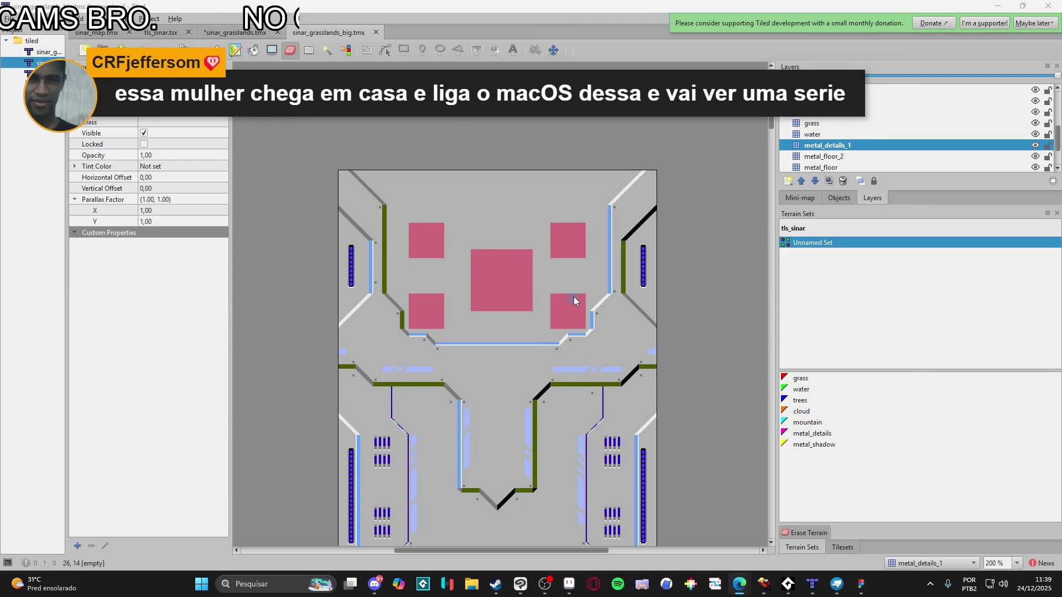
# Scroll the map and select the water layer
pyautogui.scroll(-3, 529, 317)
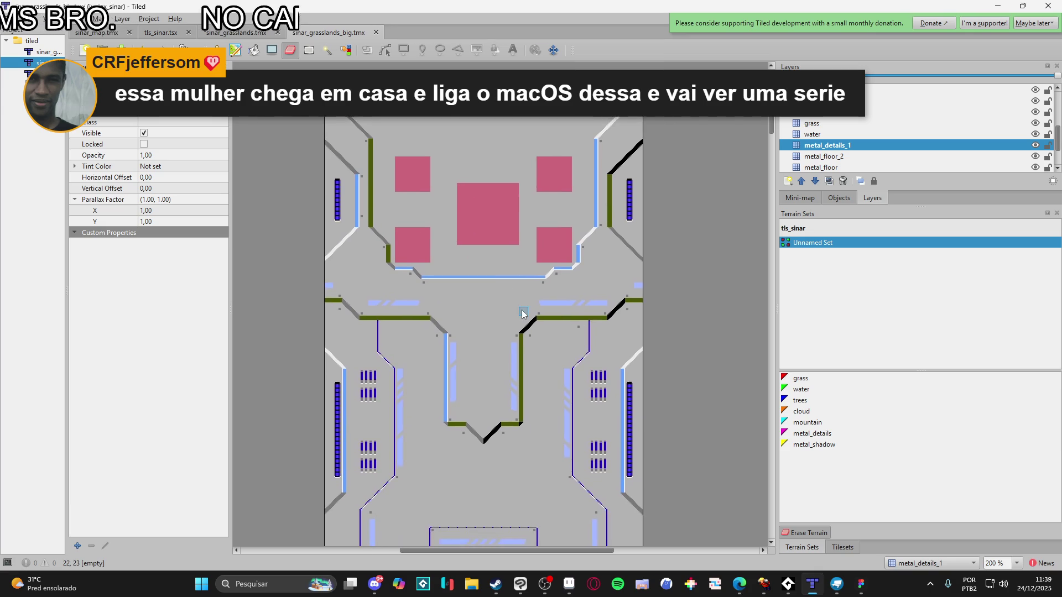
pyautogui.scroll(-4, 519, 332)
pyautogui.scroll(-3, 574, 415)
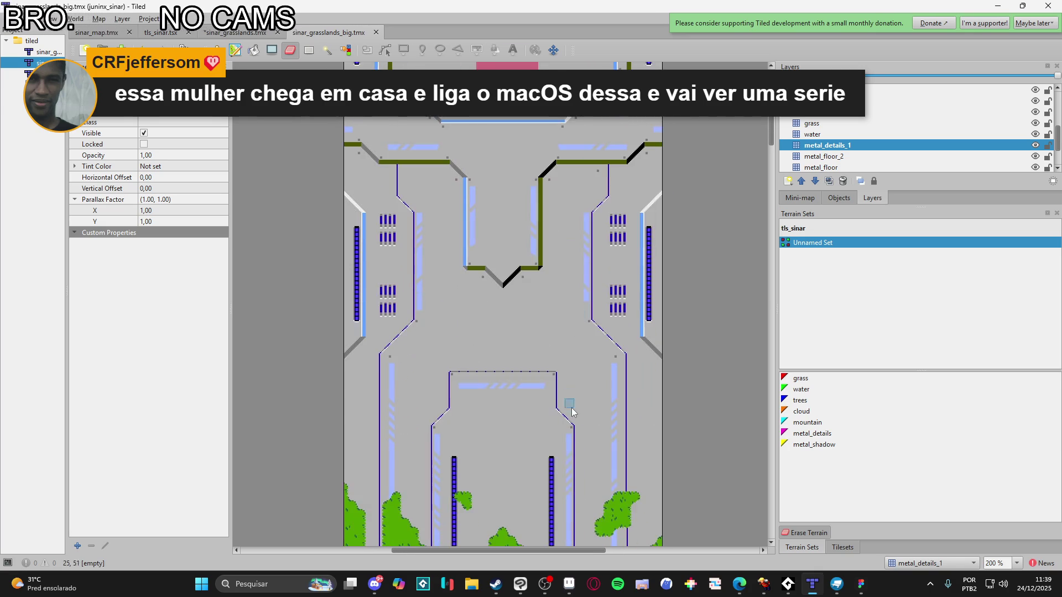
pyautogui.scroll(3, 571, 407)
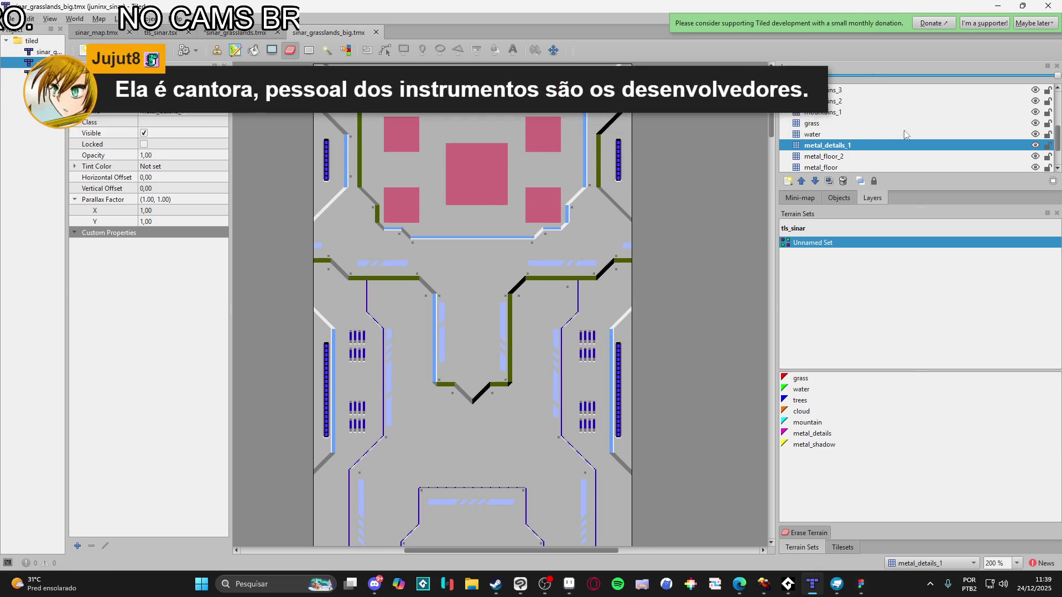
pyautogui.scroll(2, 627, 291)
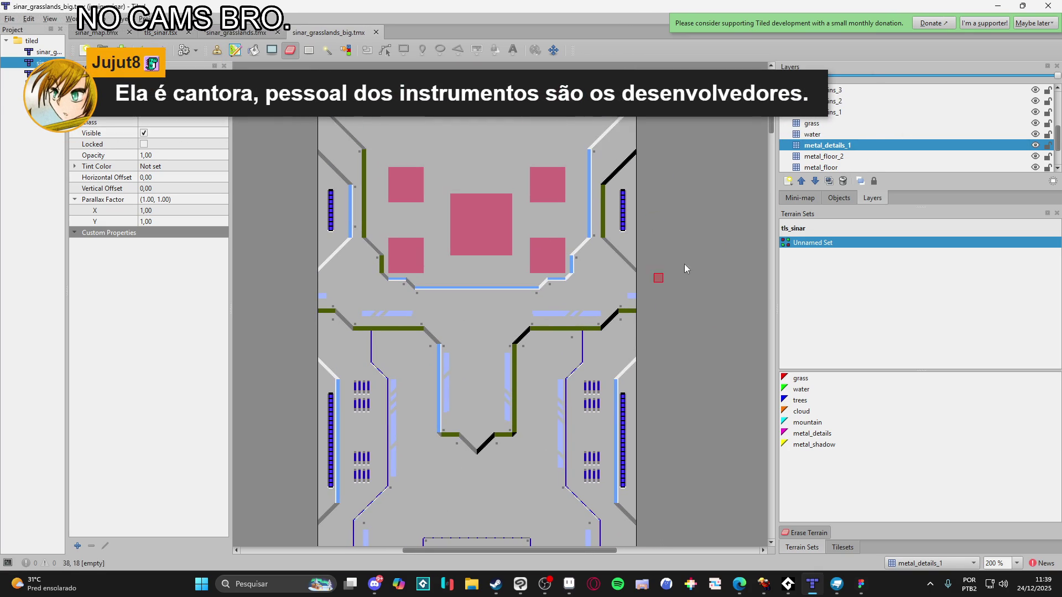
pyautogui.click(872, 134)
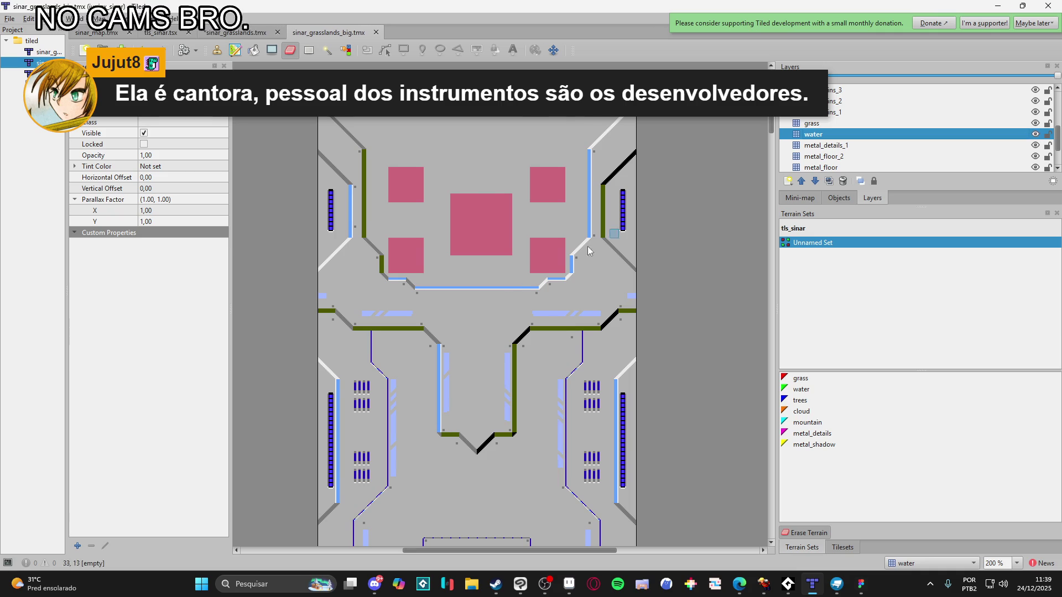
# Pick the light-blue tile in the tileset and hide the metal_details_1 layer
pyautogui.scroll(-2, 547, 260)
pyautogui.scroll(-3, 580, 354)
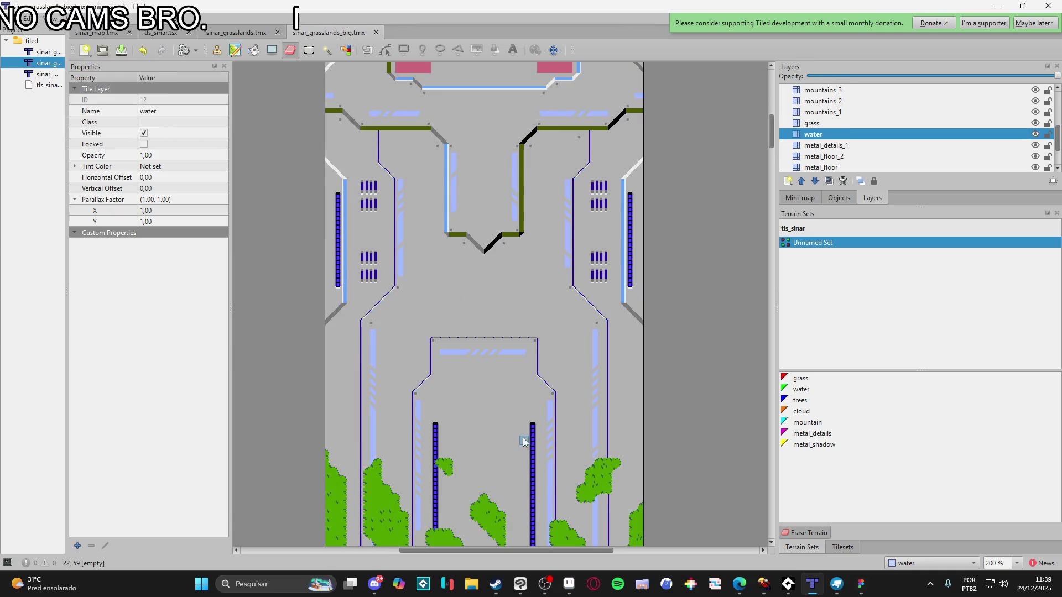
pyautogui.scroll(-1, 518, 425)
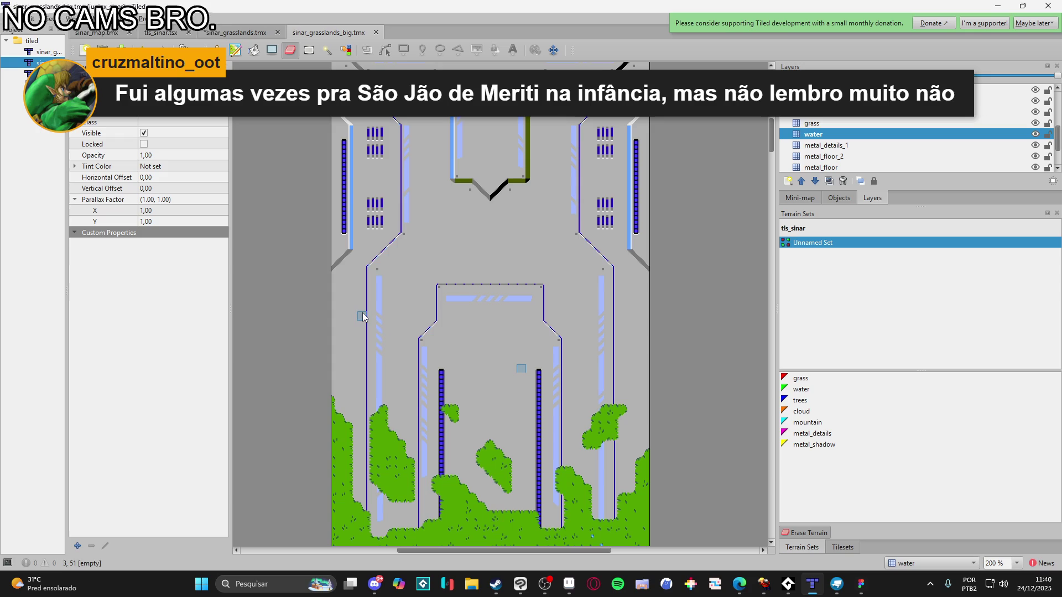
pyautogui.click(842, 549)
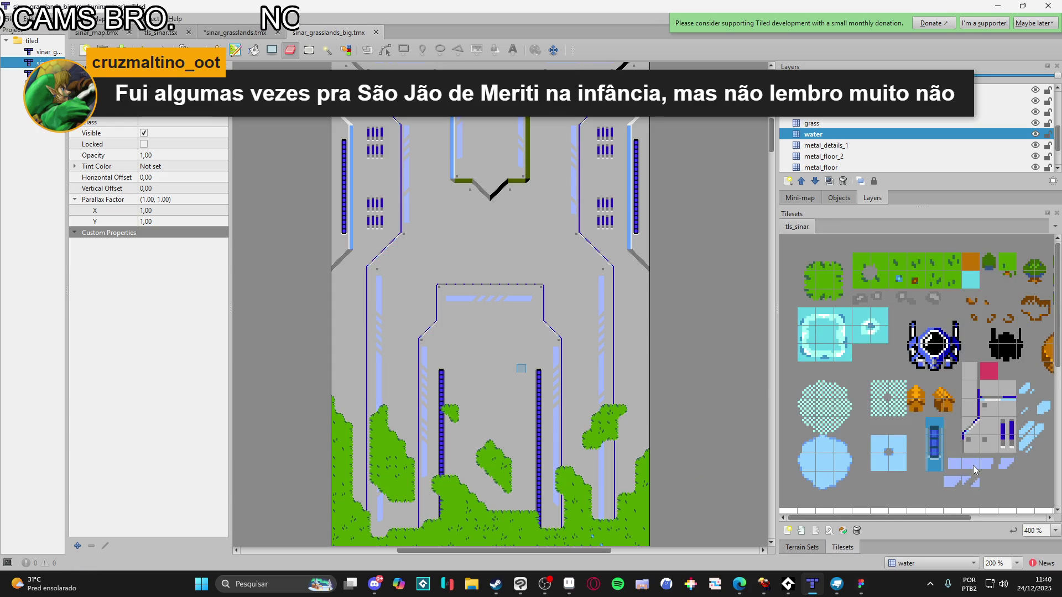
pyautogui.click(971, 460)
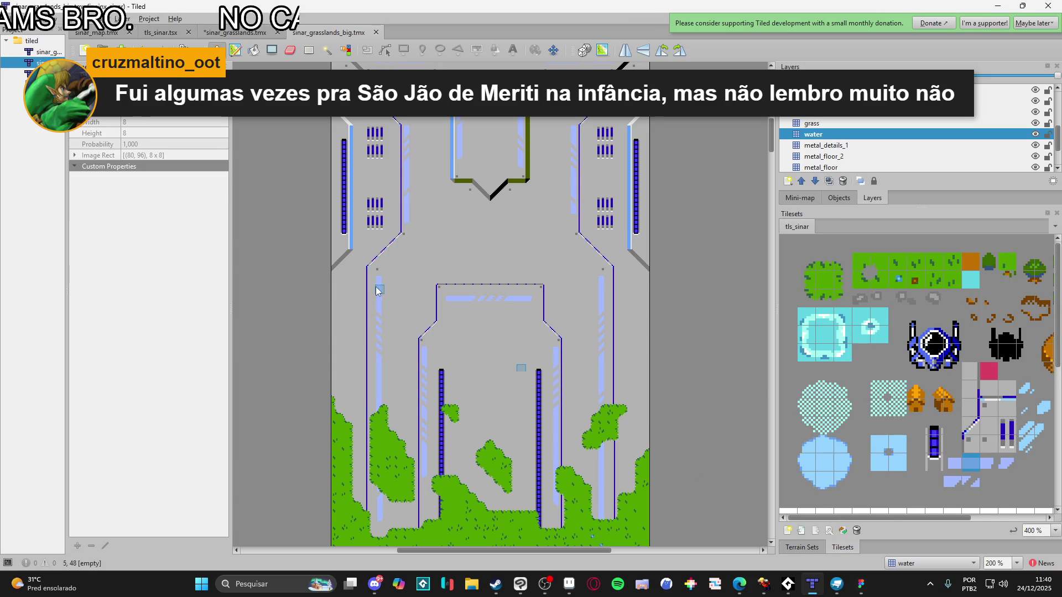
pyautogui.click(1032, 147)
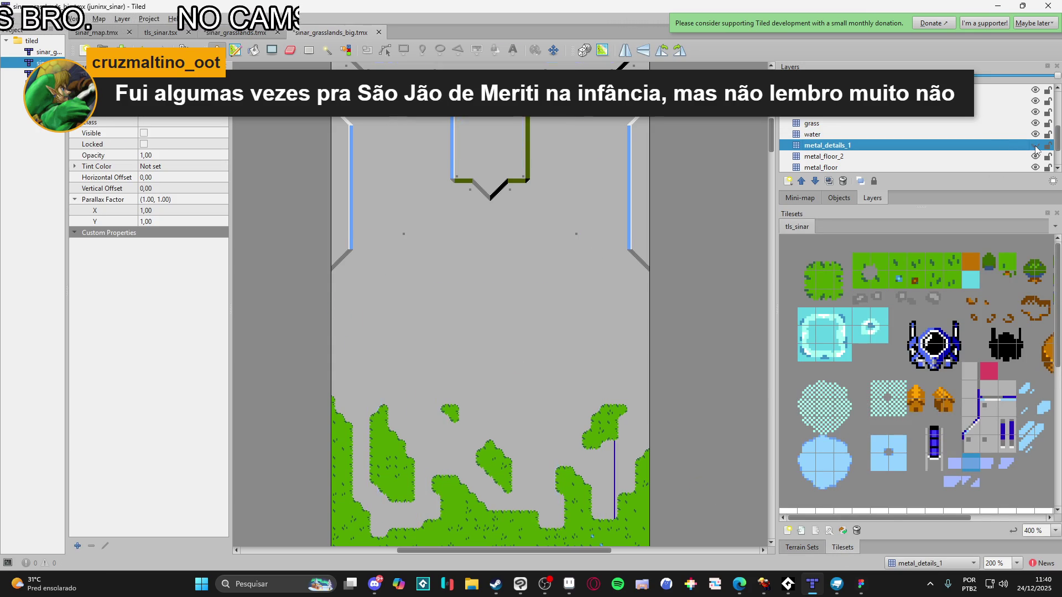